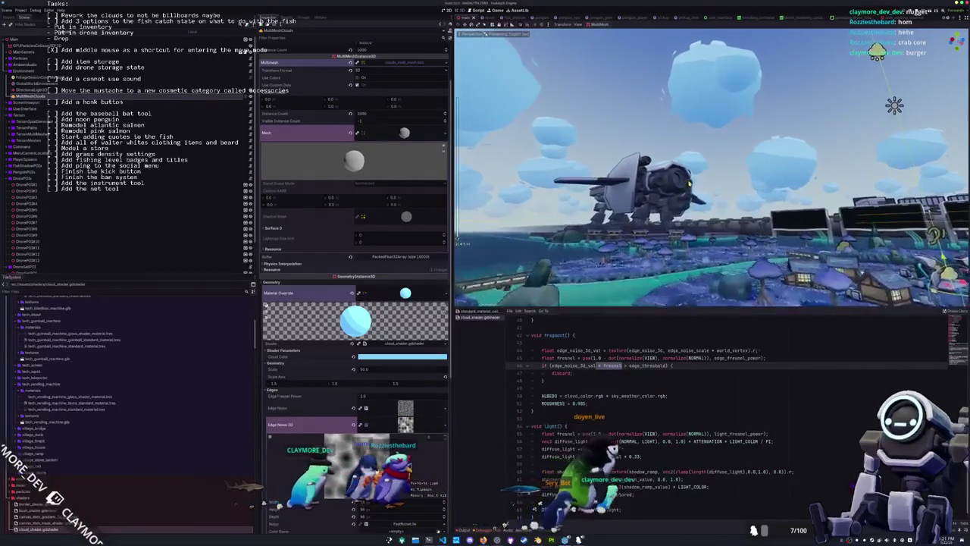
- Replace world_vertex with VERTEX.xyz in line 44's edge-noise texture lookup
click(674, 410)
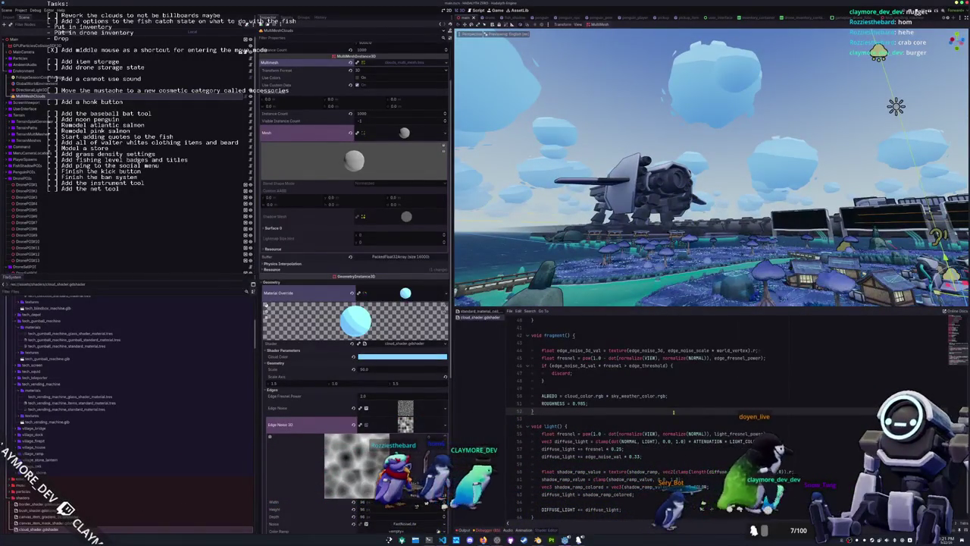
scroll(674, 410, down, 1)
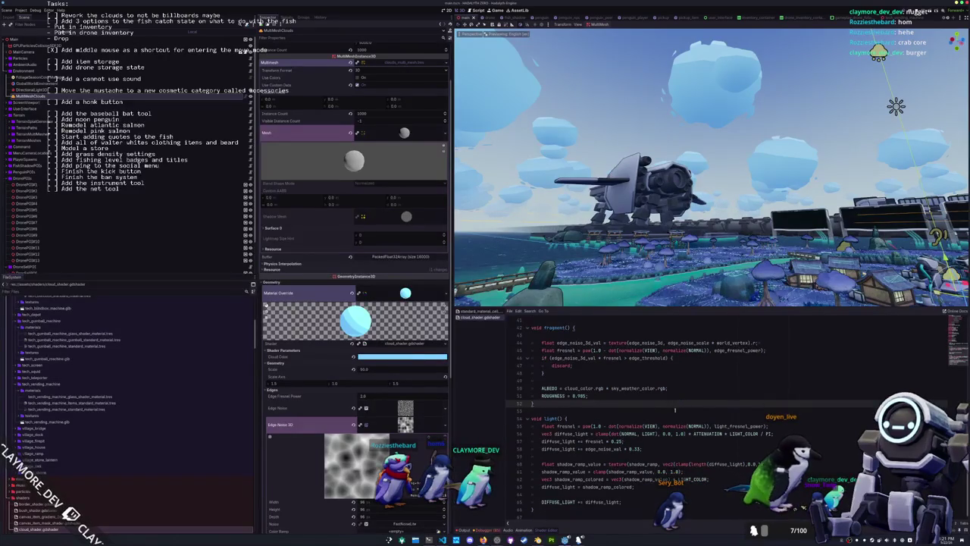
click(599, 382)
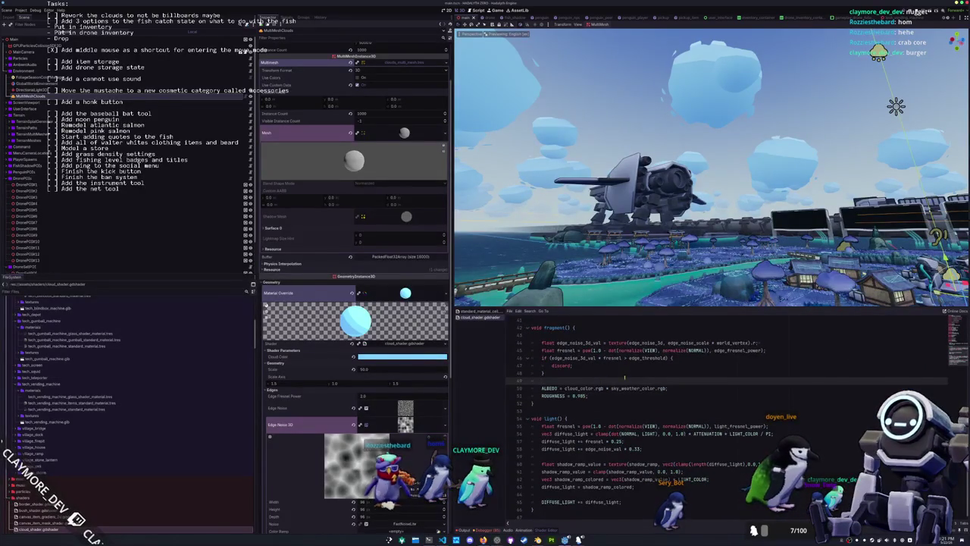
scroll(617, 379, up, 3)
click(581, 395)
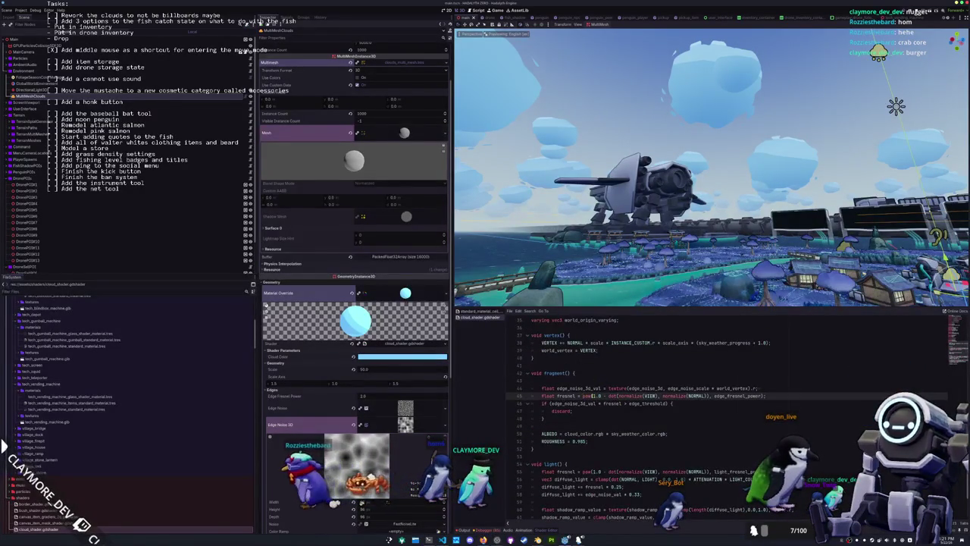
click(772, 395)
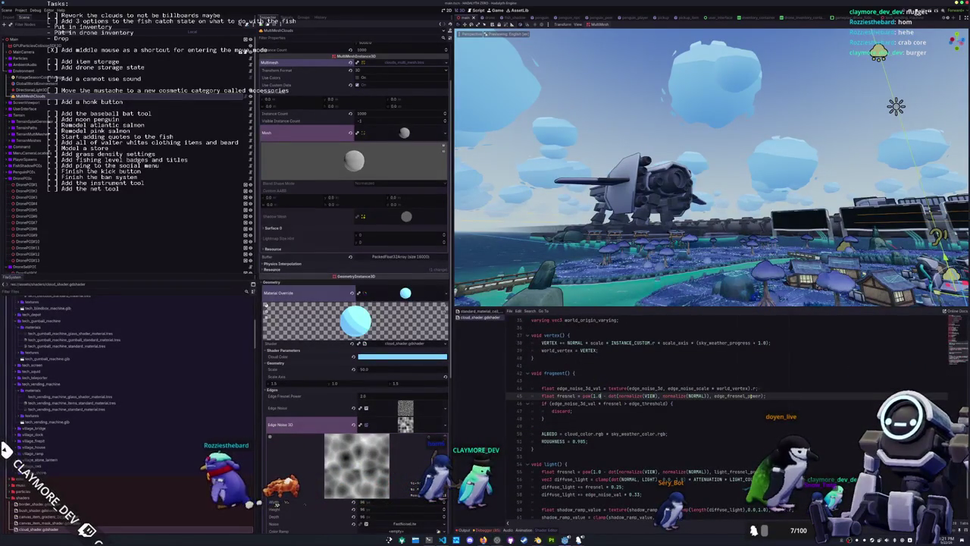
click(688, 387)
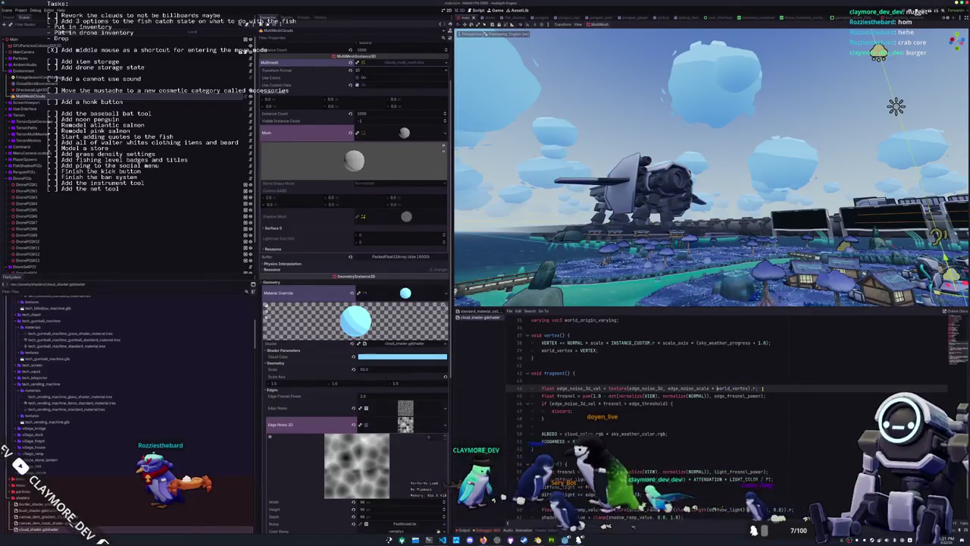
key(ctrl+shift+Right)
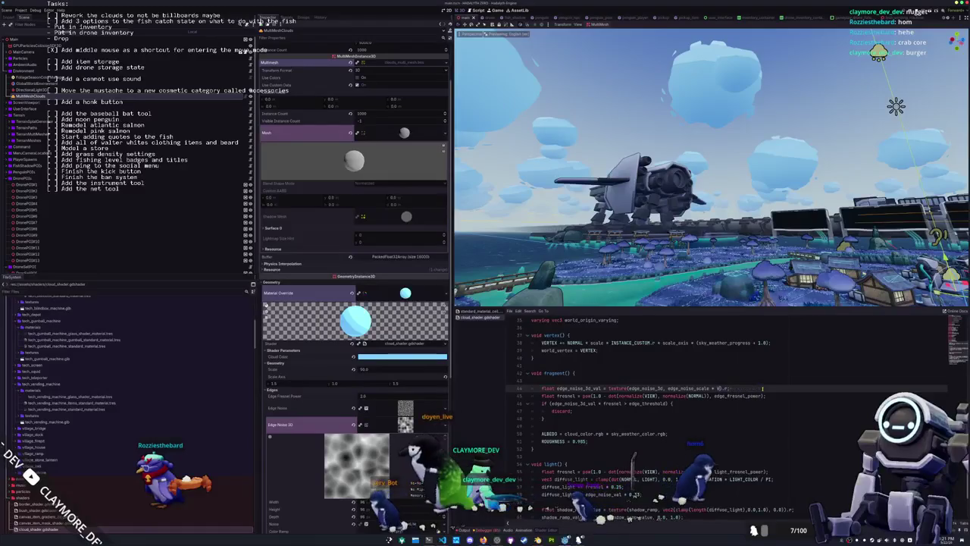
text(VERTEX)
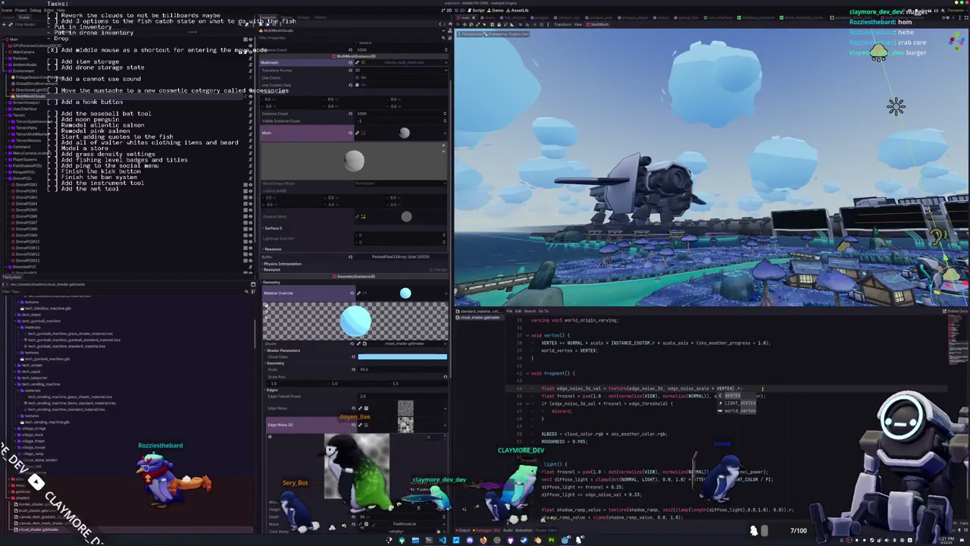
text(.xyz)
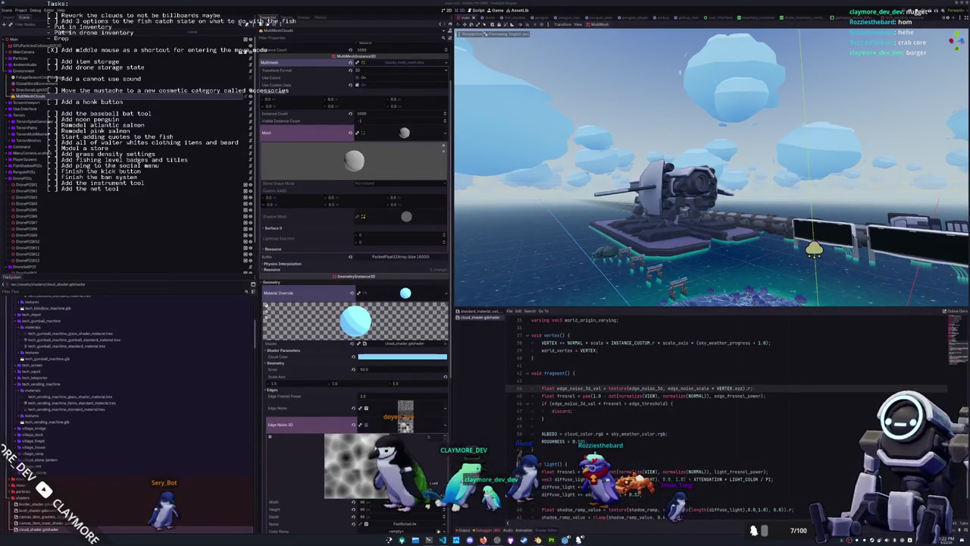
- Select the world_vertex_coords render mode on the shader's render_mode line and dismiss its context menu
scroll(747, 362, up, 10)
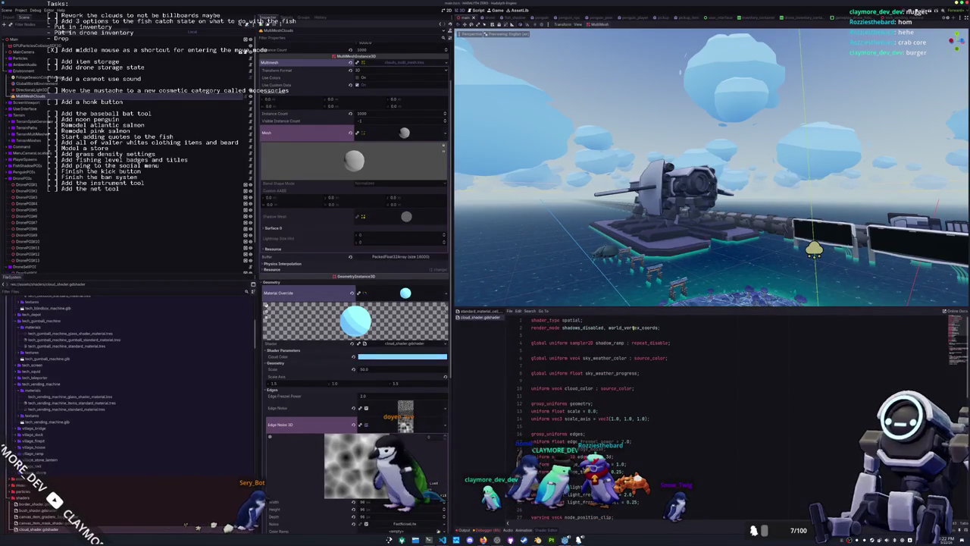
double_click(633, 328)
right_click(633, 327)
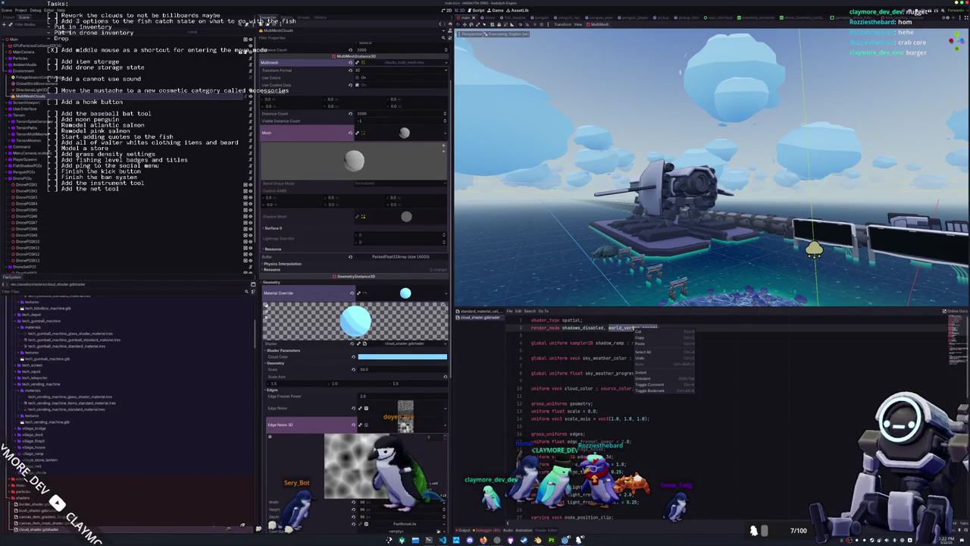
click(806, 361)
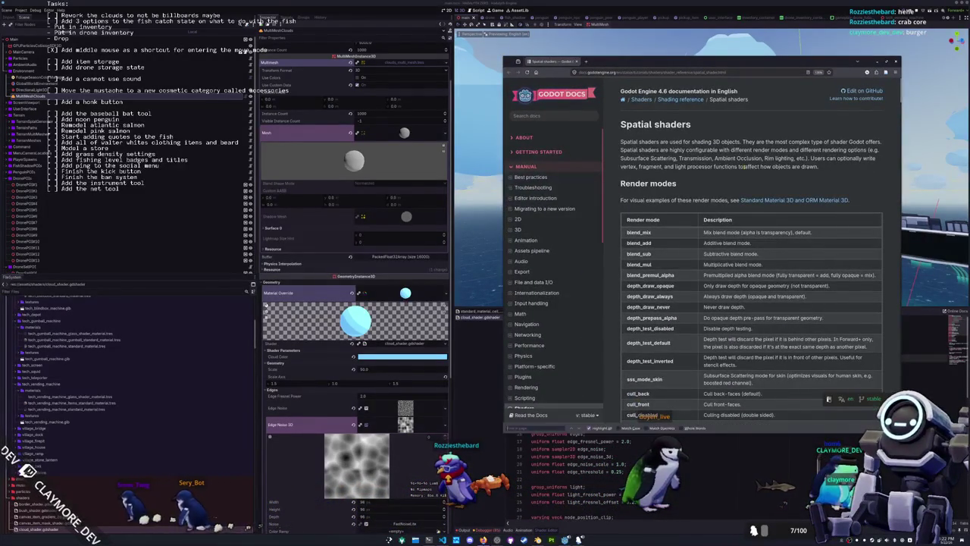
- Search the docs page for 'world_vertex' to find the world_vertex_coords render mode entry
text(world_vertex)
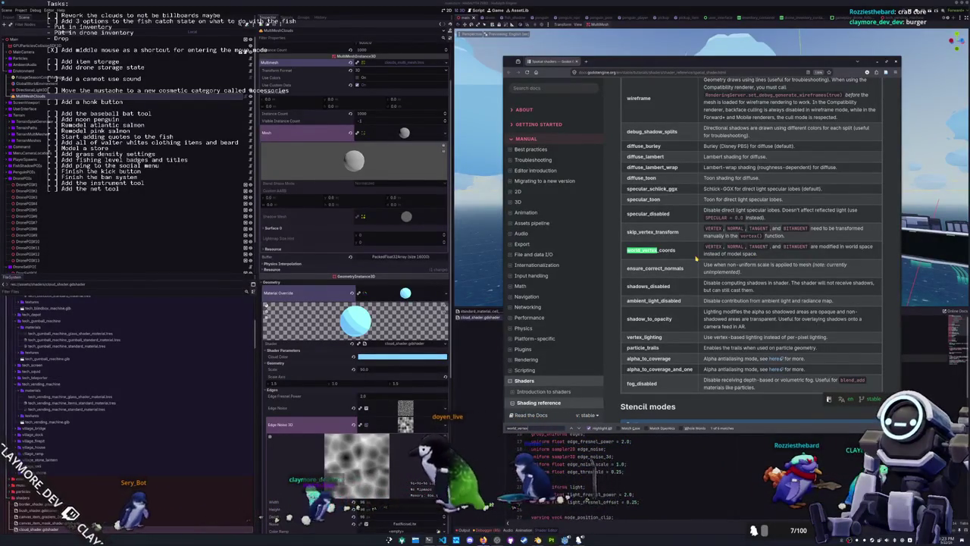
- Delete world_vertex_coords from render_mode, leaving shadows_disabled, and save the scene
key(alt+Tab)
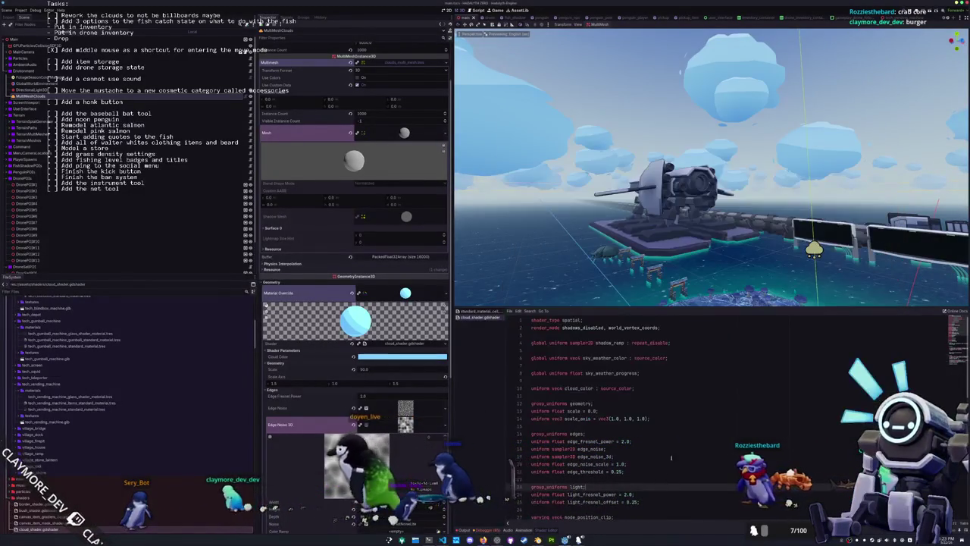
drag(595, 327, 658, 328)
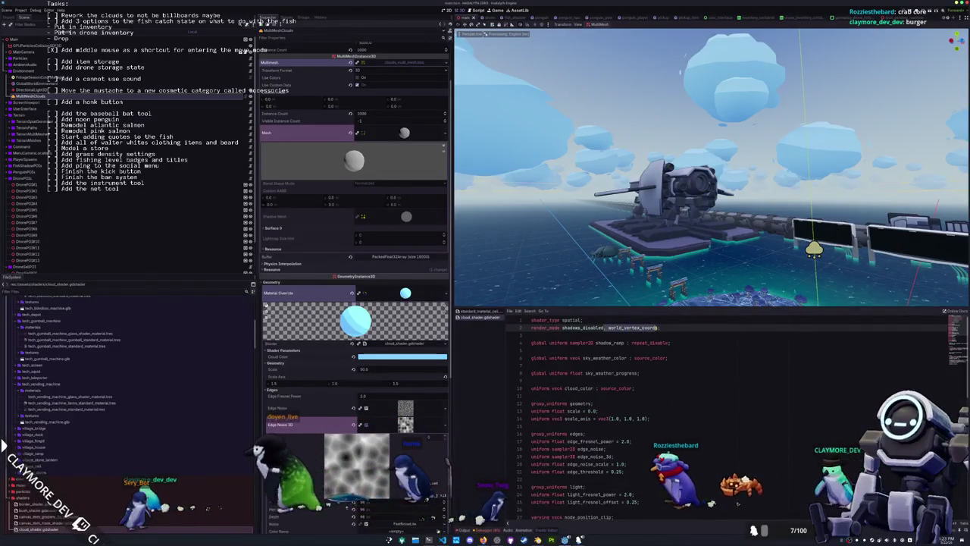
key(BackSpace)
click(701, 387)
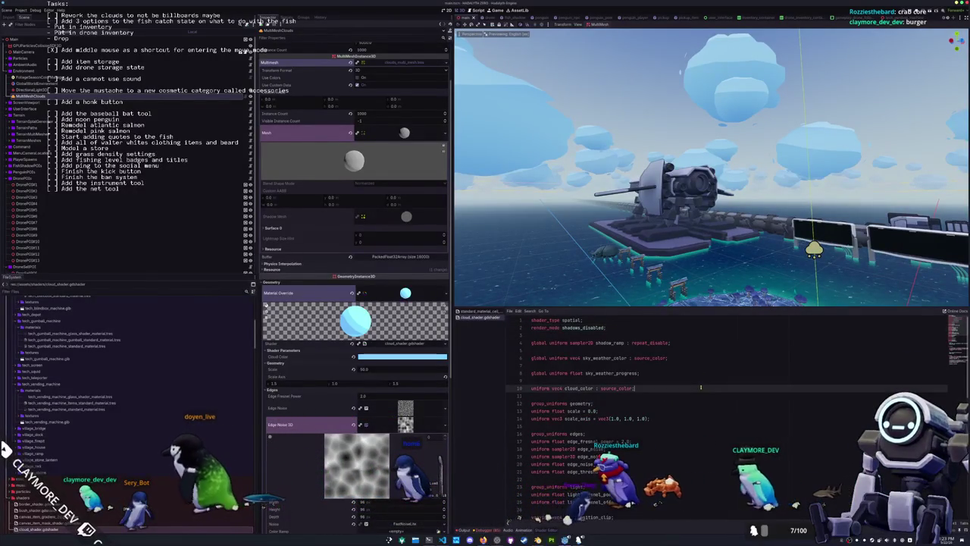
key(ctrl+s)
- Replace VERTEX.xyz with world_vertex in line 44's edge-noise lookup
drag(667, 189, 650, 196)
scroll(656, 410, down, 10)
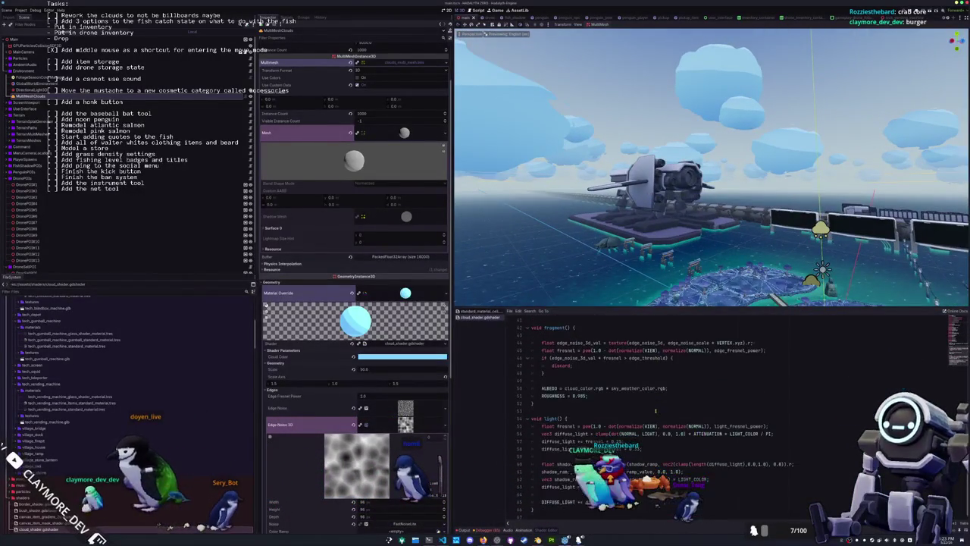
scroll(603, 409, up, 1)
click(596, 397)
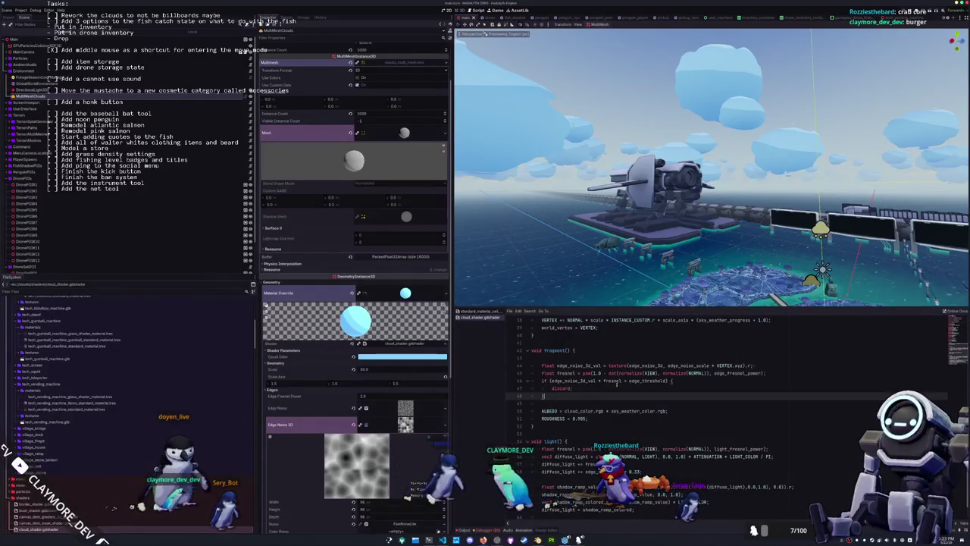
scroll(627, 361, up, 2)
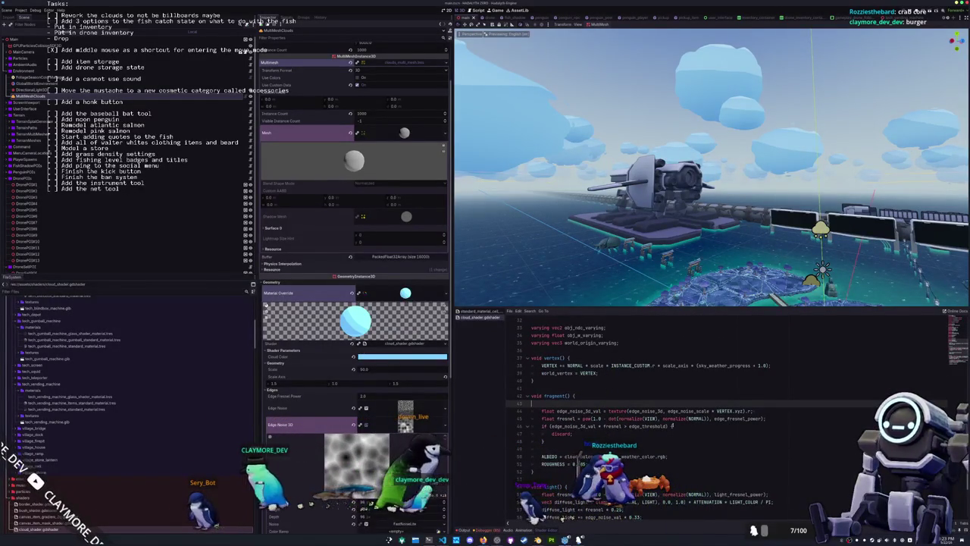
click(551, 373)
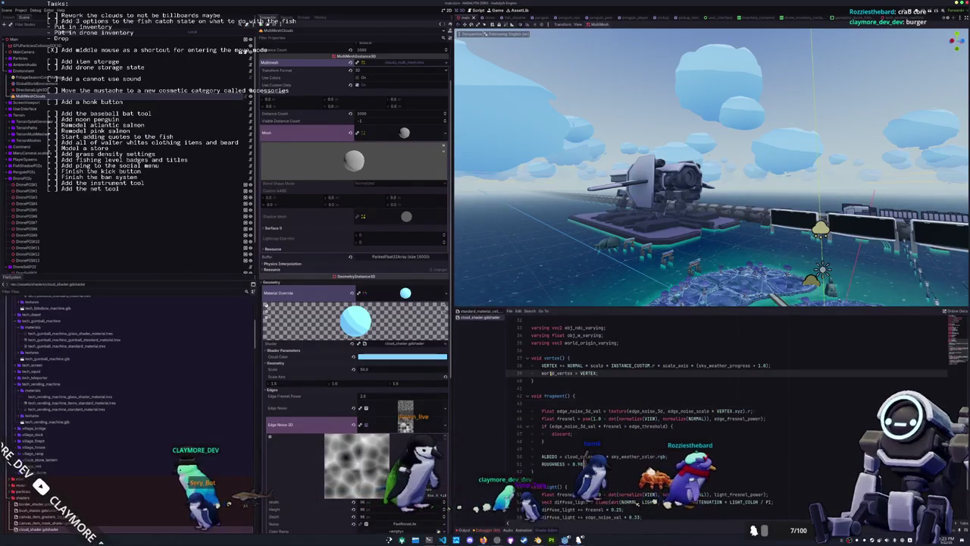
drag(716, 410, 745, 411)
text(world_vert)
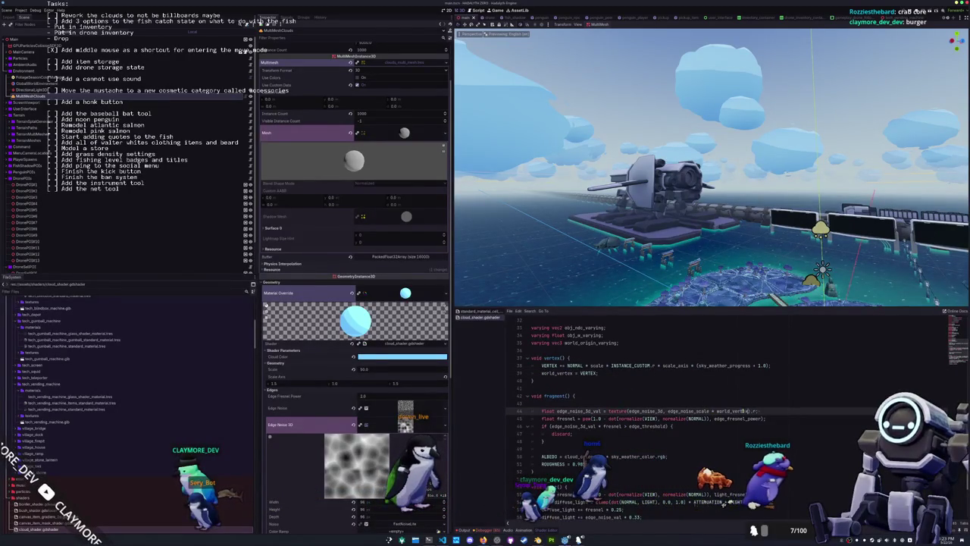
text(ex)
mouse_move(675, 214)
mouse_down()
mouse_move(709, 221)
mouse_move(755, 206)
mouse_move(736, 209)
mouse_up()
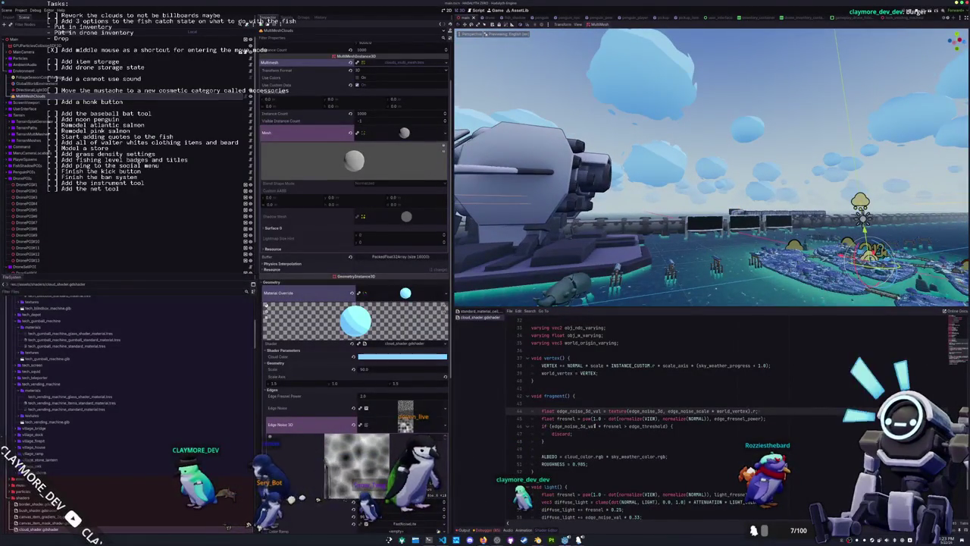
- Undo the edit so line 44 samples edge noise with VERTEX.xyz again
click(595, 426)
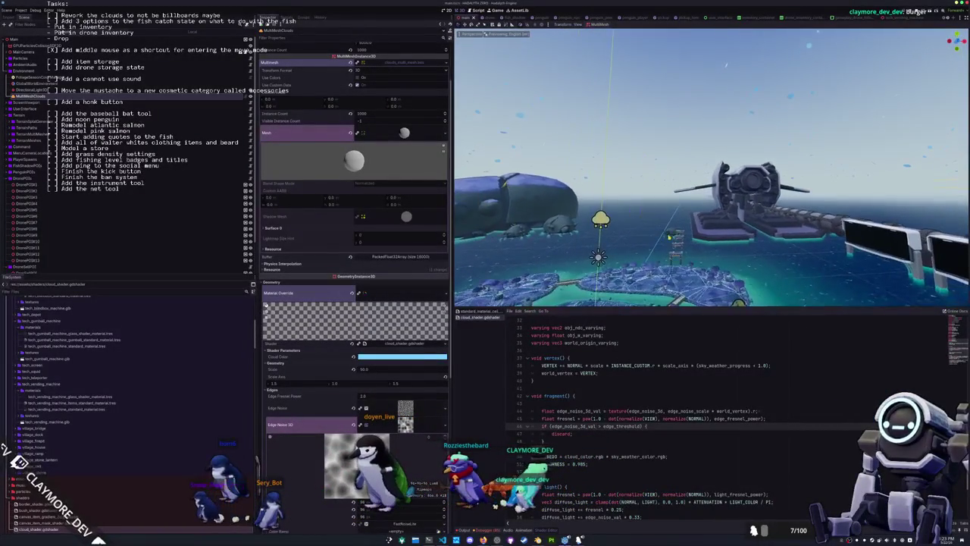
key(ctrl+z)
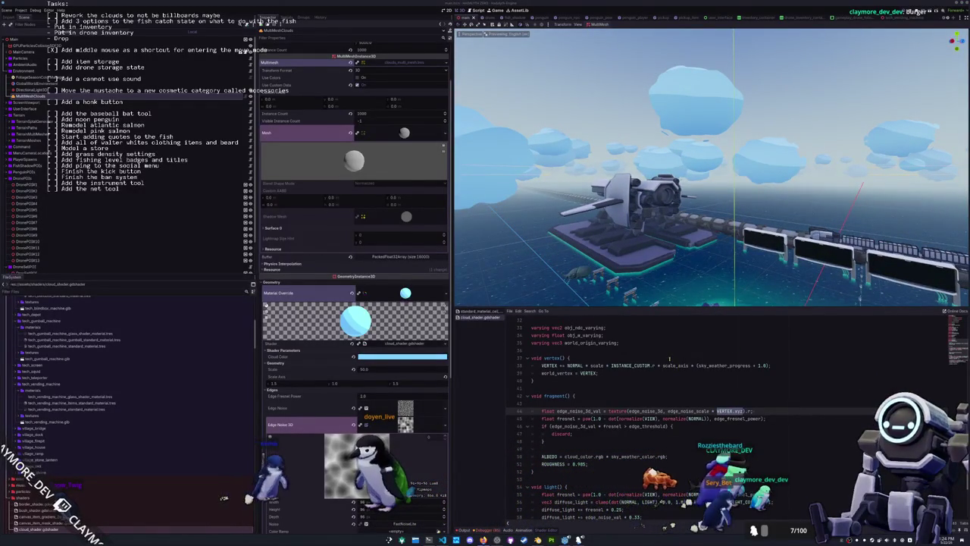
- Add cull_disabled to the shader's render_mode line
scroll(670, 360, up, 10)
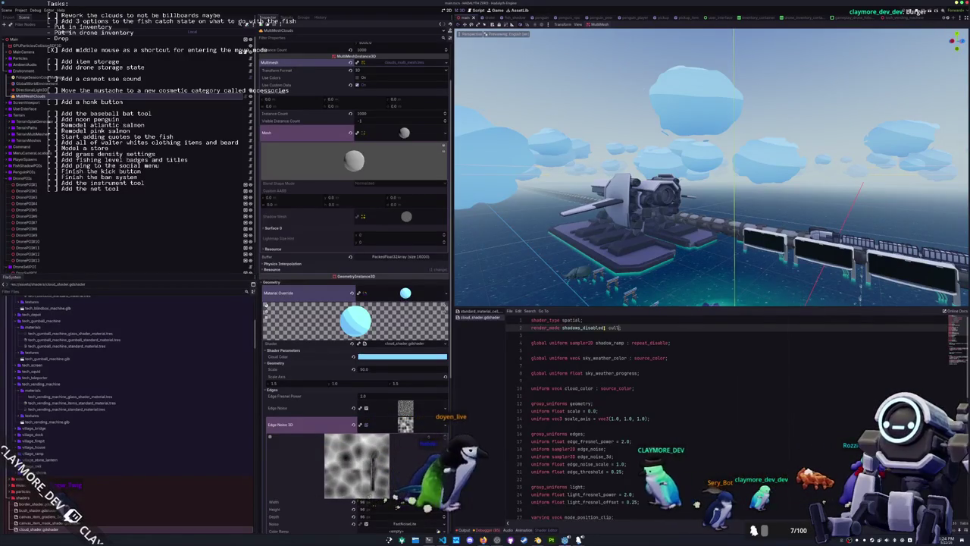
text(_disabled;)
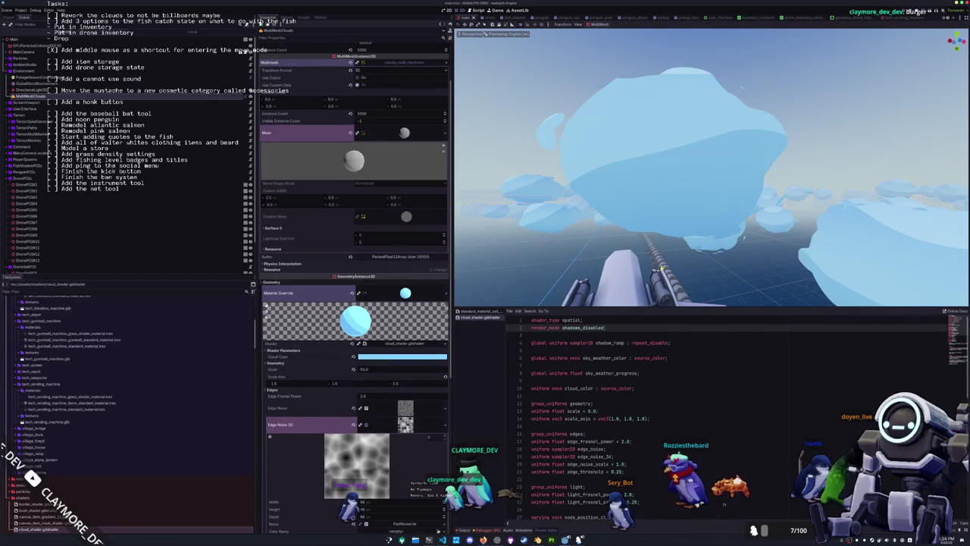
- Scroll through the cloud shader code to review it
scroll(601, 403, down, 2)
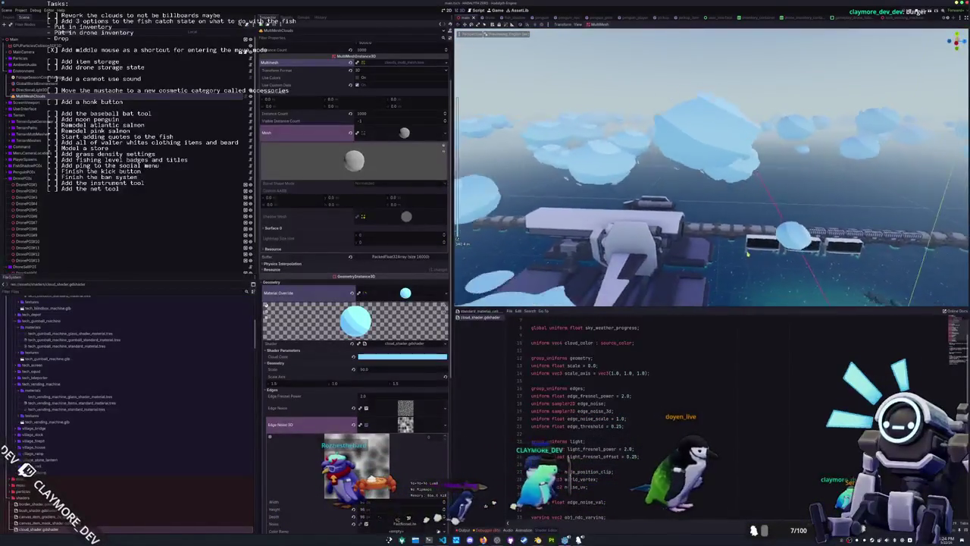
scroll(622, 378, down, 9)
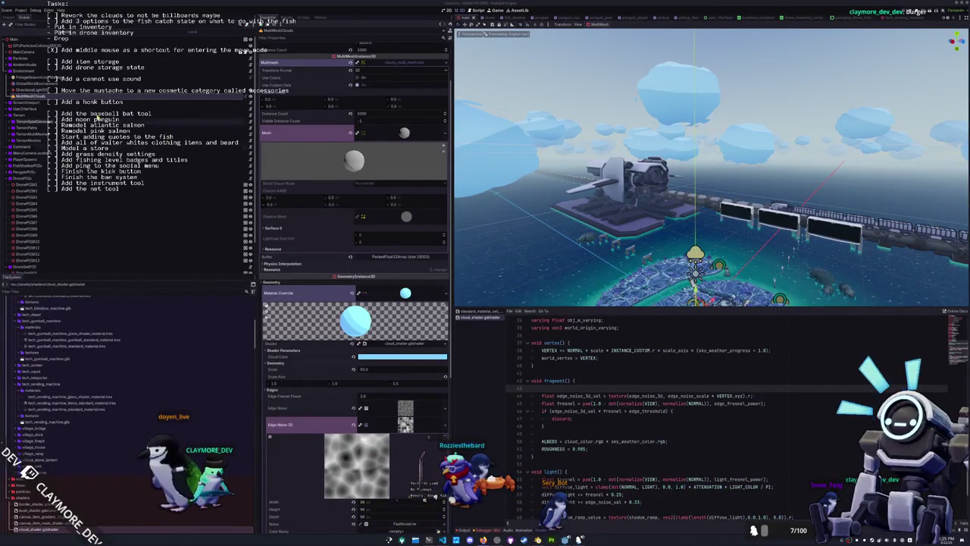
- Add a MeshInstance3D child under Environment with a sphere mesh, framed in the viewport
right_click(22, 72)
click(38, 76)
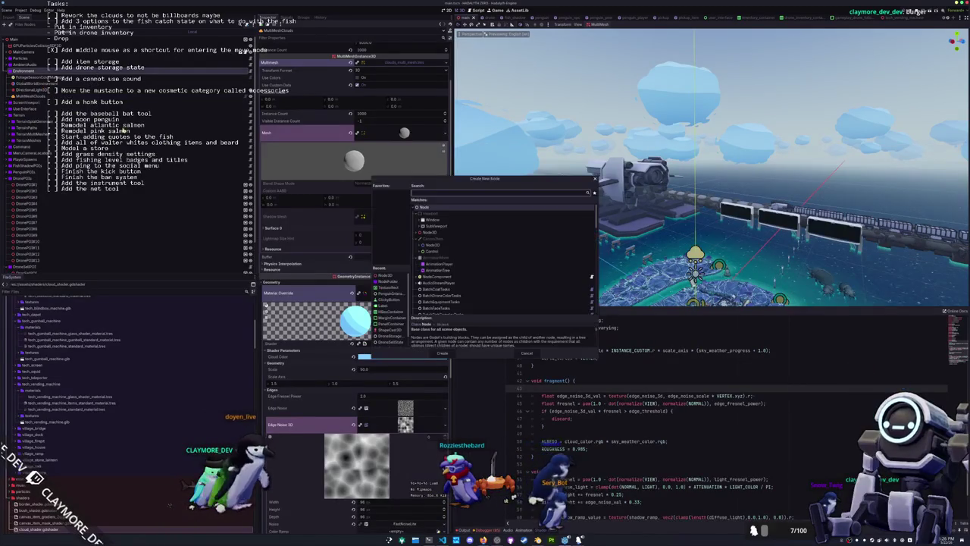
text(mi3d)
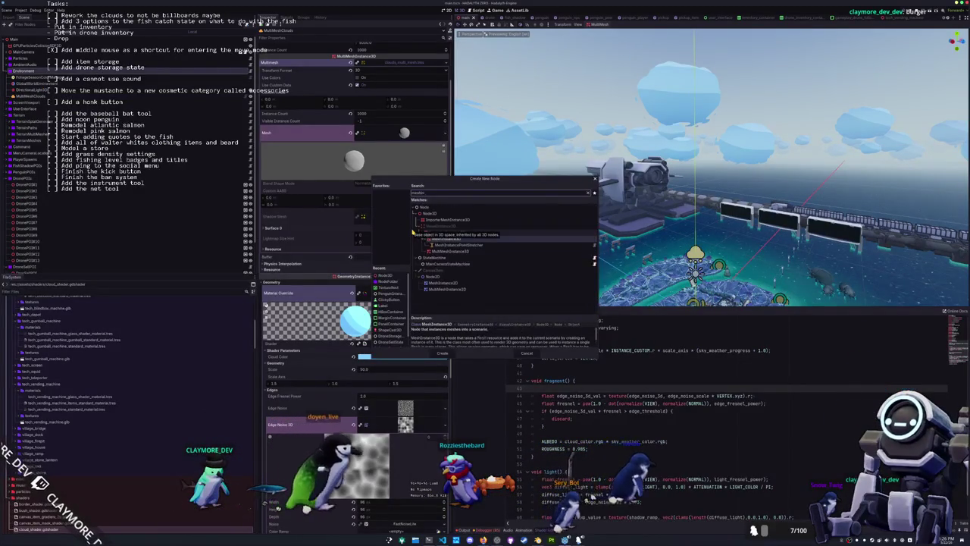
key(Return)
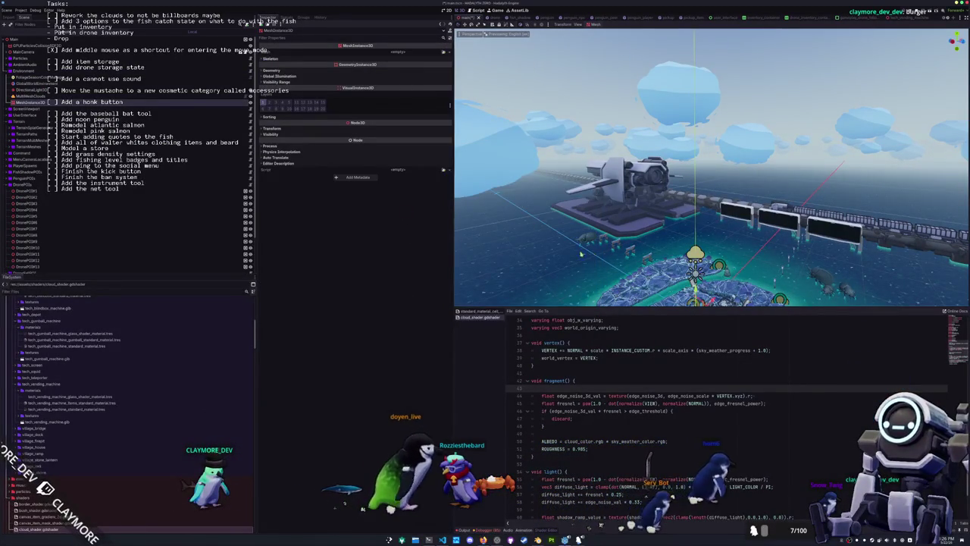
click(443, 51)
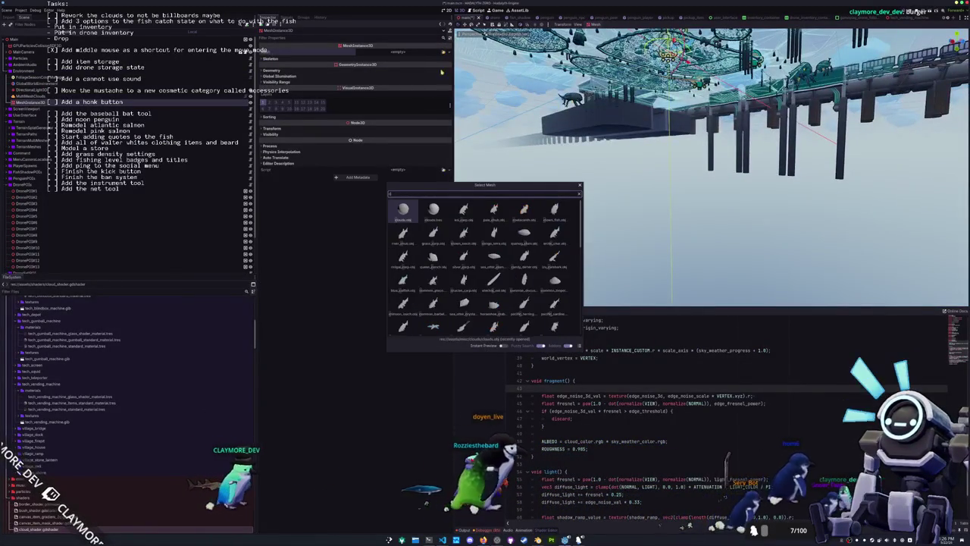
double_click(401, 211)
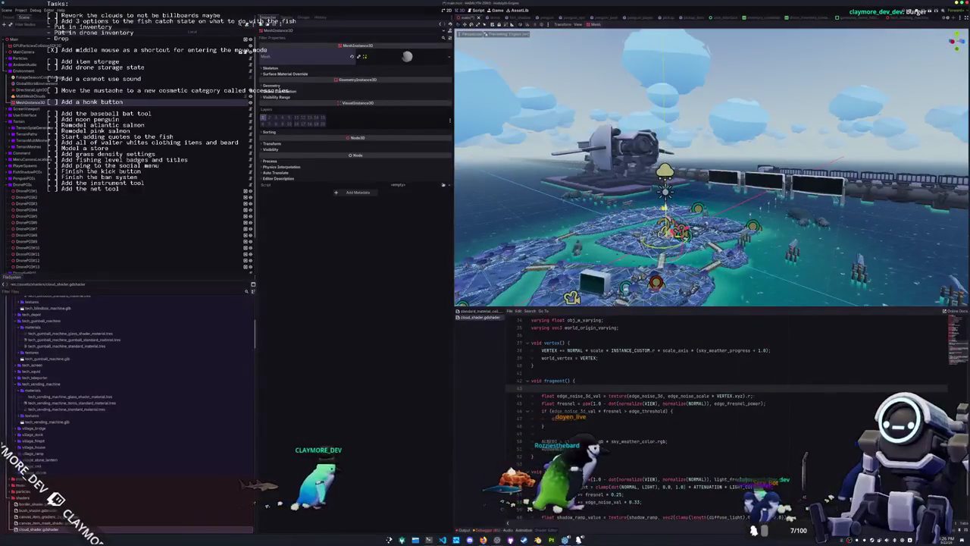
key(f)
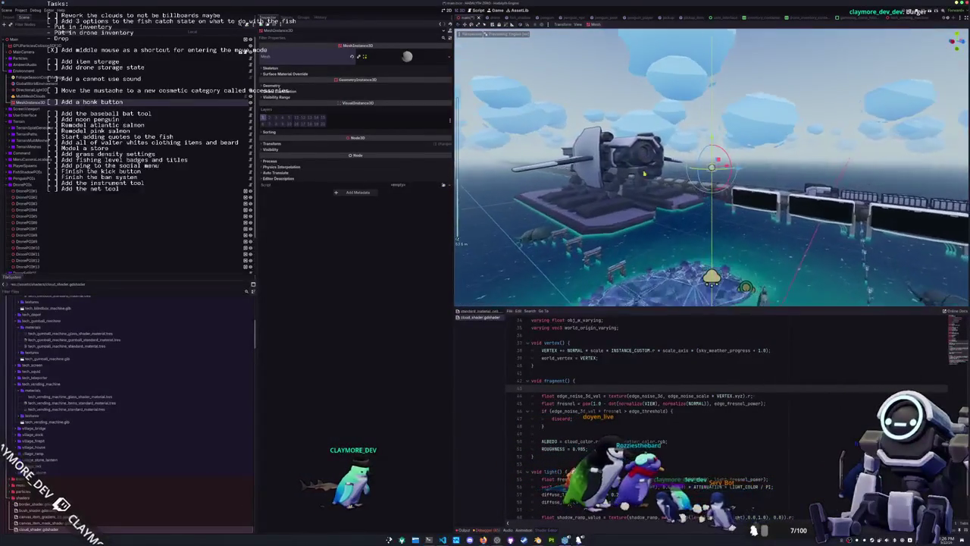
- Set the mesh's Geometry material override to the cloud material and expand its shader parameters
click(271, 85)
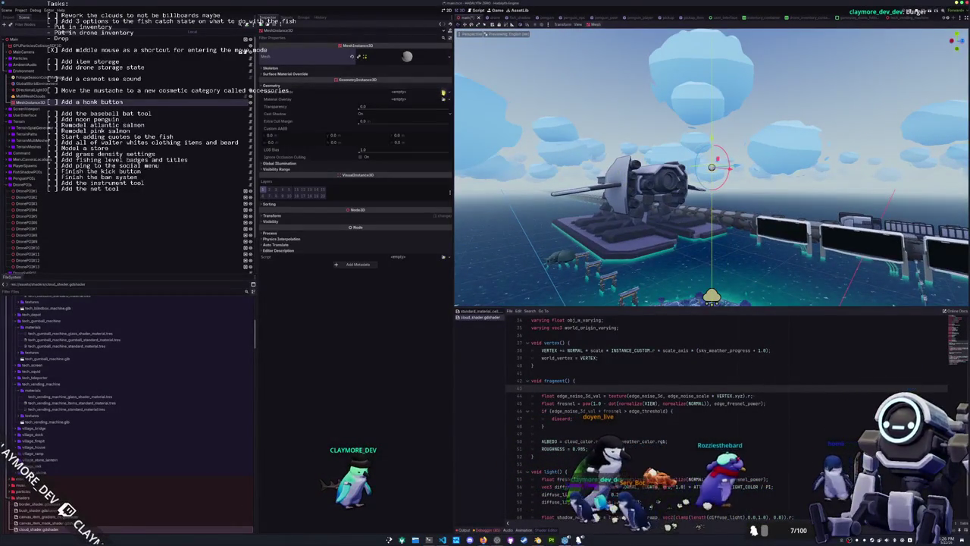
click(398, 91)
text(loud)
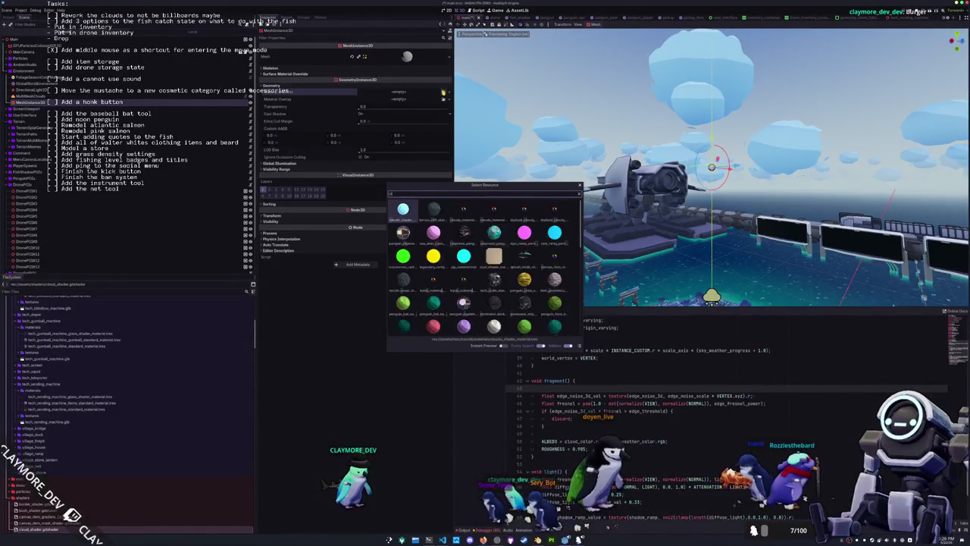
key(Return)
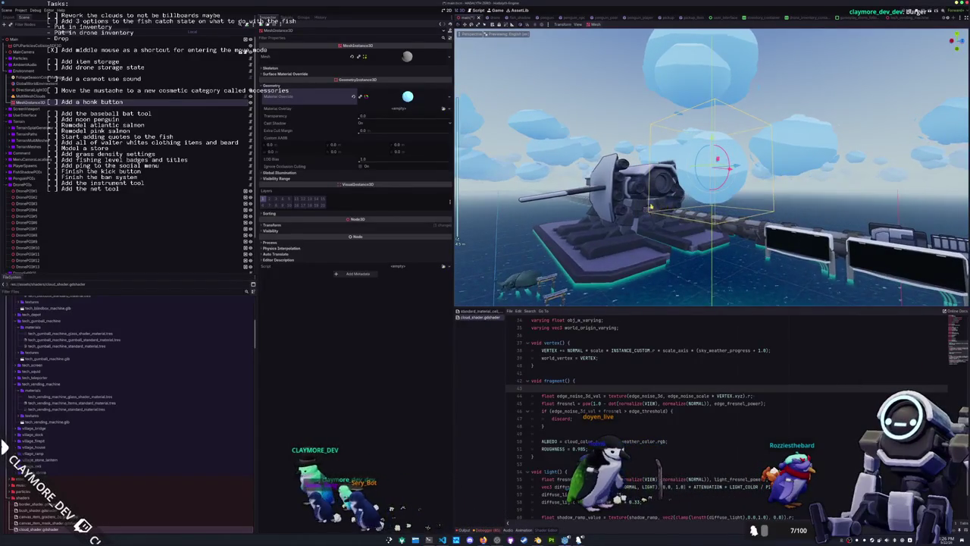
drag(650, 206, 378, 128)
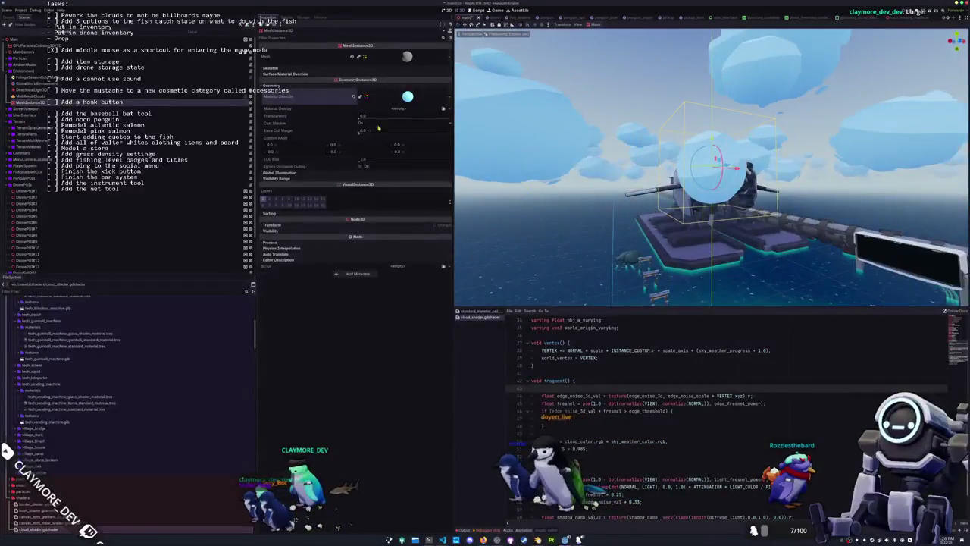
click(395, 96)
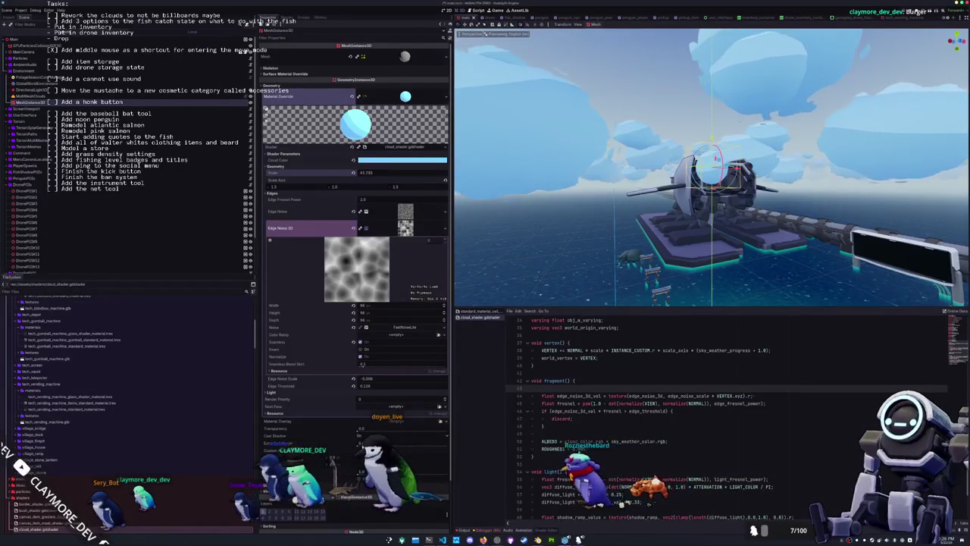
- Set the cloud material's Scale to 50.0, save the scene, and inspect the enlarged cloud
key(ctrl+z)
key(ctrl+s)
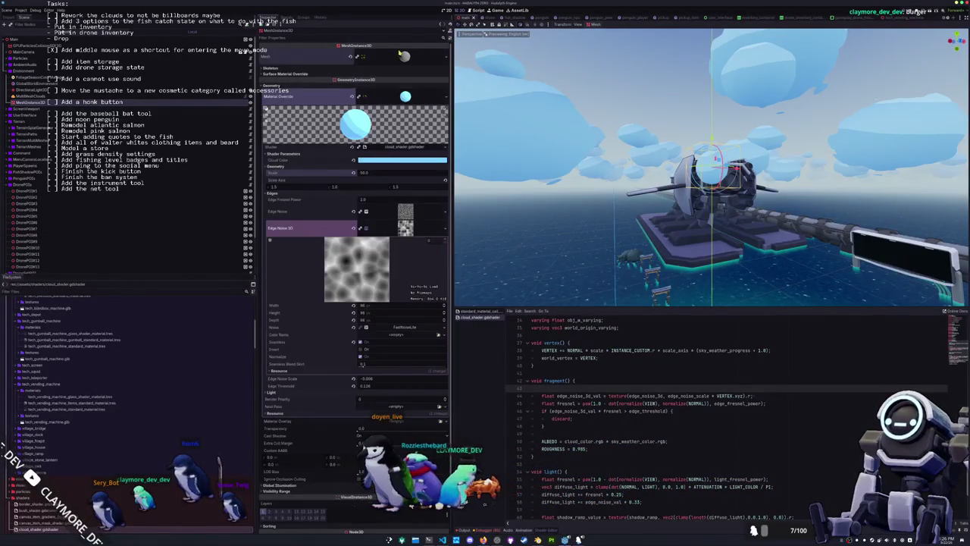
scroll(379, 72, up, 3)
scroll(328, 294, down, 5)
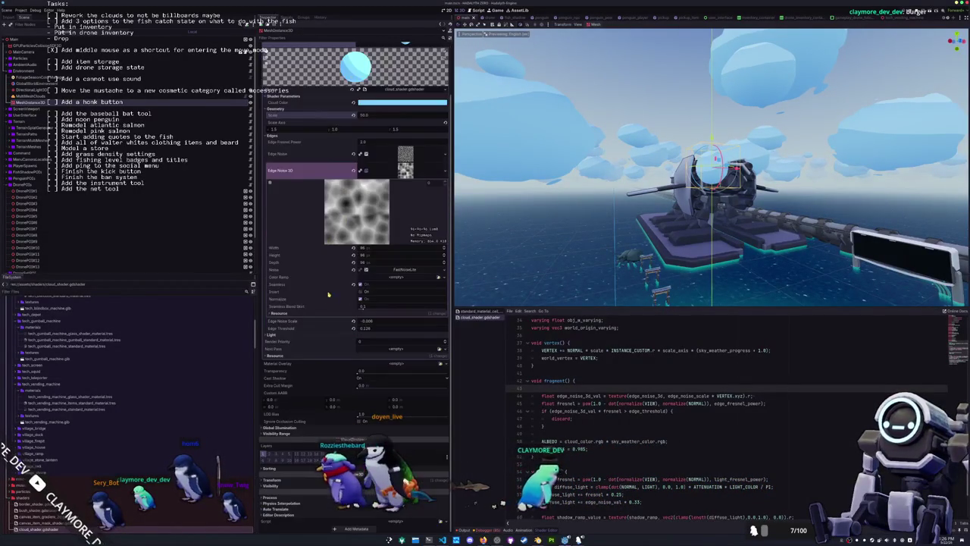
scroll(288, 453, down, 2)
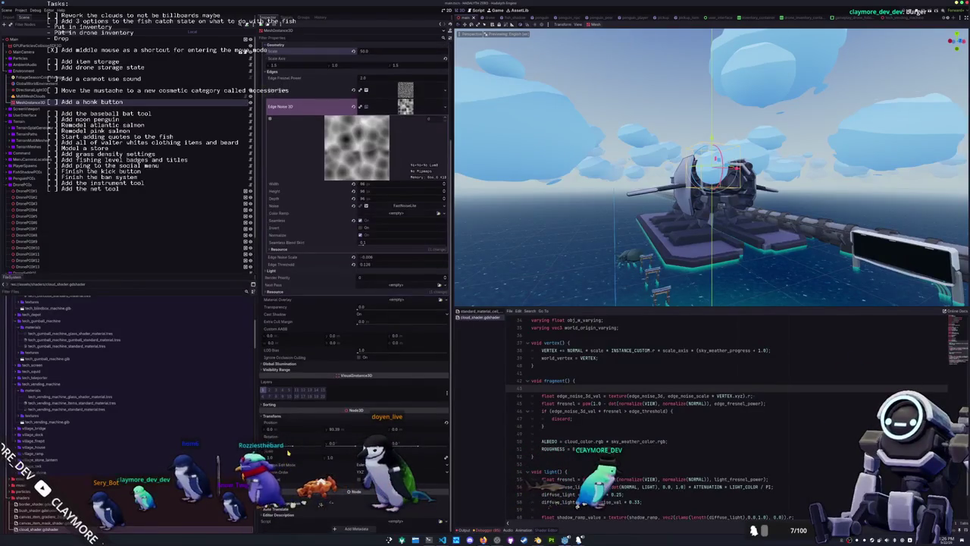
scroll(576, 239, up, 5)
scroll(575, 240, down, 5)
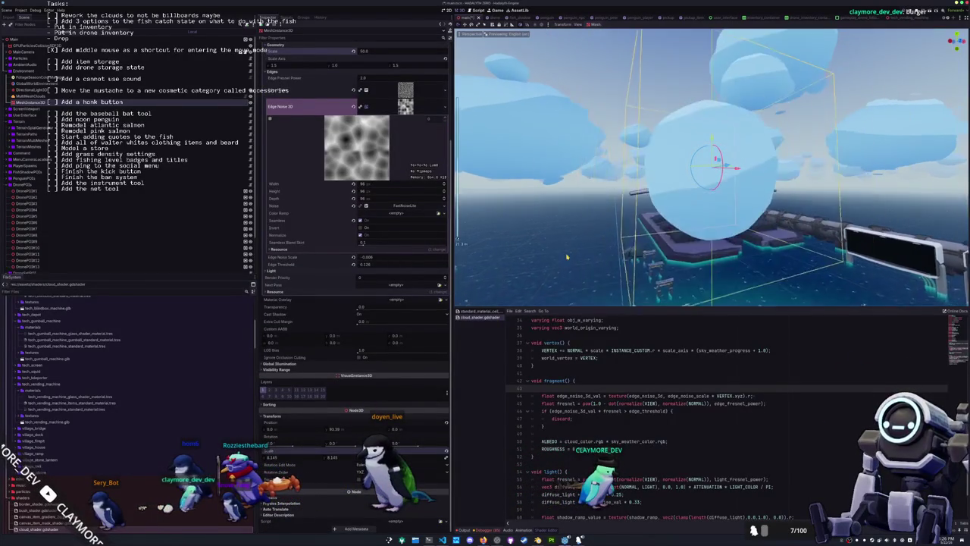
drag(575, 239, 580, 227)
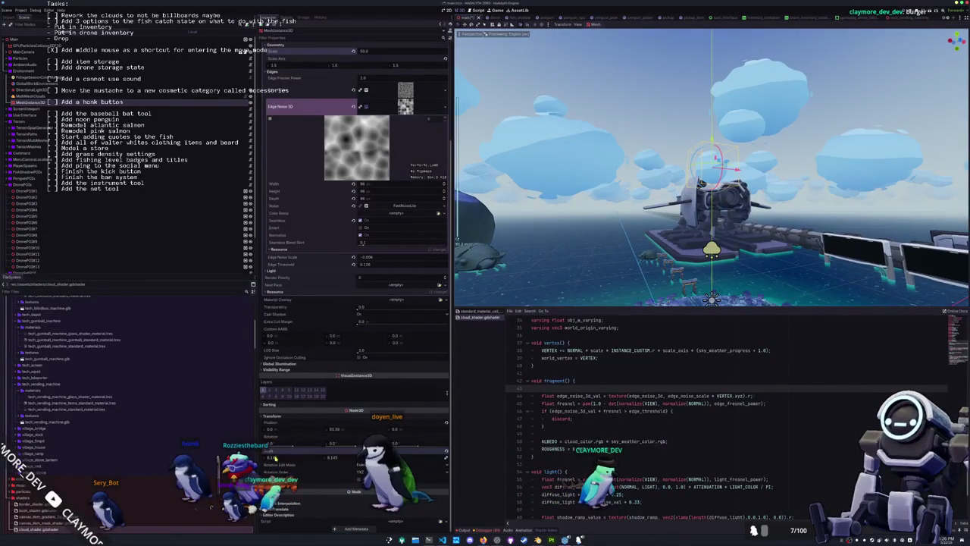
scroll(576, 240, up, 5)
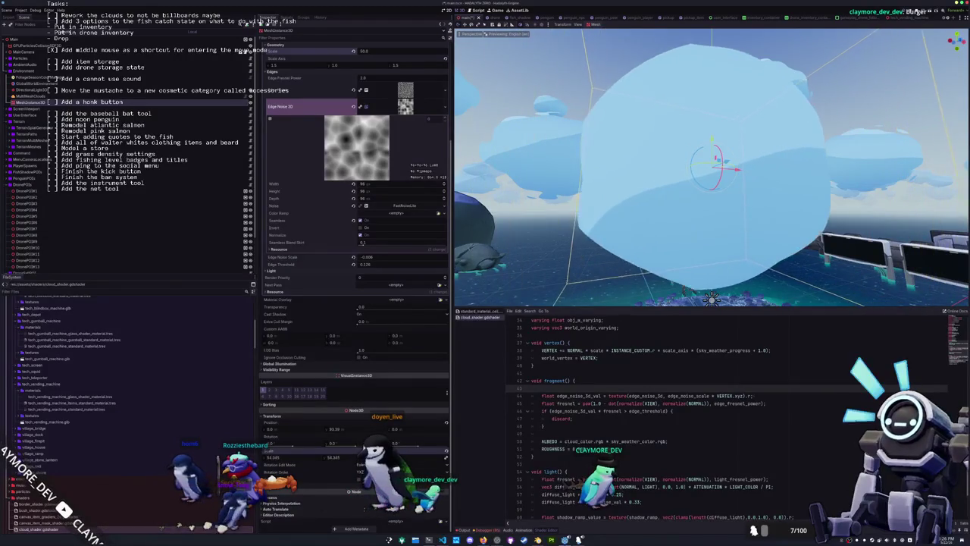
scroll(551, 258, down, 8)
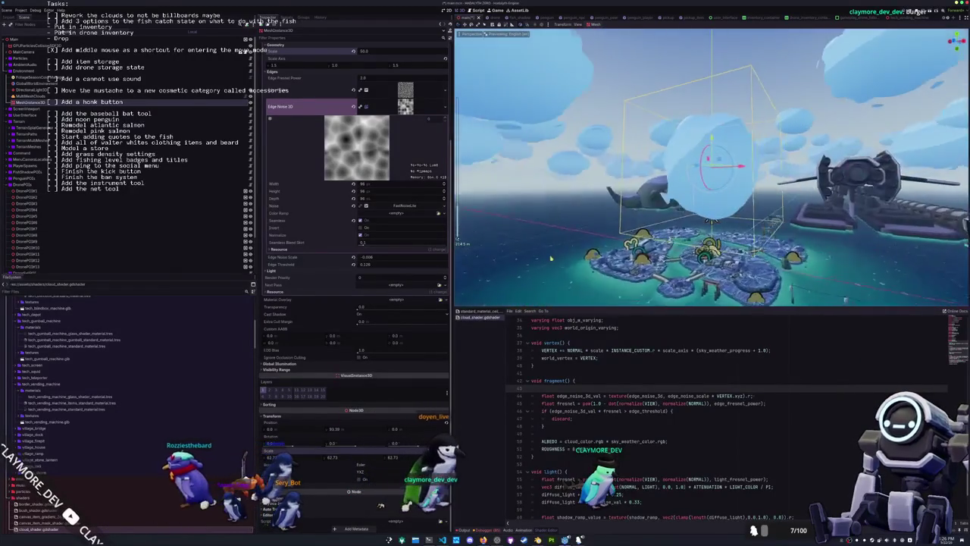
mouse_move(551, 259)
mouse_down()
mouse_move(607, 228)
mouse_move(637, 250)
mouse_move(597, 223)
mouse_move(529, 212)
mouse_up()
key(f)
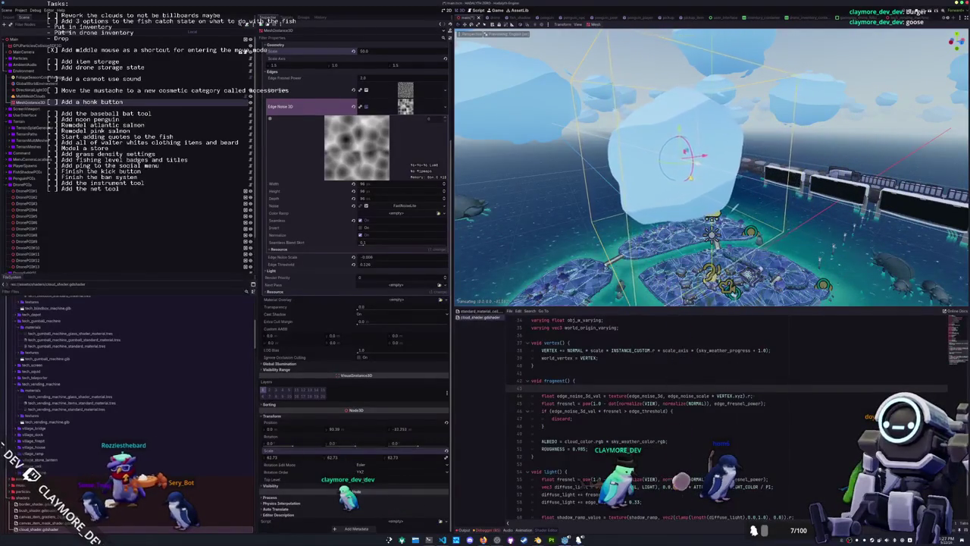
mouse_move(546, 215)
mouse_down()
mouse_move(546, 191)
mouse_move(530, 189)
mouse_up()
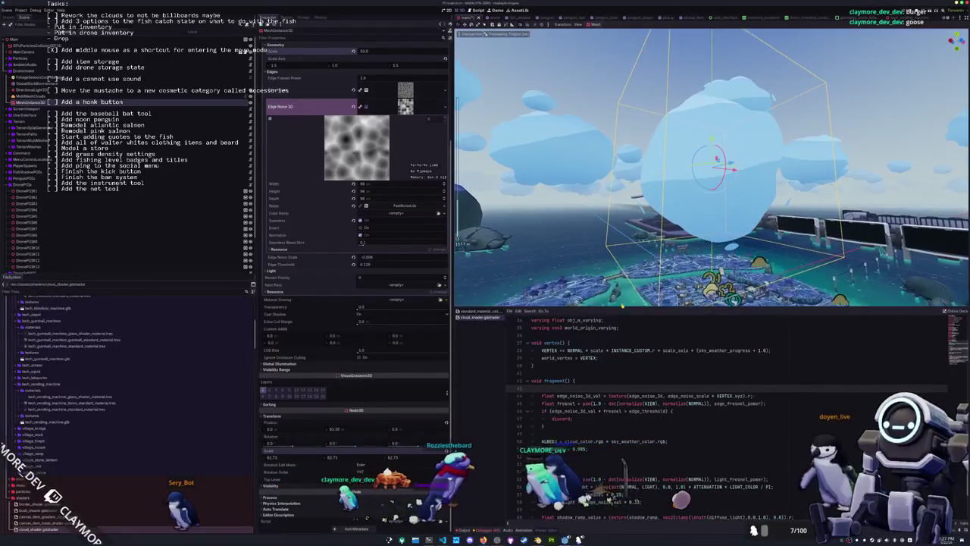
scroll(728, 410, down, 3)
scroll(704, 409, up, 2)
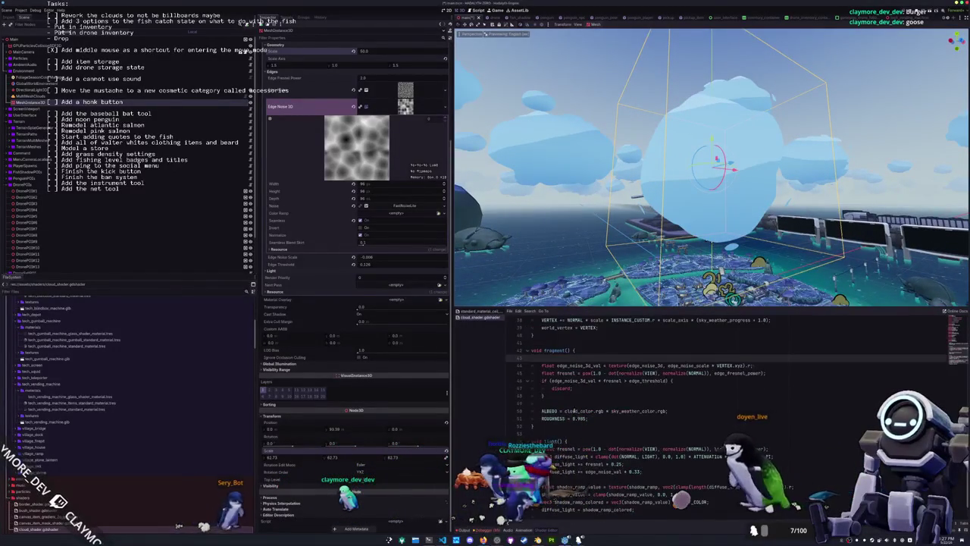
- Insert a blank line above the fragment shader's discard check
click(538, 395)
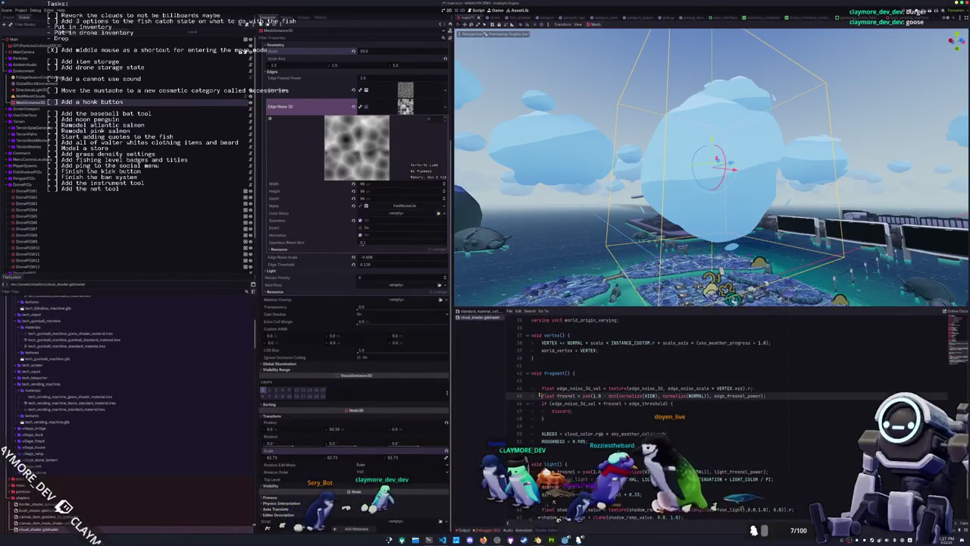
click(621, 403)
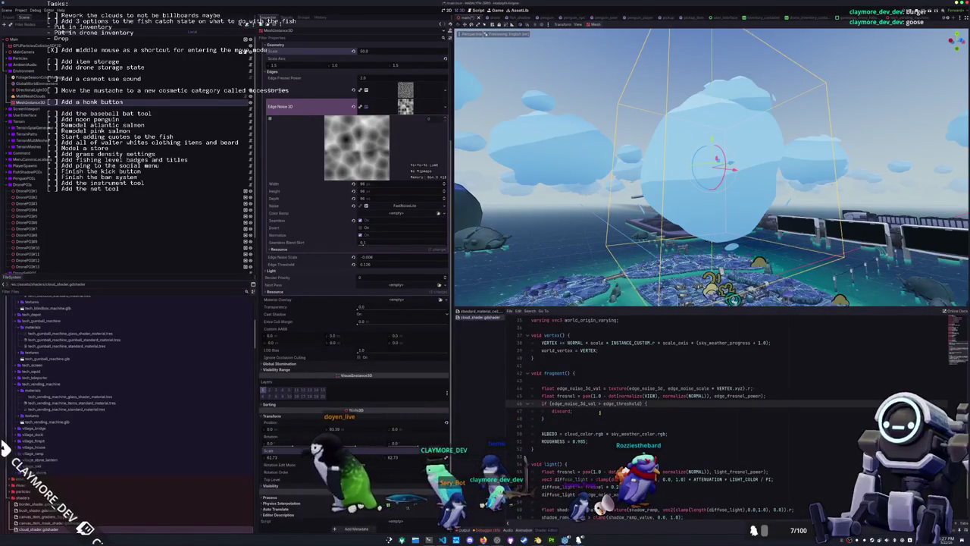
text(.0 -)
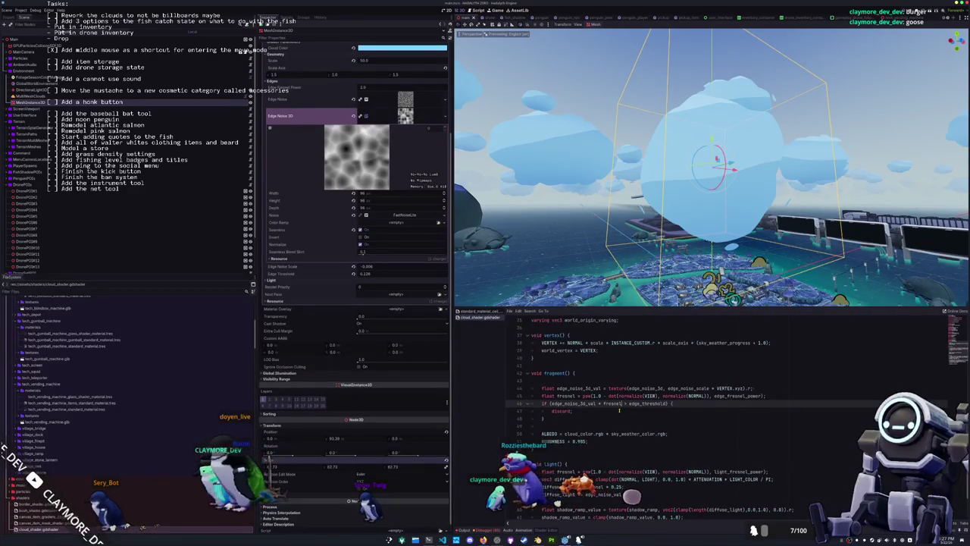
key(Return)
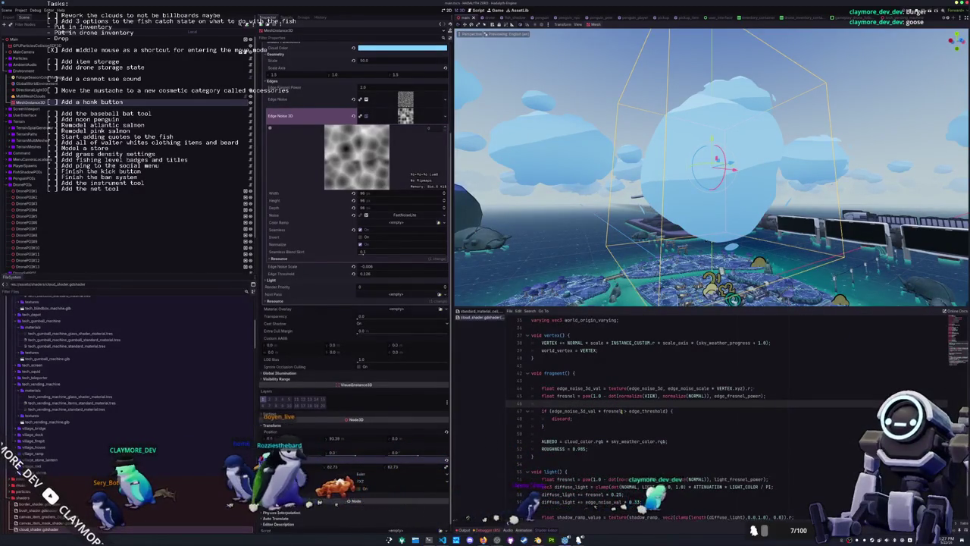
scroll(637, 239, down, 3)
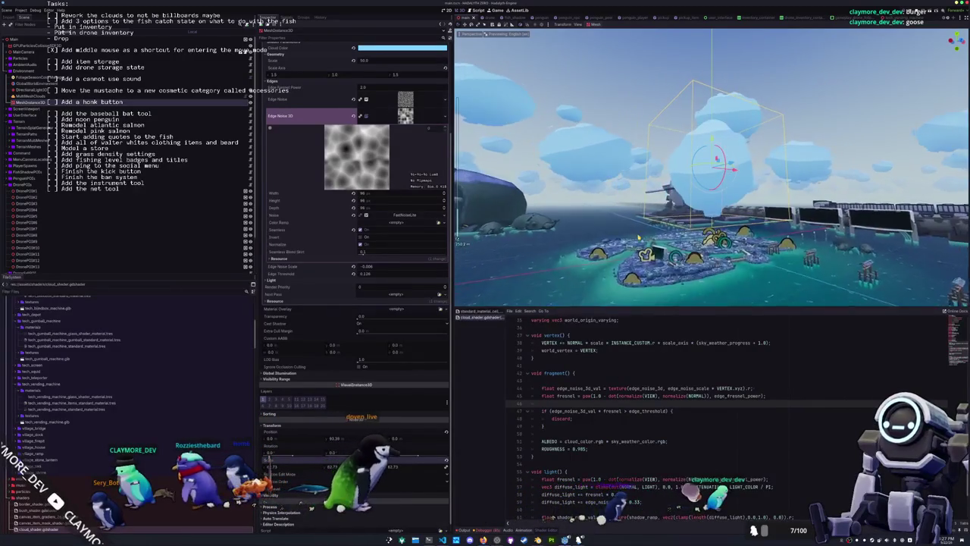
scroll(636, 239, up, 5)
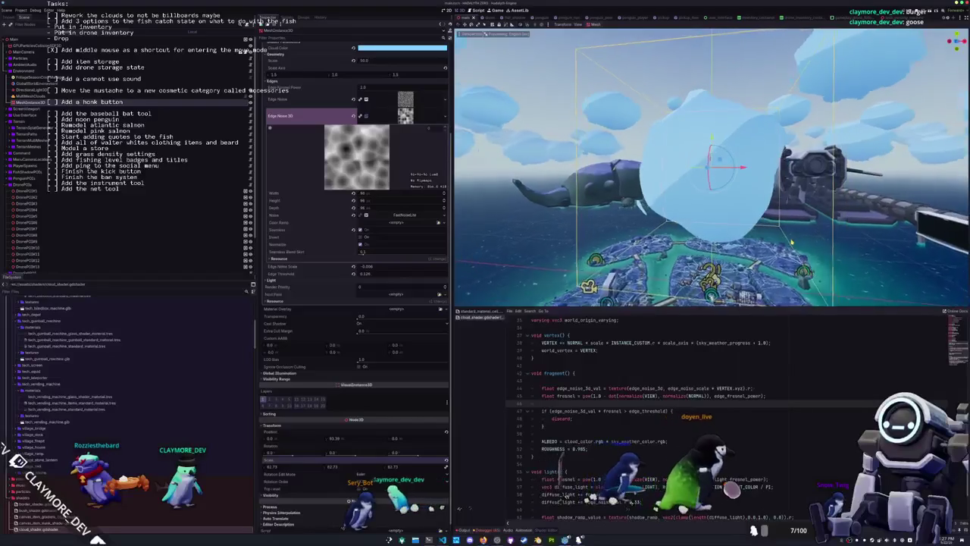
text(f)
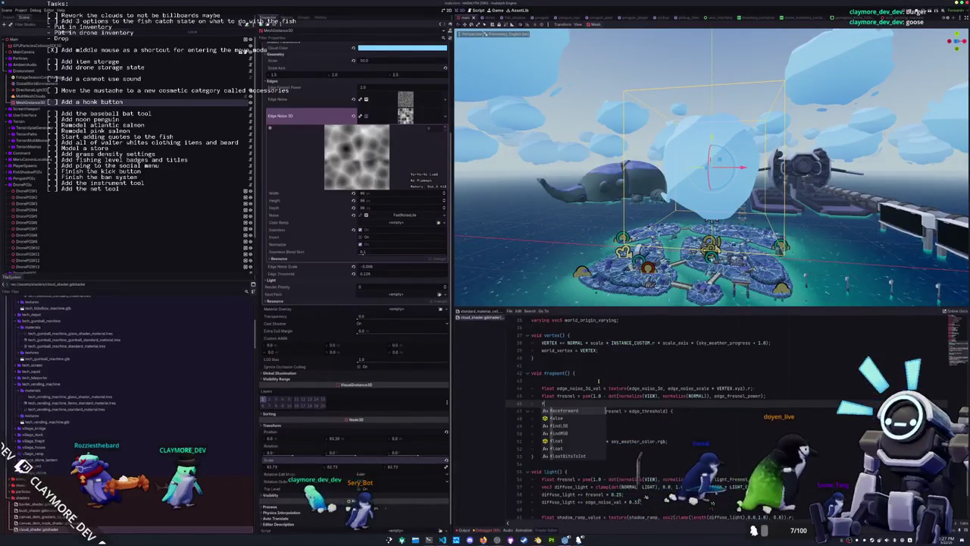
key(BackSpace)
scroll(607, 364, up, 2)
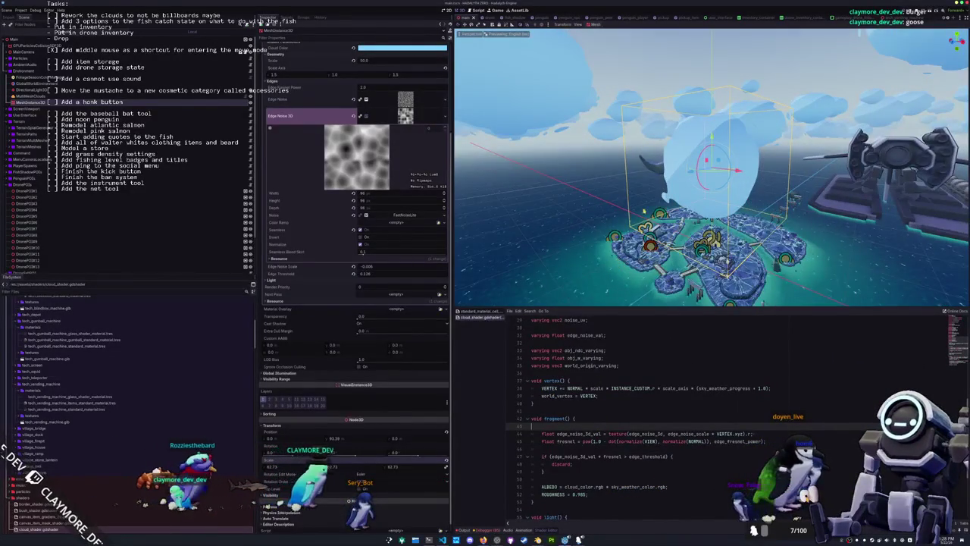
- Add world_vertex_coords back to the shader's render_mode line and save
key(g)
key(Escape)
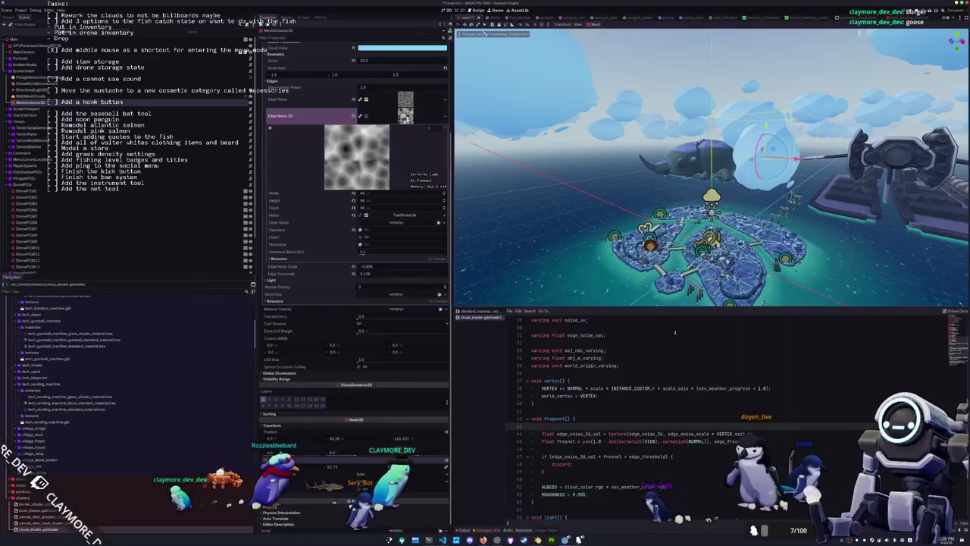
scroll(705, 416, up, 10)
click(604, 327)
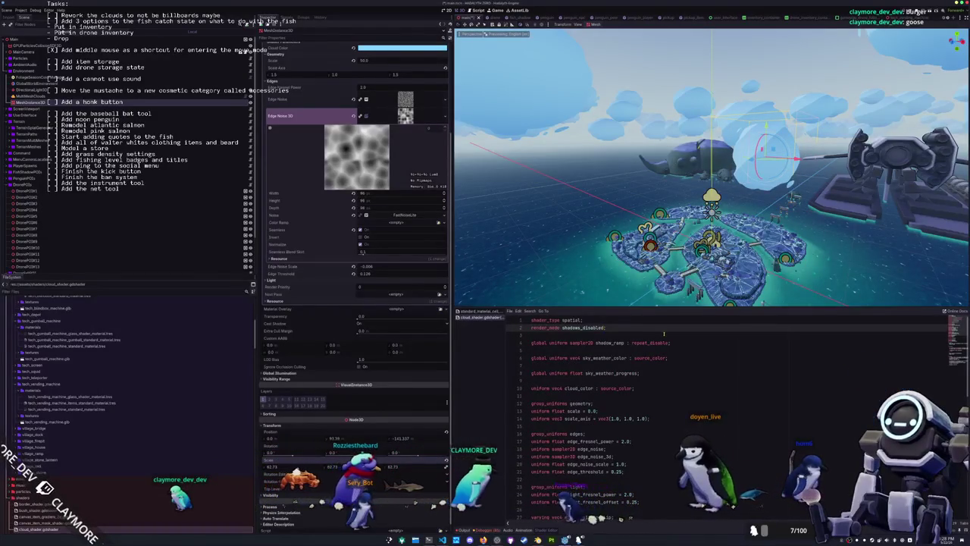
key(BackSpace)
text(, worl)
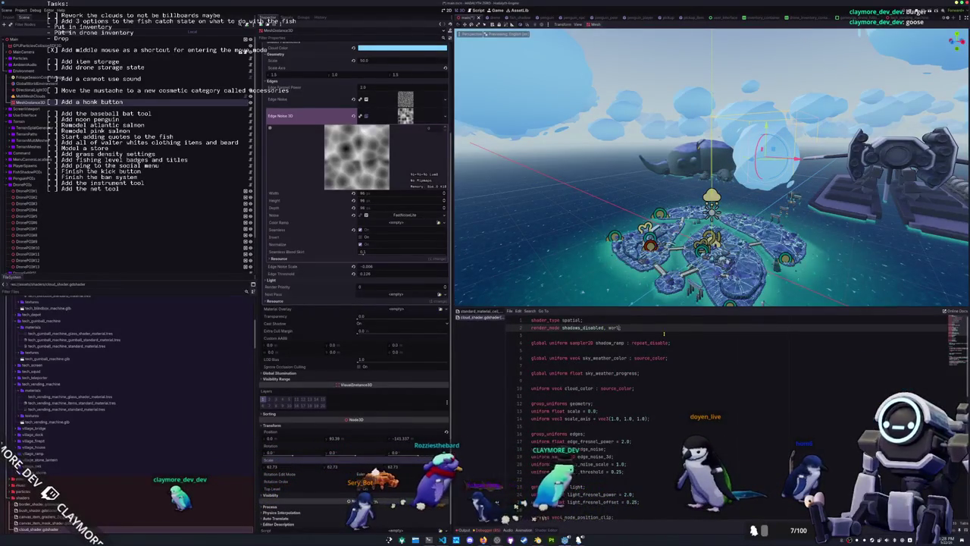
text(d_vertex_coords;)
key(ctrl+s)
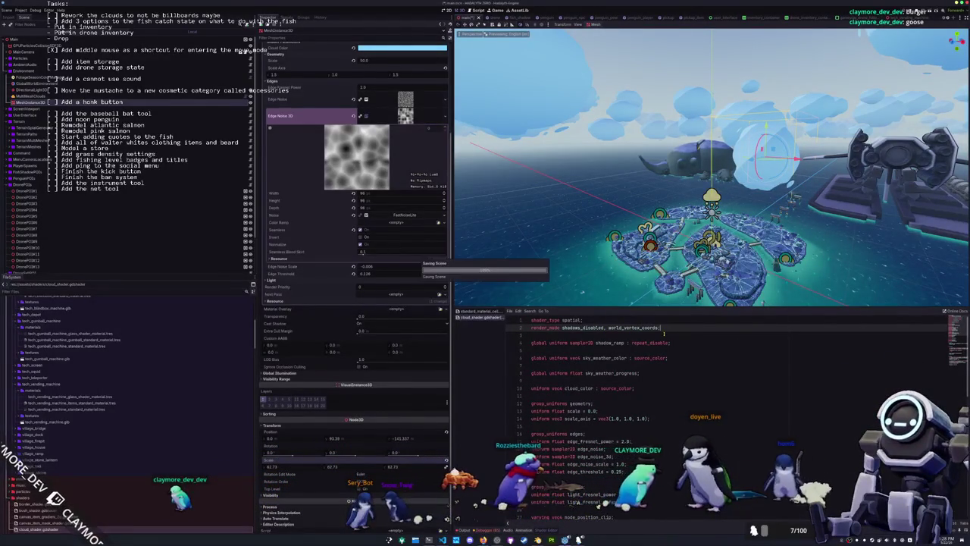
- Locate the 3D edge-noise sampling line and reselect the MeshInstance3D test sphere
scroll(635, 332, down, 3)
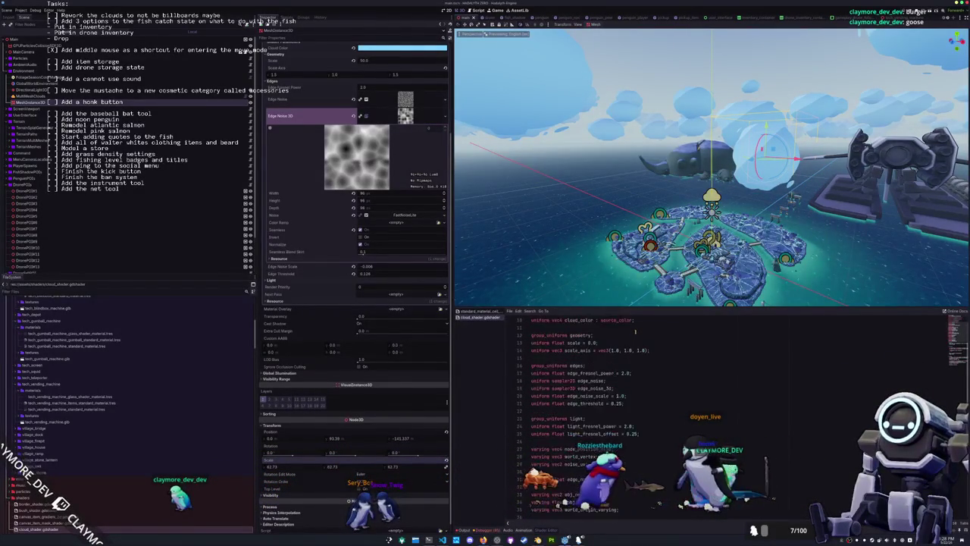
scroll(635, 332, down, 8)
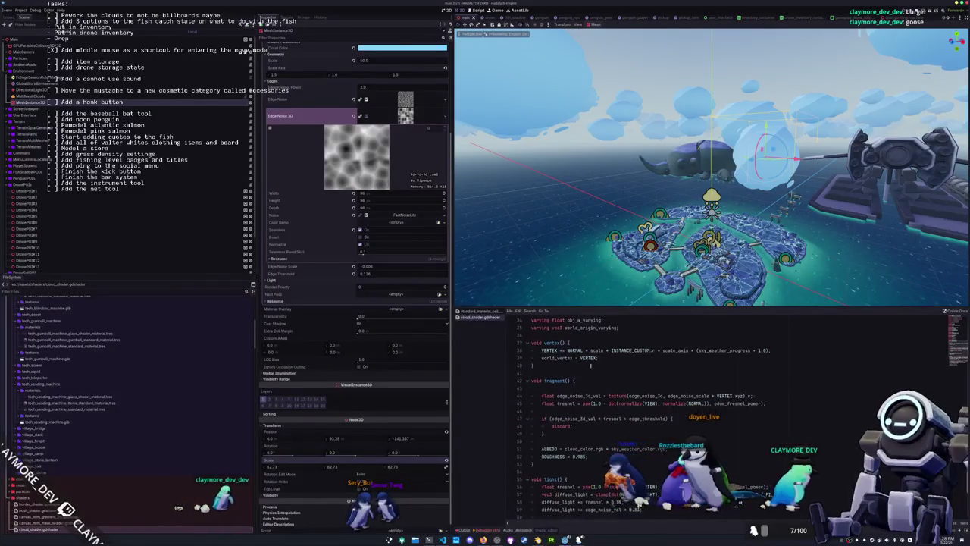
click(590, 361)
scroll(595, 404, down, 1)
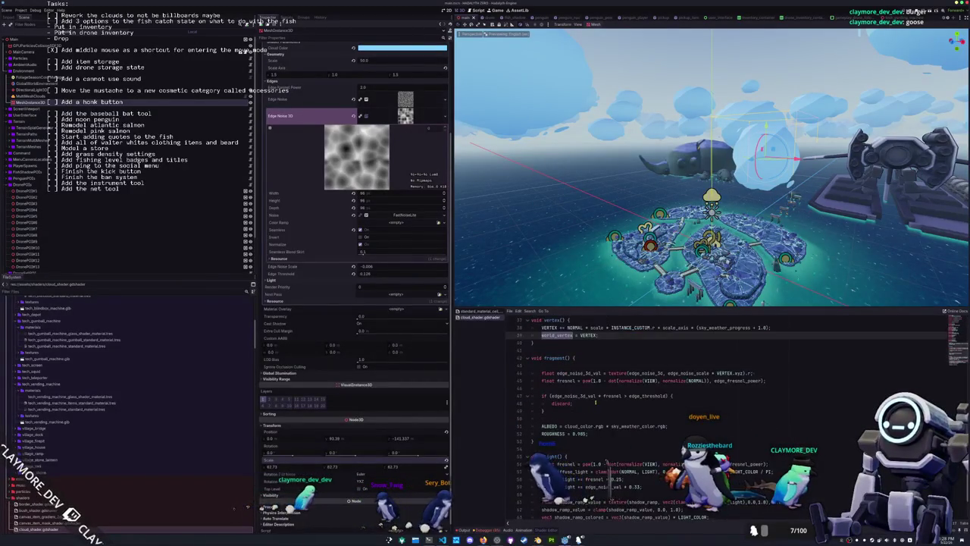
click(716, 373)
text(world_verte)
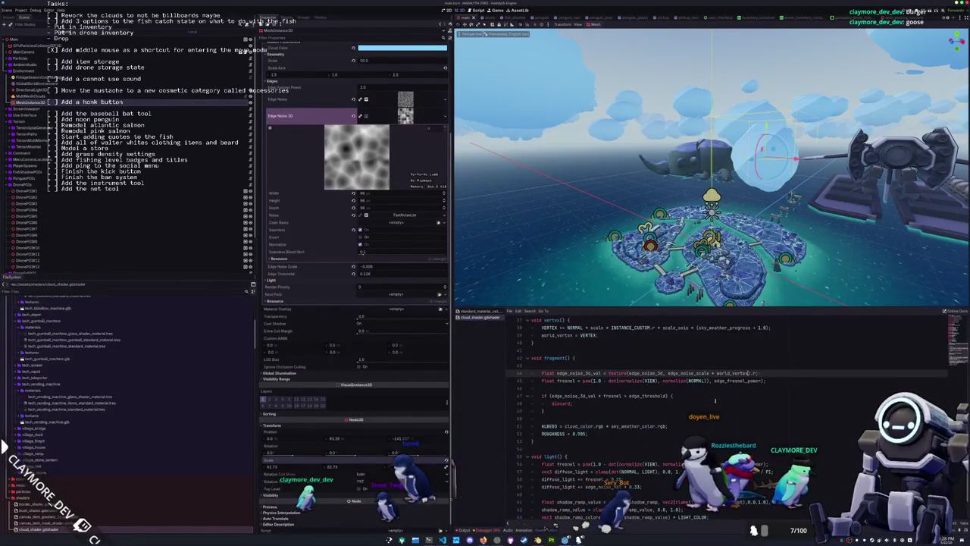
mouse_move(636, 227)
mouse_down()
mouse_move(637, 203)
mouse_move(655, 201)
mouse_move(656, 182)
mouse_move(657, 198)
mouse_up()
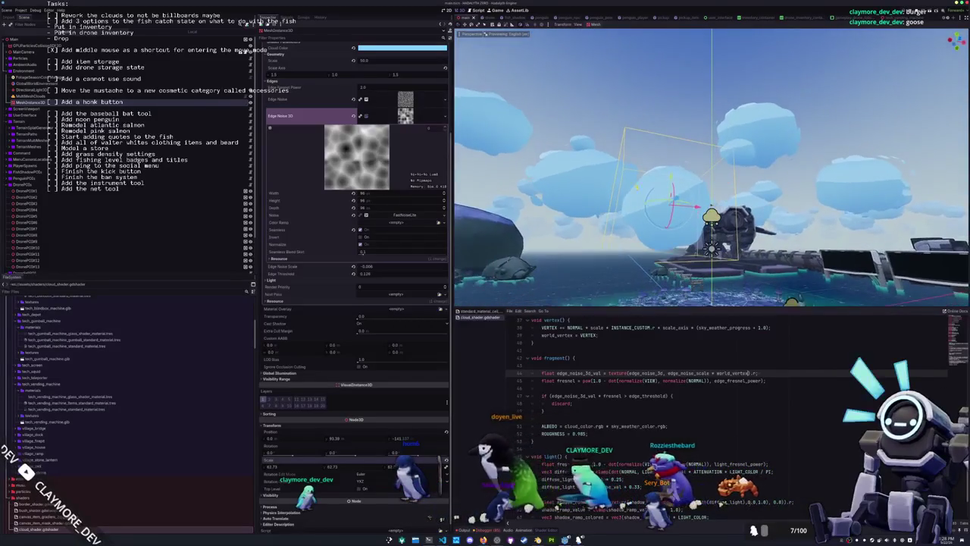
click(53, 97)
click(60, 102)
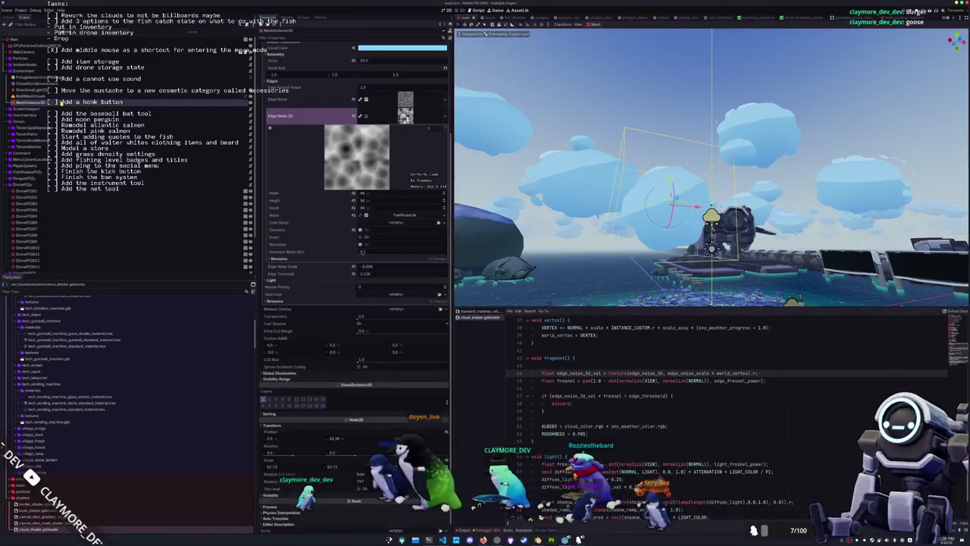
- Delete the test sphere and raise MultiMeshClouds' Edge Noise 3D frequency to about 0.125
key(Delete)
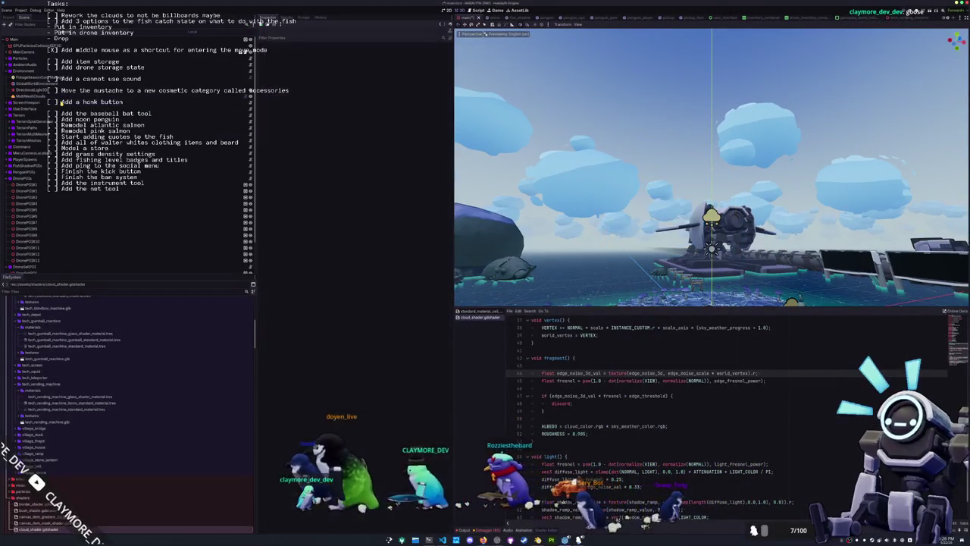
click(30, 95)
scroll(342, 288, down, 5)
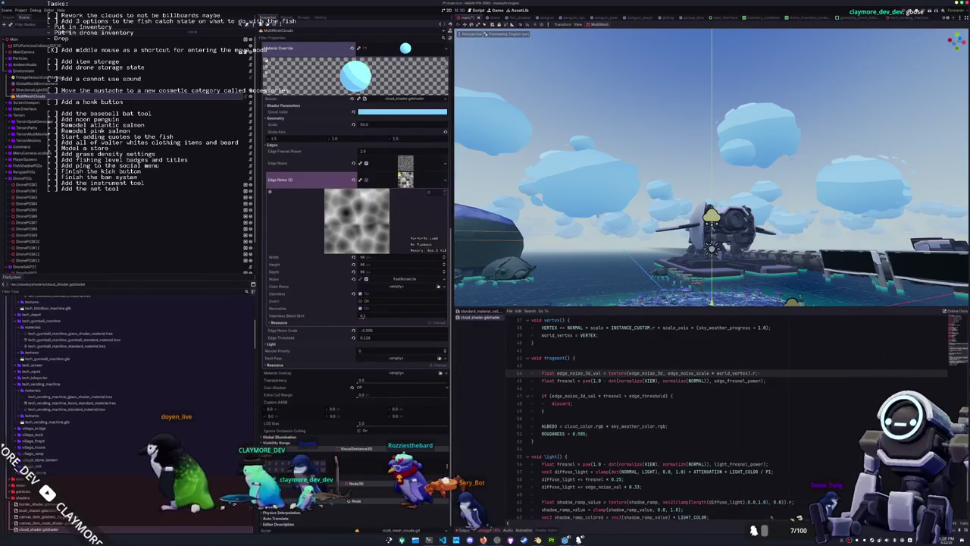
click(404, 279)
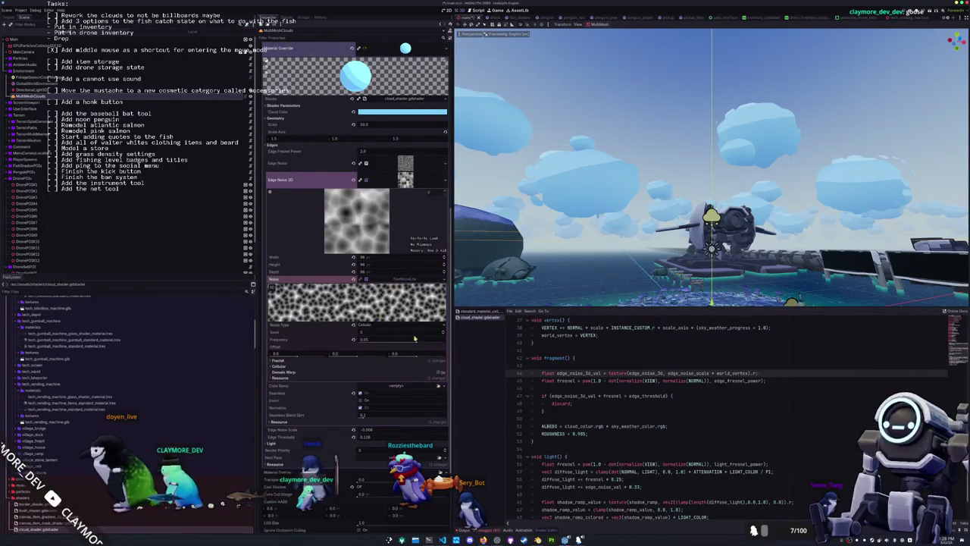
mouse_move(416, 344)
mouse_down()
mouse_move(431, 343)
mouse_move(420, 344)
mouse_up()
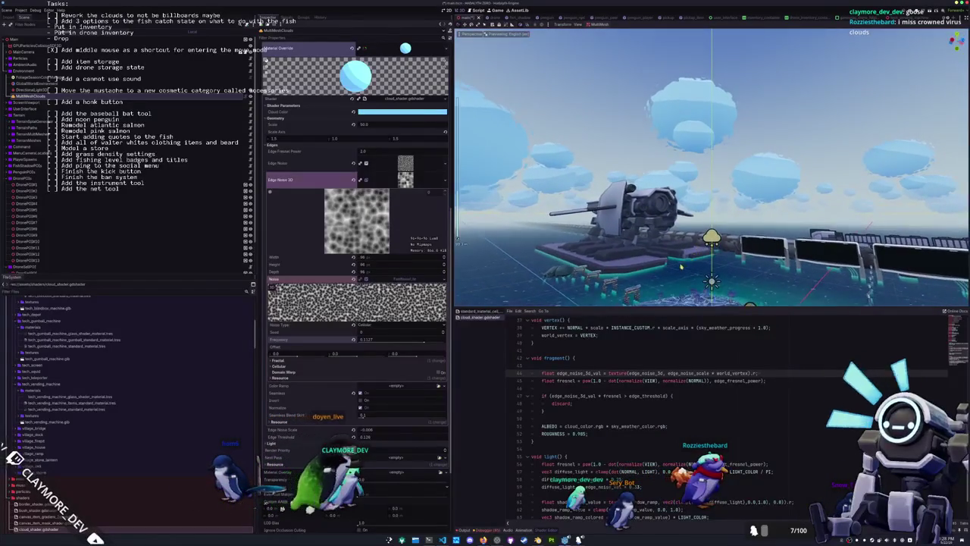
- Save the scene and remove the blank line in fragment() before the discard check
key(ctrl+s)
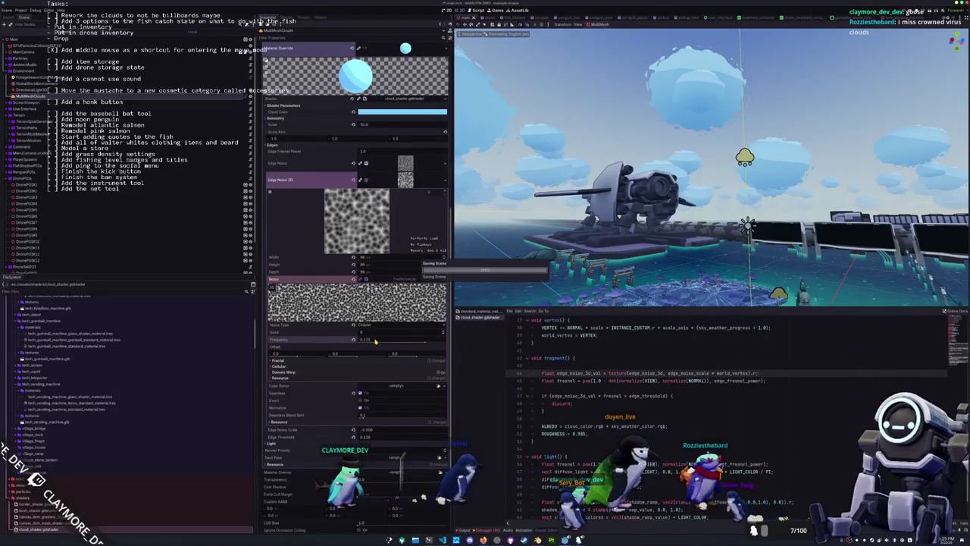
scroll(704, 410, down, 1)
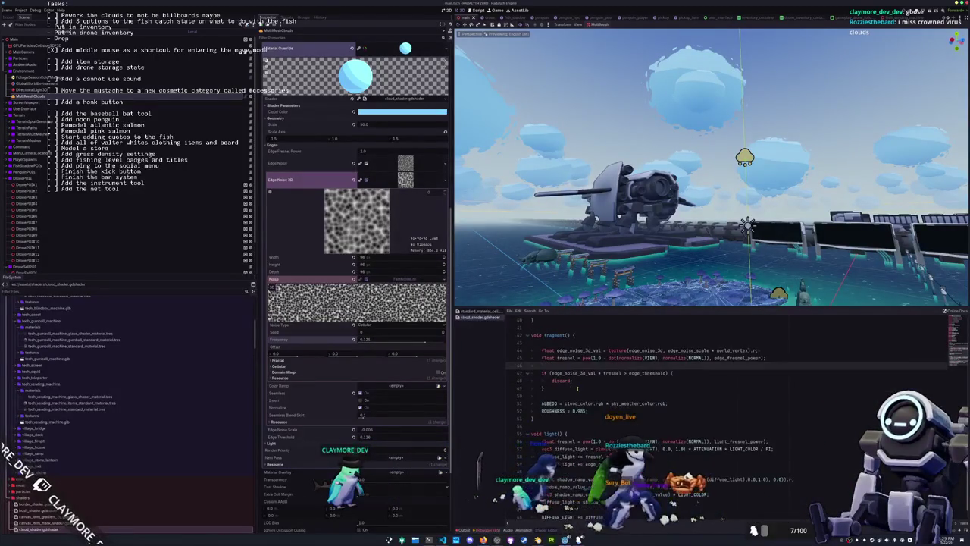
key(BackSpace)
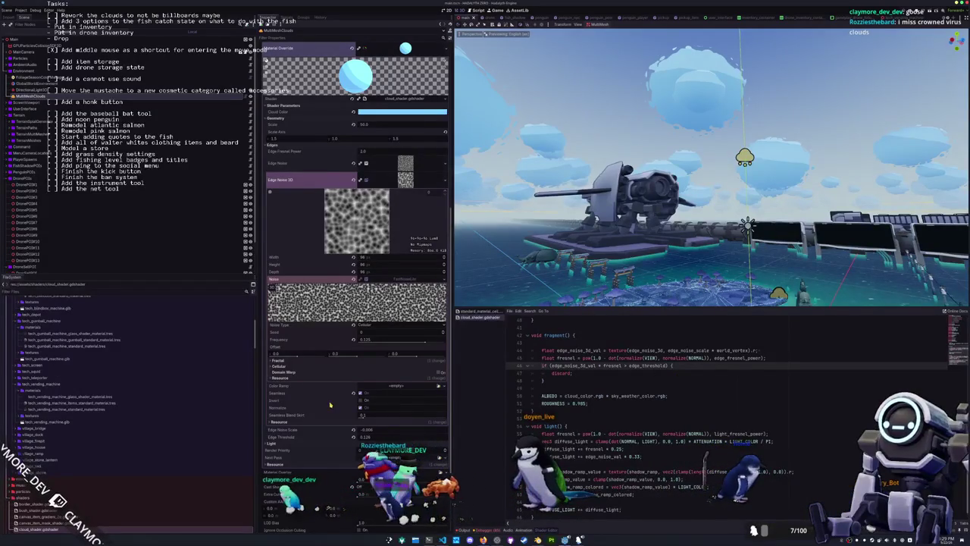
- Expand the 2D Edge Noise texture's noise and Fractal settings, collapsing Edge Noise 3D
click(406, 163)
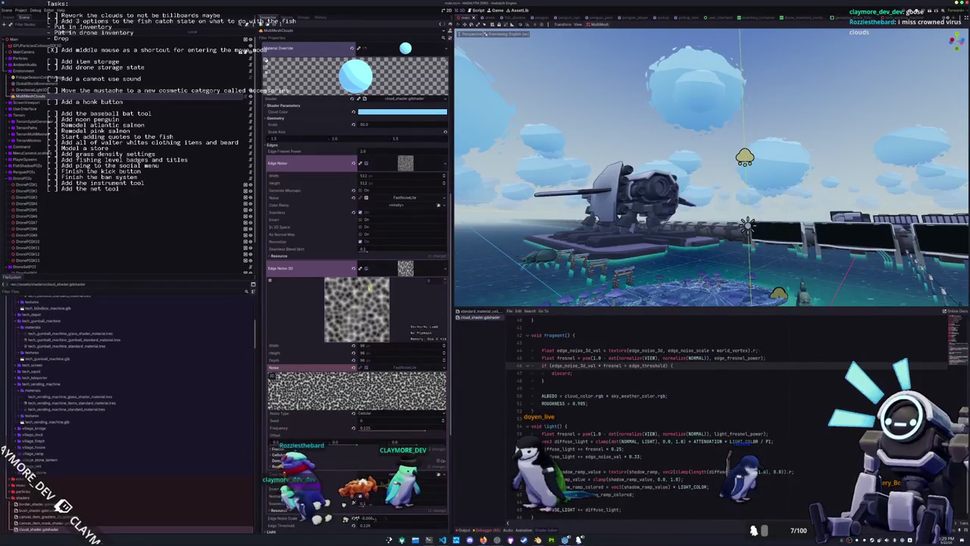
click(303, 241)
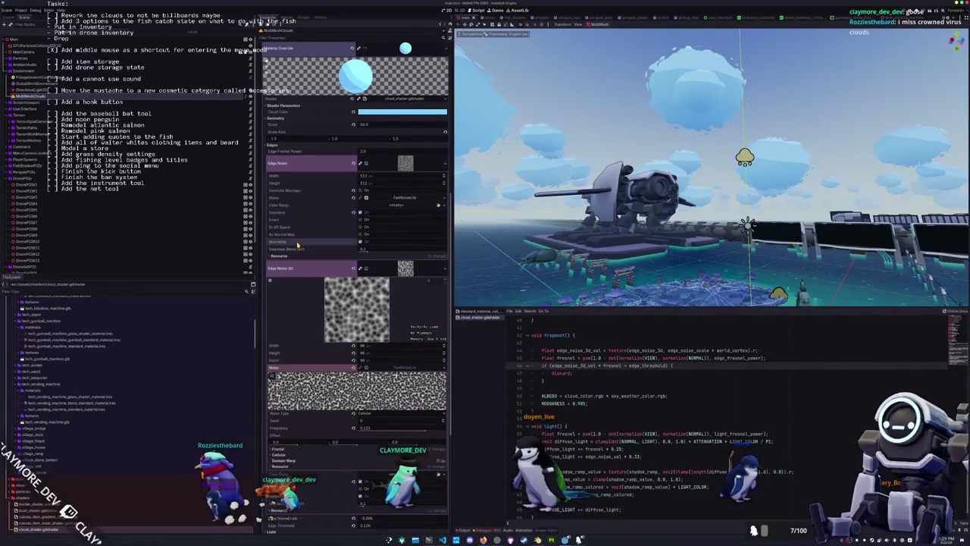
click(397, 198)
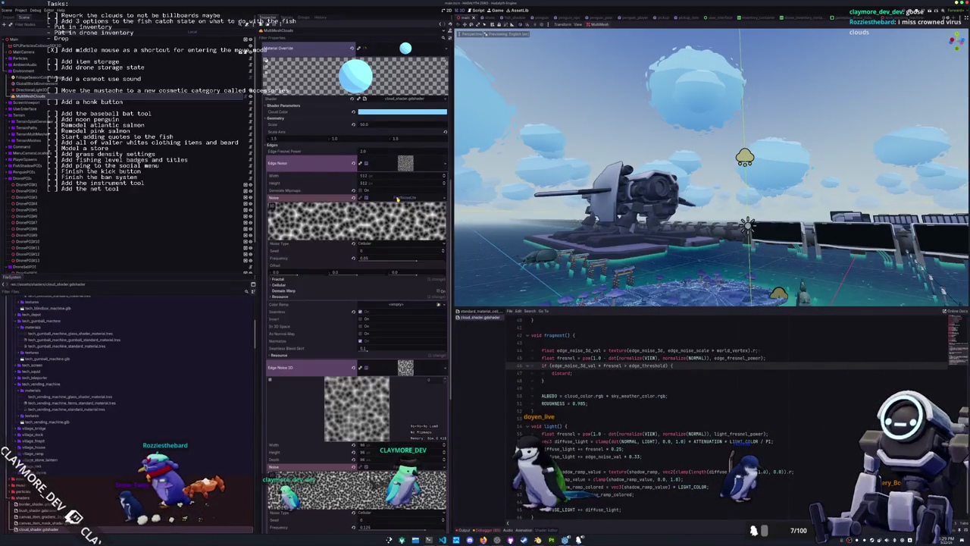
click(338, 279)
scroll(329, 386, down, 3)
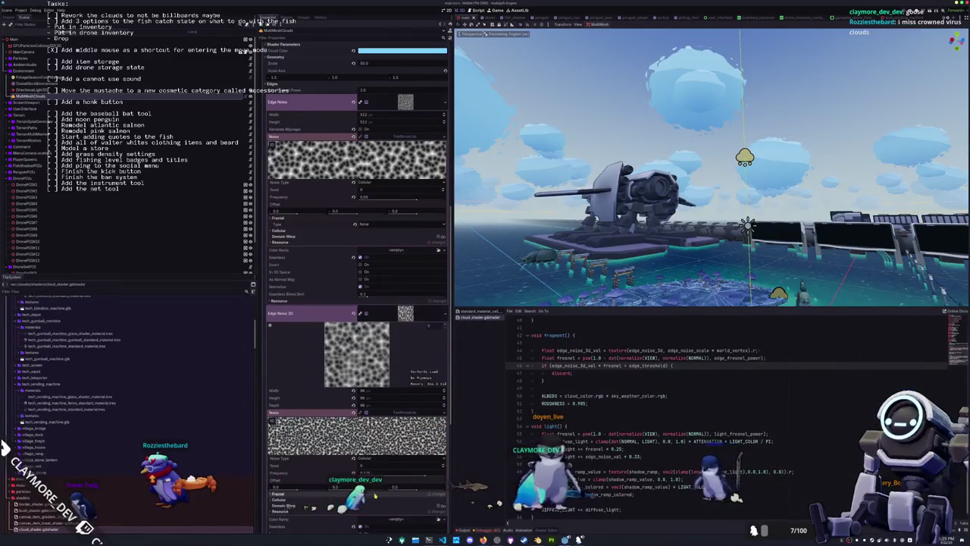
scroll(371, 460, down, 3)
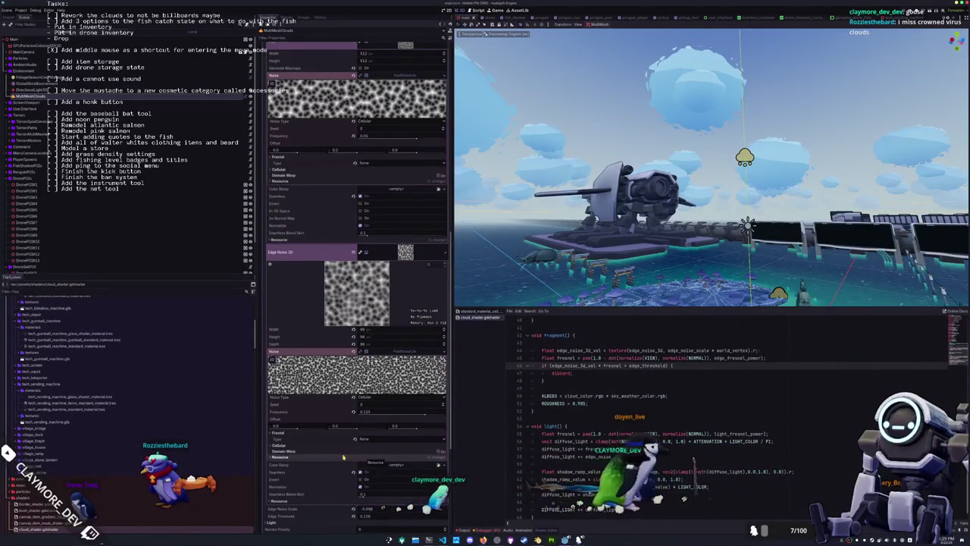
scroll(308, 419, down, 3)
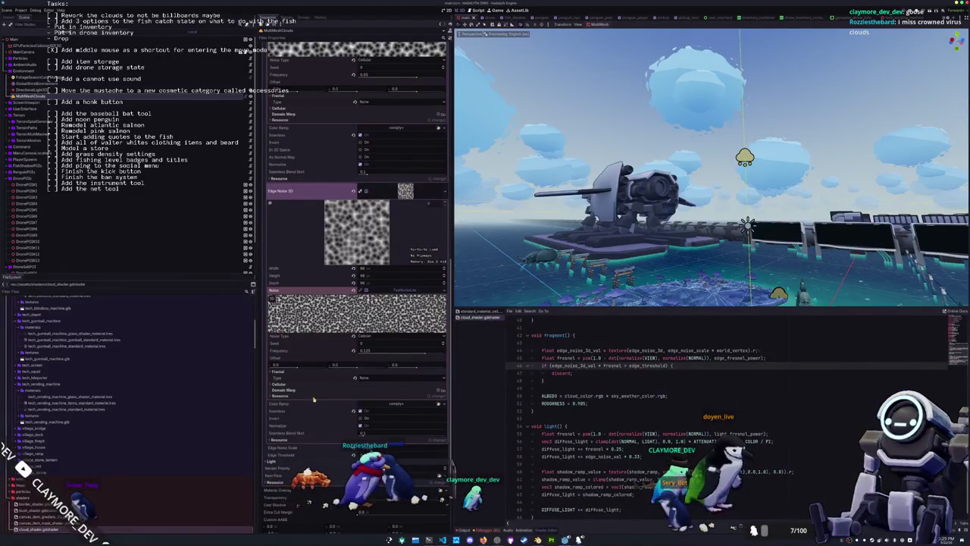
click(413, 195)
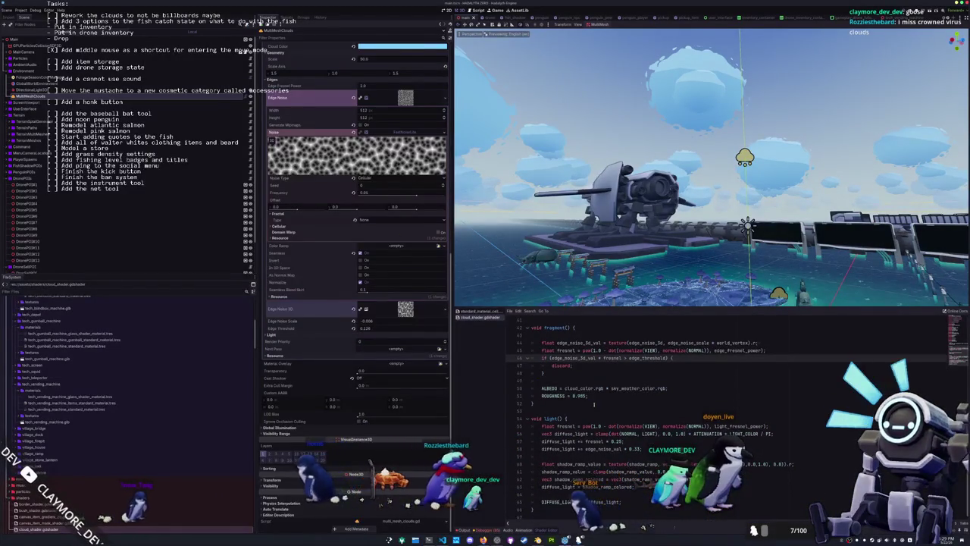
- Review the shader's light() fresnel line and the edge_noise_3d_val line
click(592, 419)
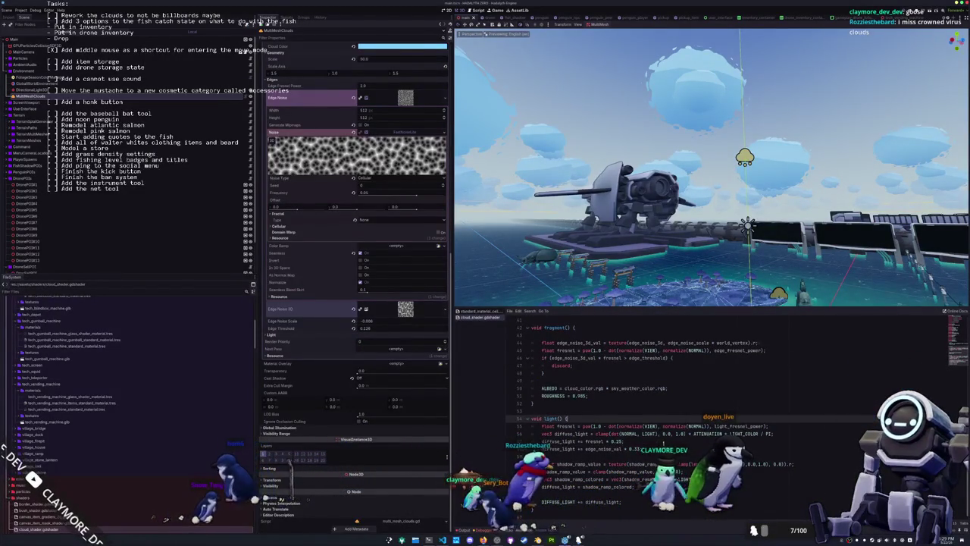
click(623, 441)
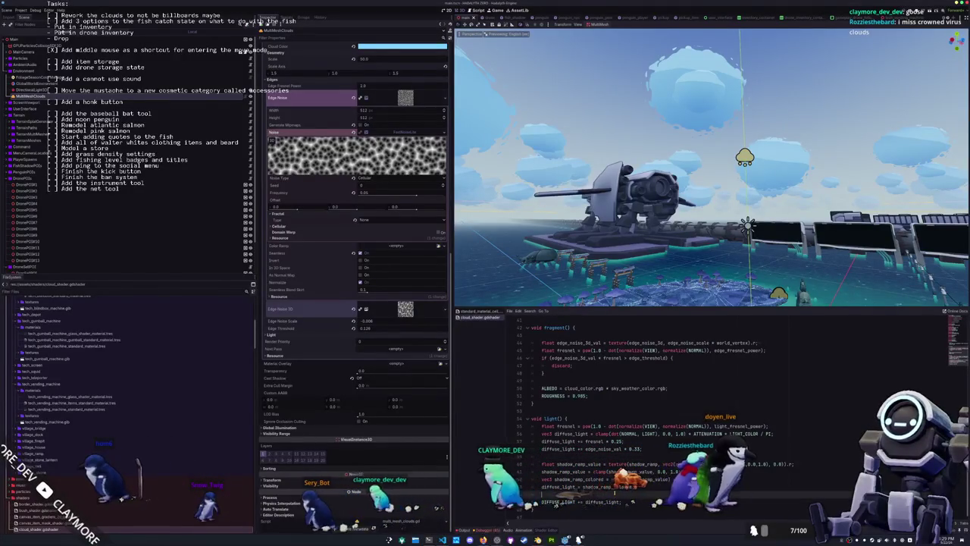
scroll(652, 417, up, 1)
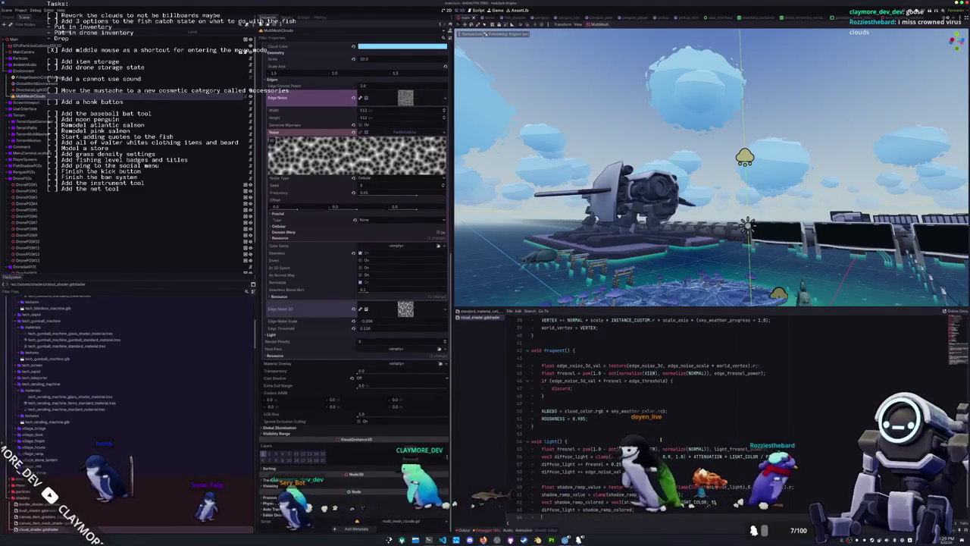
scroll(660, 438, down, 1)
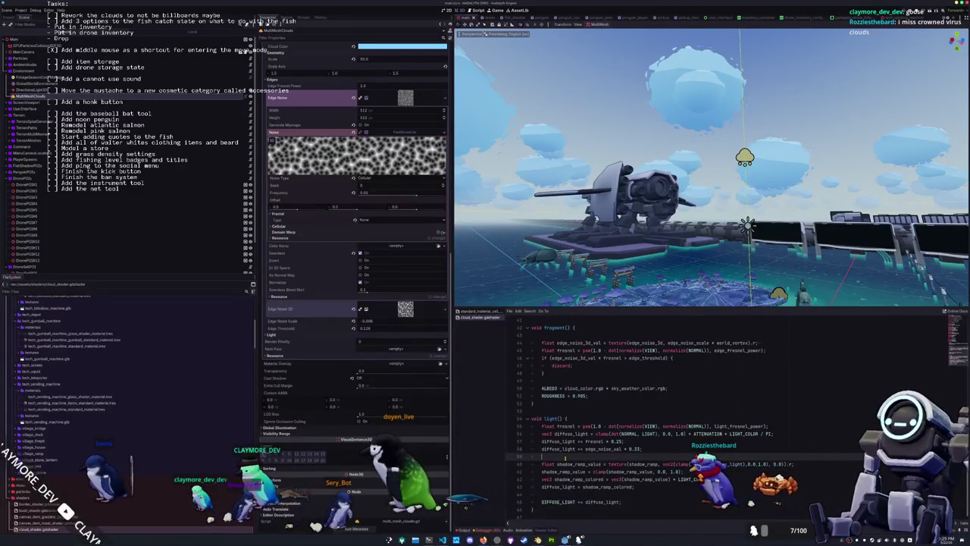
scroll(564, 458, up, 2)
scroll(565, 458, up, 1)
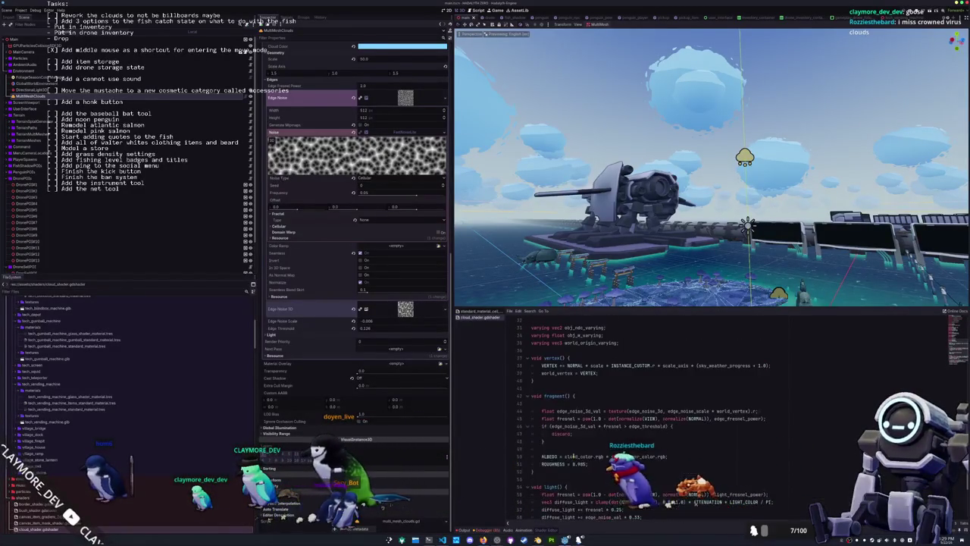
click(570, 419)
click(581, 411)
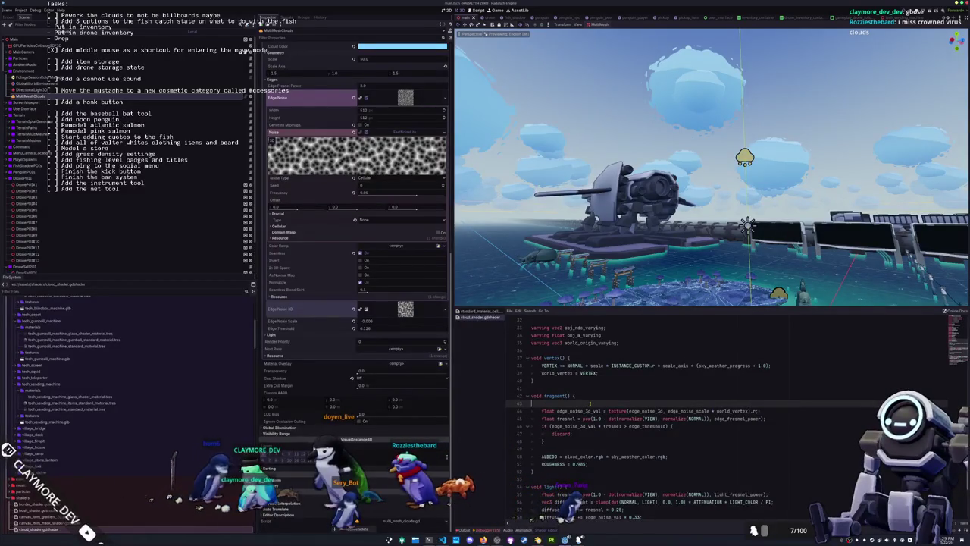
scroll(589, 402, up, 2)
scroll(582, 402, down, 1)
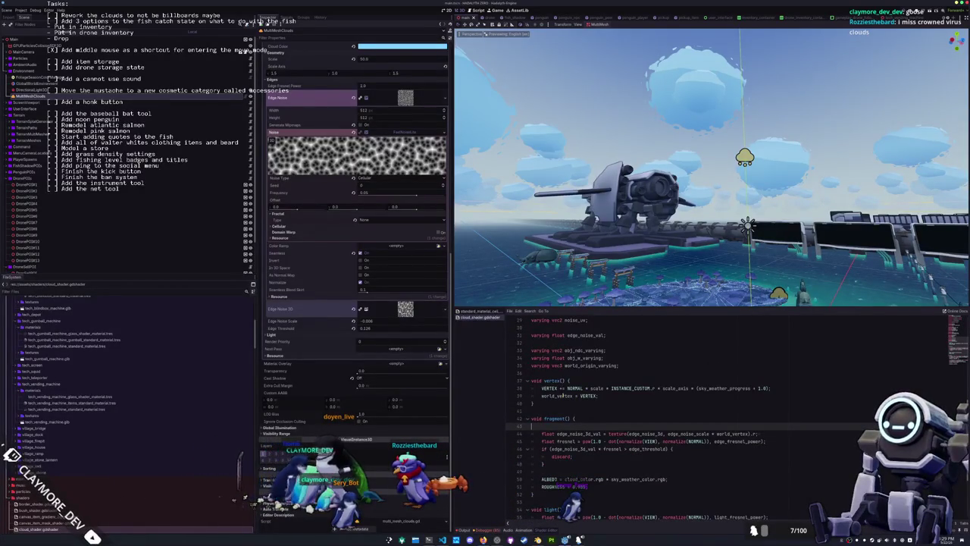
- Trim the edge noise sampling line and add a line below the edge_noise_3d uniform
click(755, 435)
text(* 2.0)
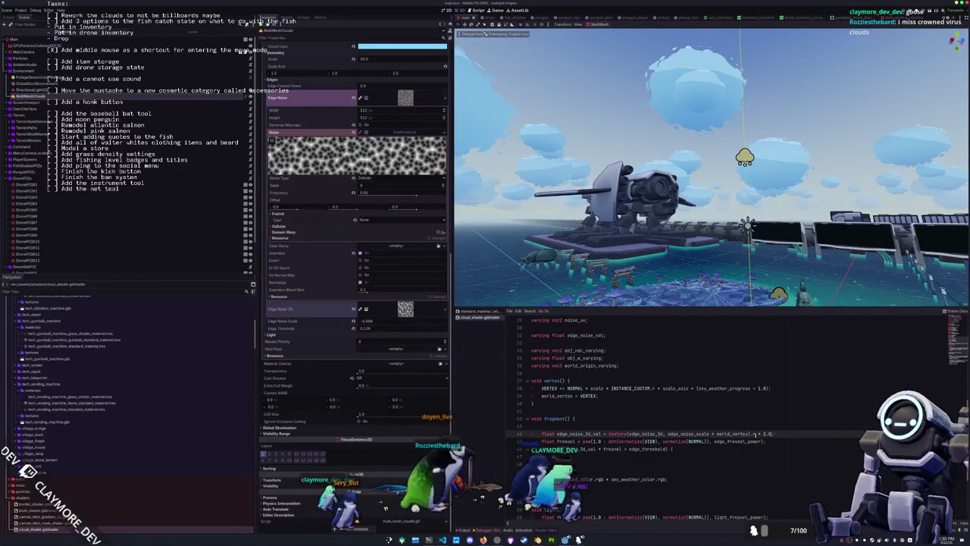
key(BackSpace)
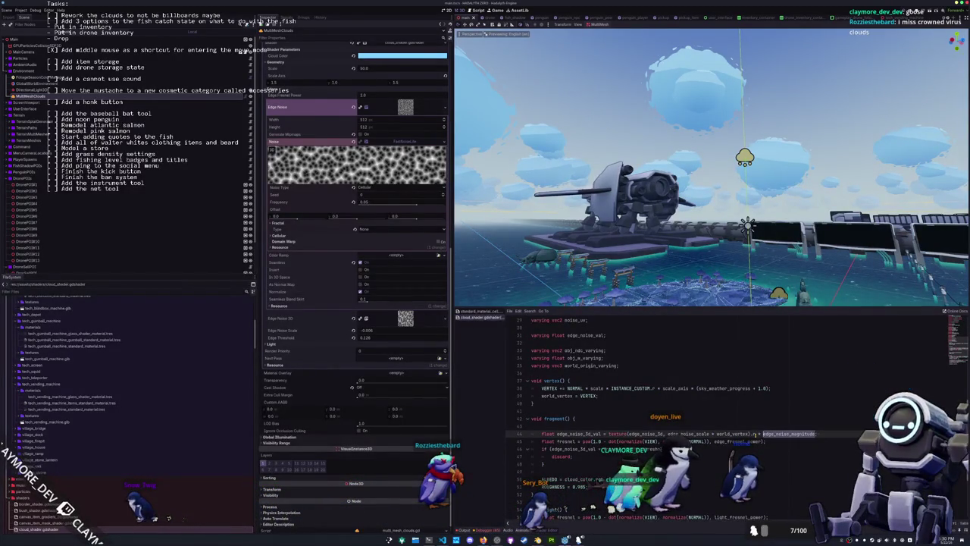
scroll(645, 410, up, 7)
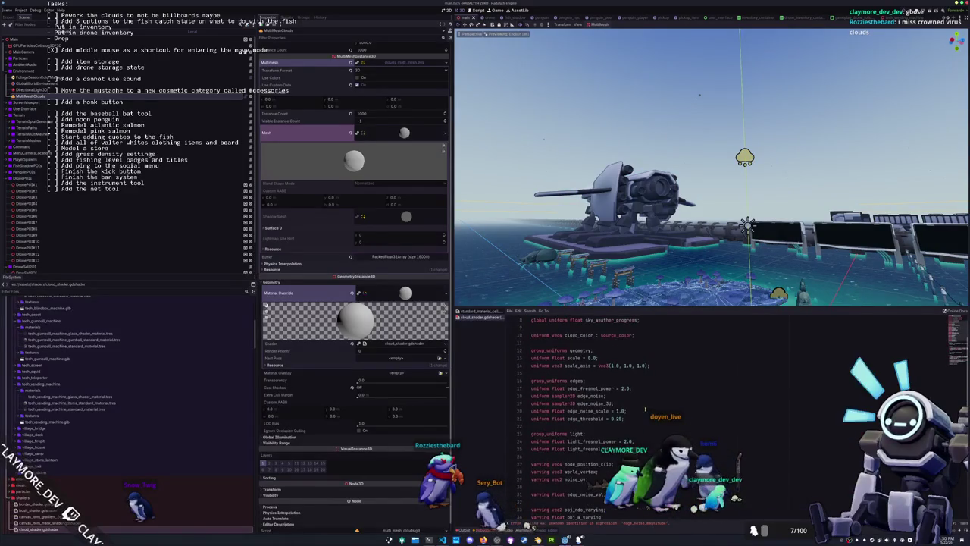
click(644, 396)
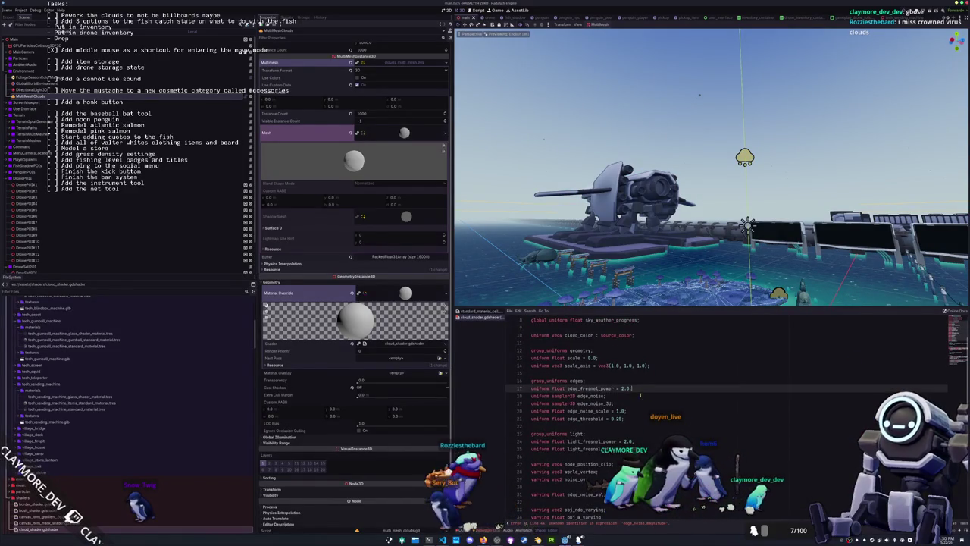
click(644, 404)
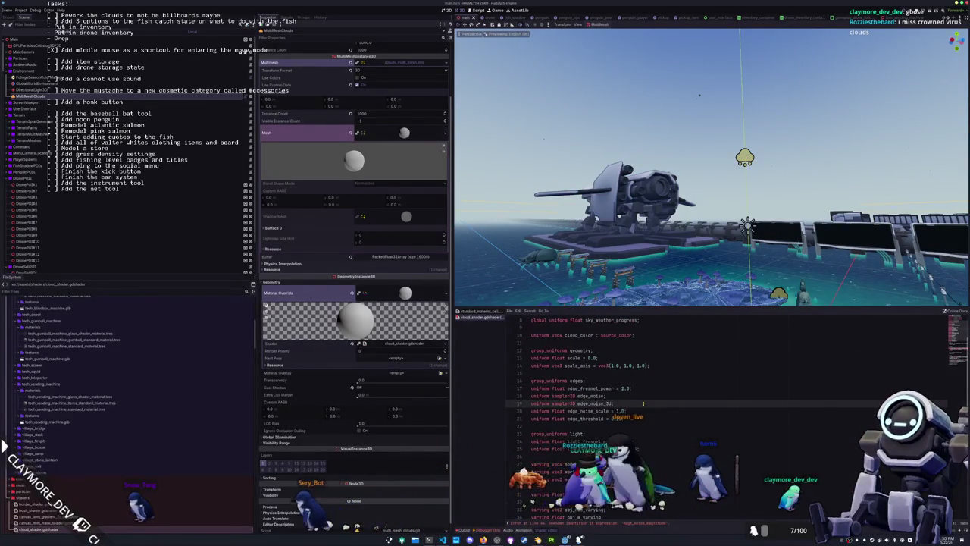
key(Return)
text(uniform float edge_noise_magnitude = 1.25;)
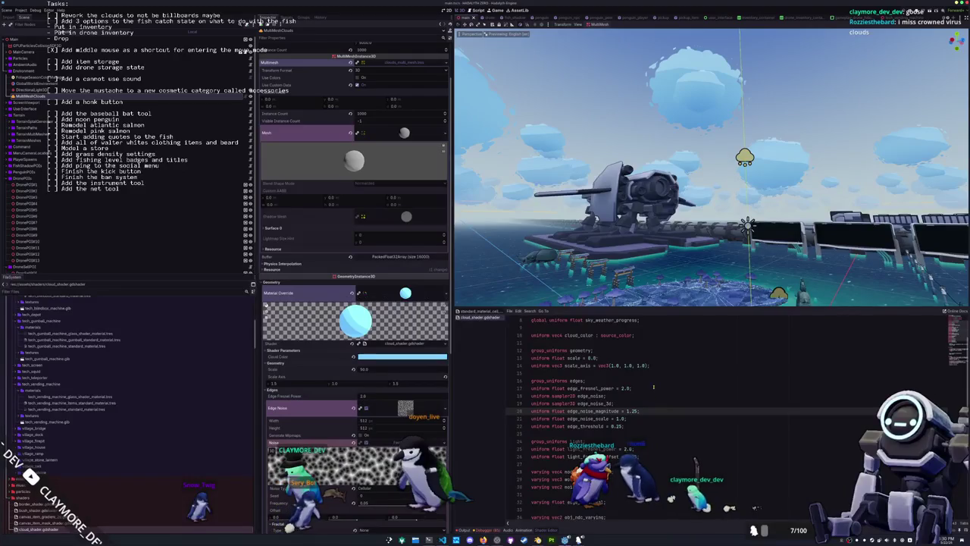
- Remove the extra blank line in the vertex function
scroll(651, 387, up, 1)
key(Up)
key(Up)
key(Up)
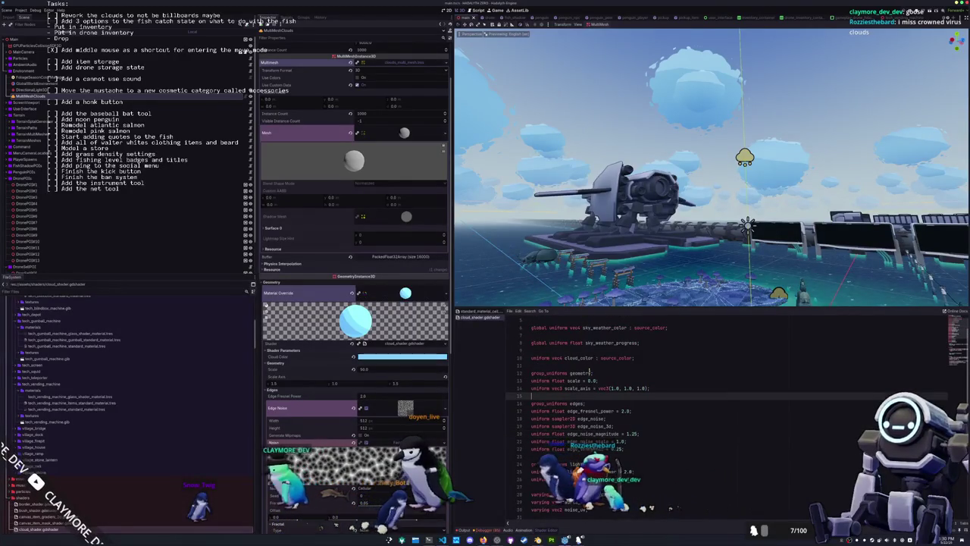
scroll(627, 373, up, 2)
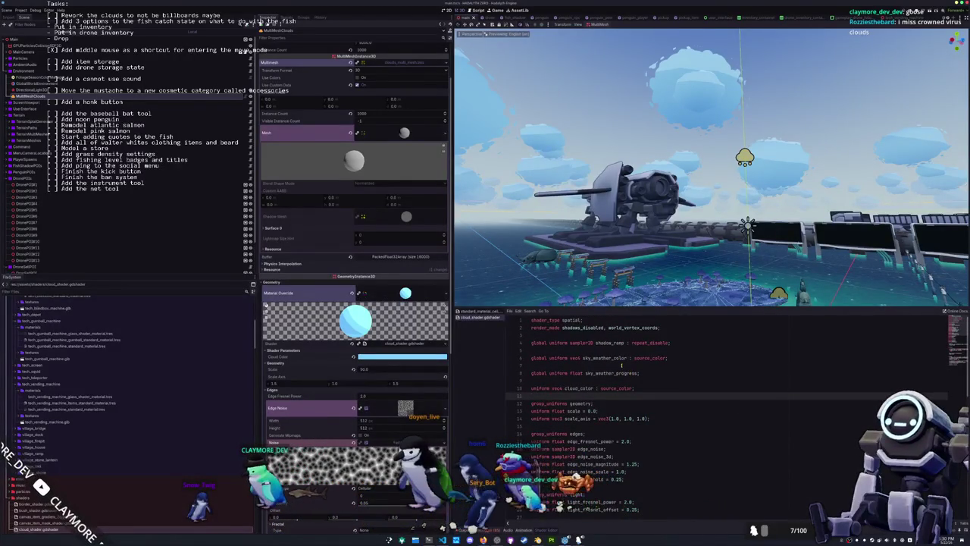
click(627, 365)
click(606, 351)
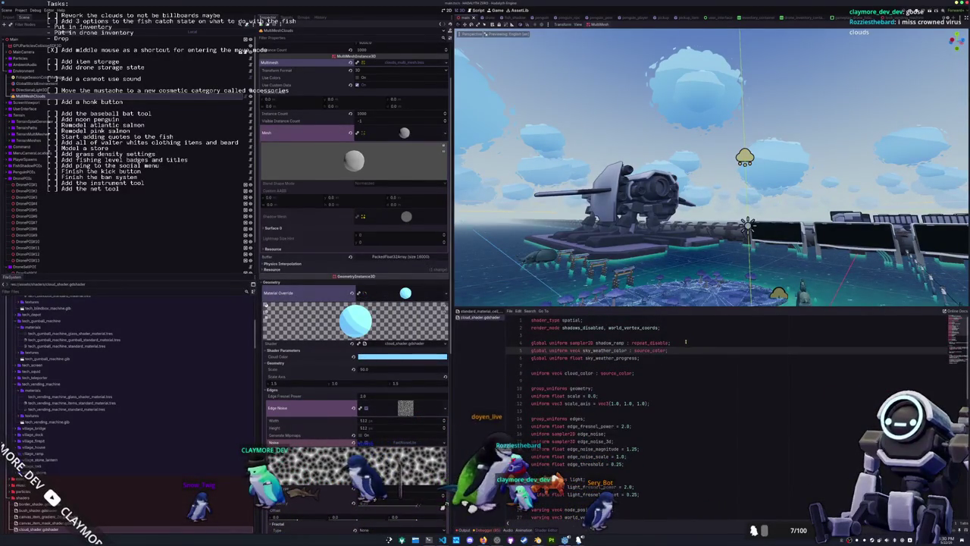
scroll(685, 344, down, 2)
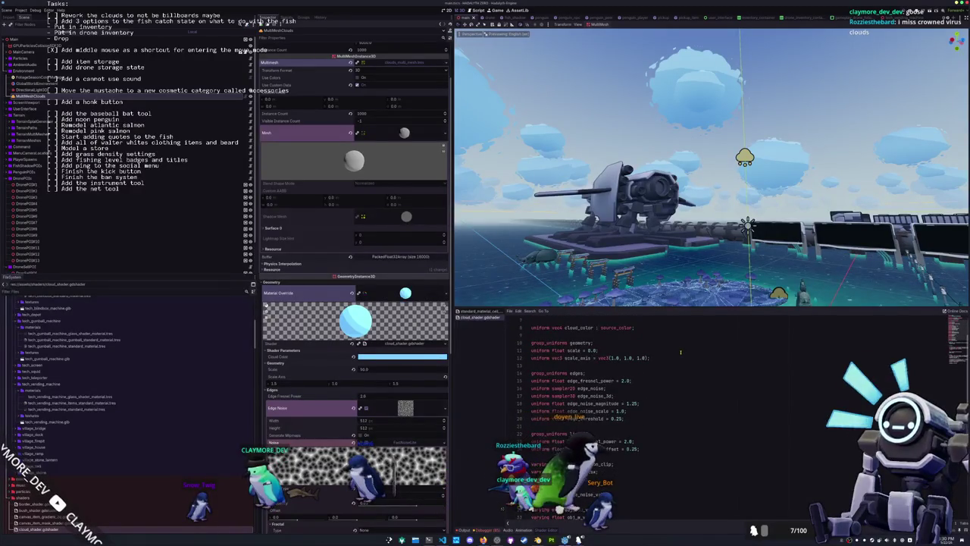
scroll(675, 387, down, 3)
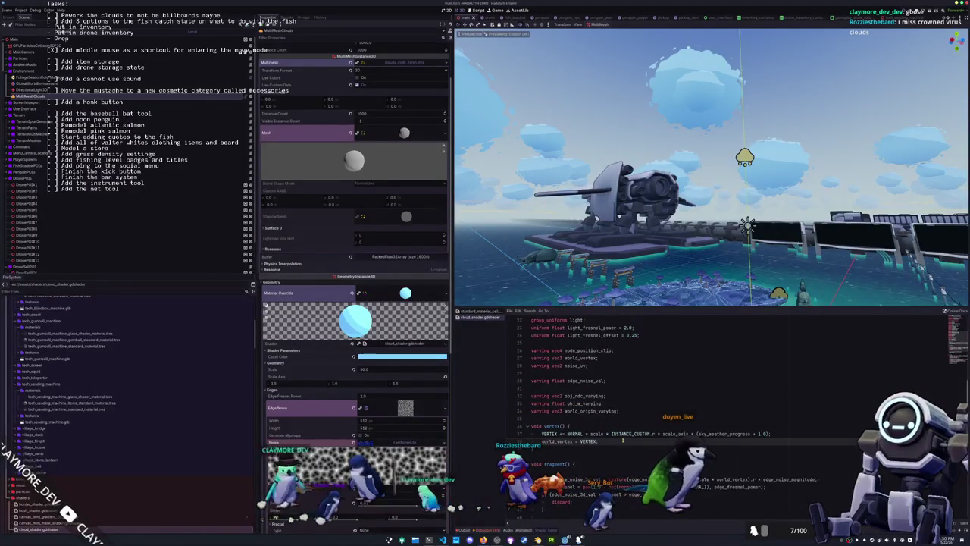
scroll(607, 433, down, 3)
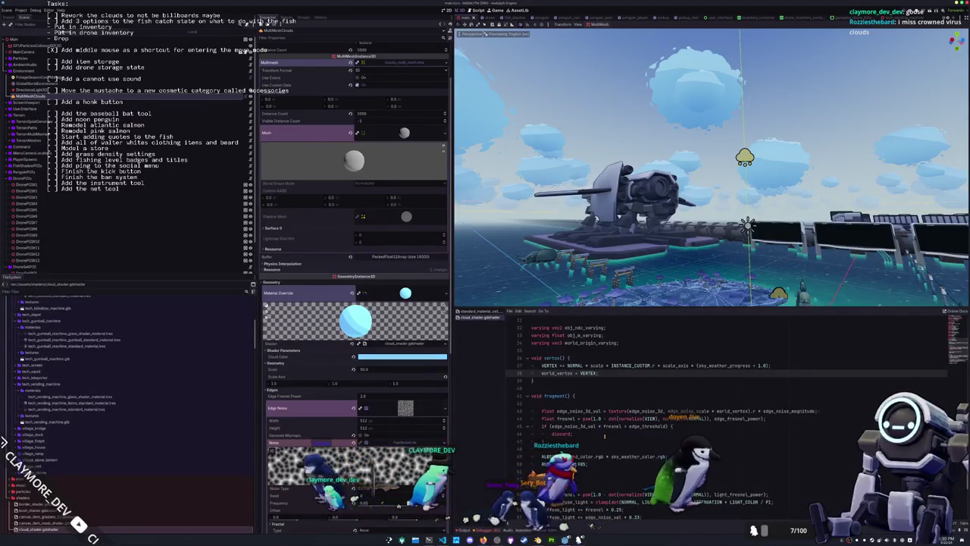
click(615, 404)
key(Delete)
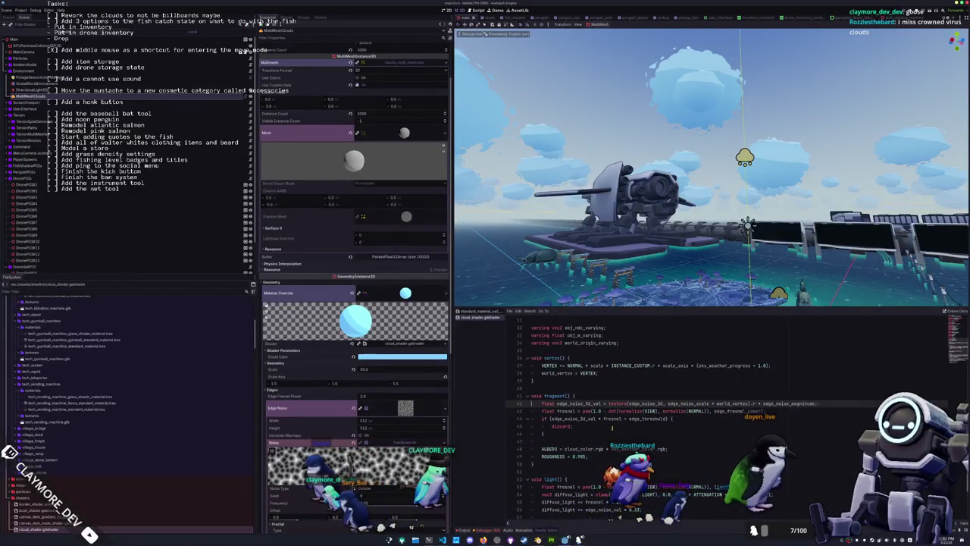
- Undo the shader edits back to the older 2D edge-noise fragment code
key(ctrl+z)
key(ctrl+z)
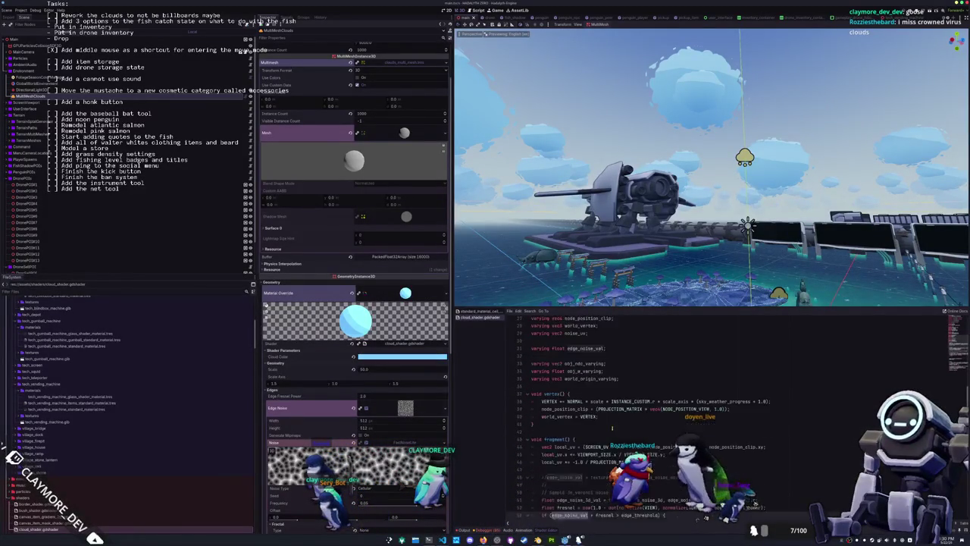
key(ctrl+z)
key(ctrl+z)
key(ctrl+z)
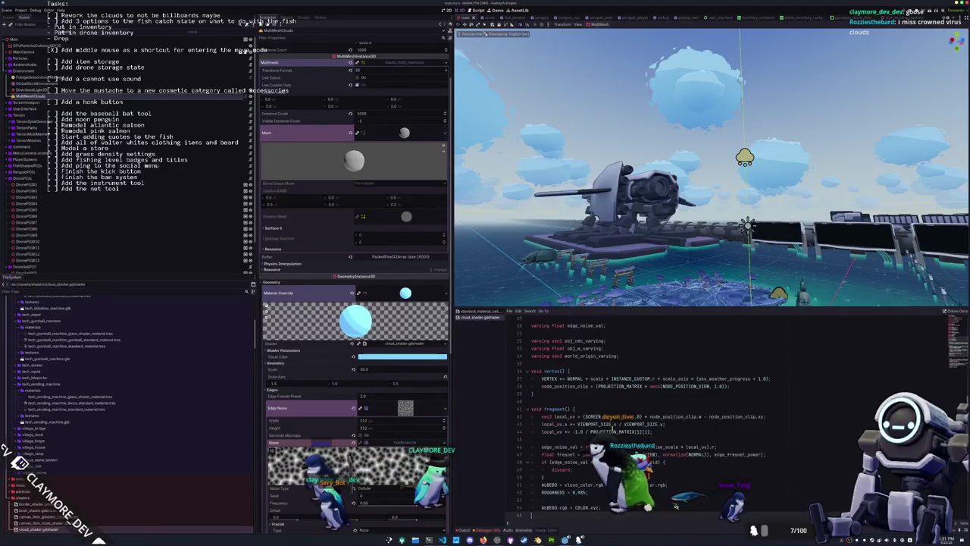
key(ctrl+z)
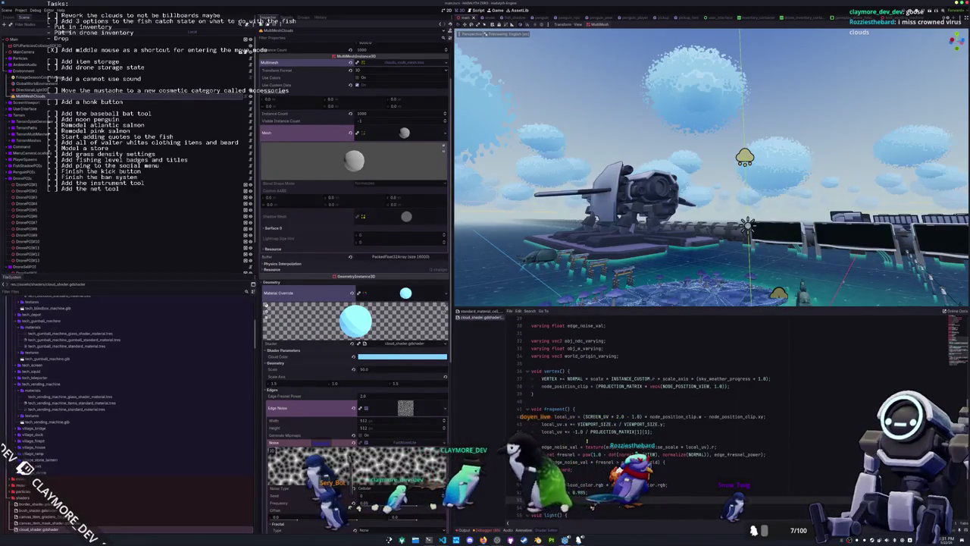
scroll(587, 439, down, 1)
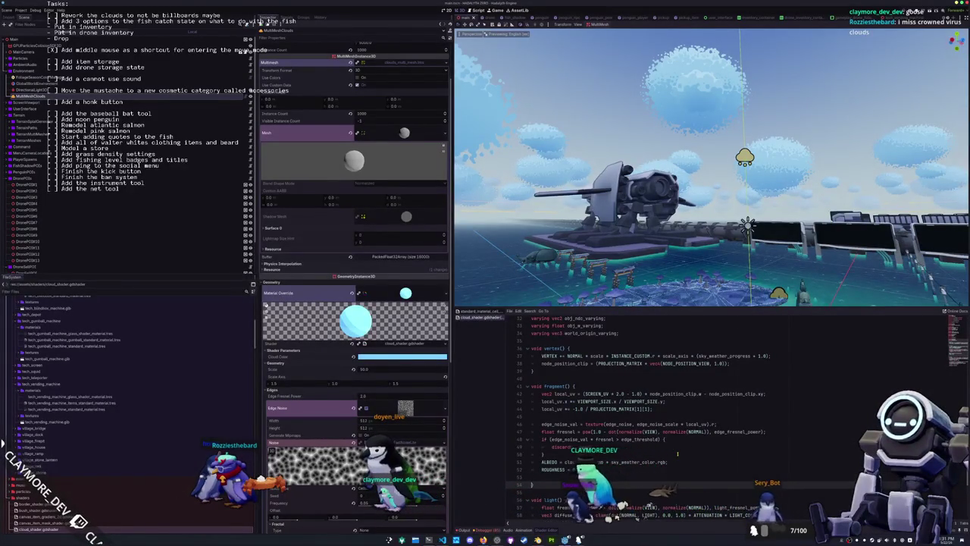
- Redo the shader changes that sample 3D edge noise at world position
key(ctrl+y)
key(ctrl+y)
key(ctrl+y)
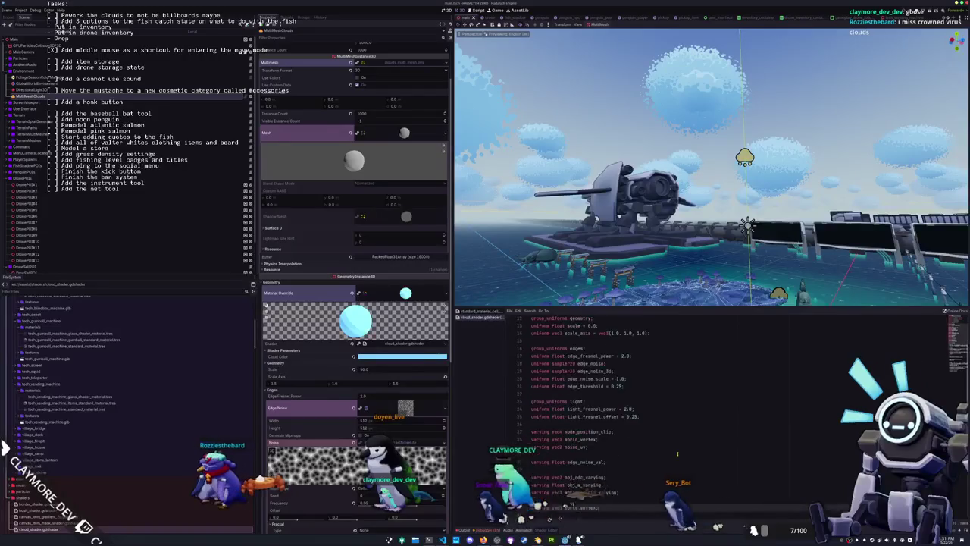
key(ctrl+y)
key(ctrl+y)
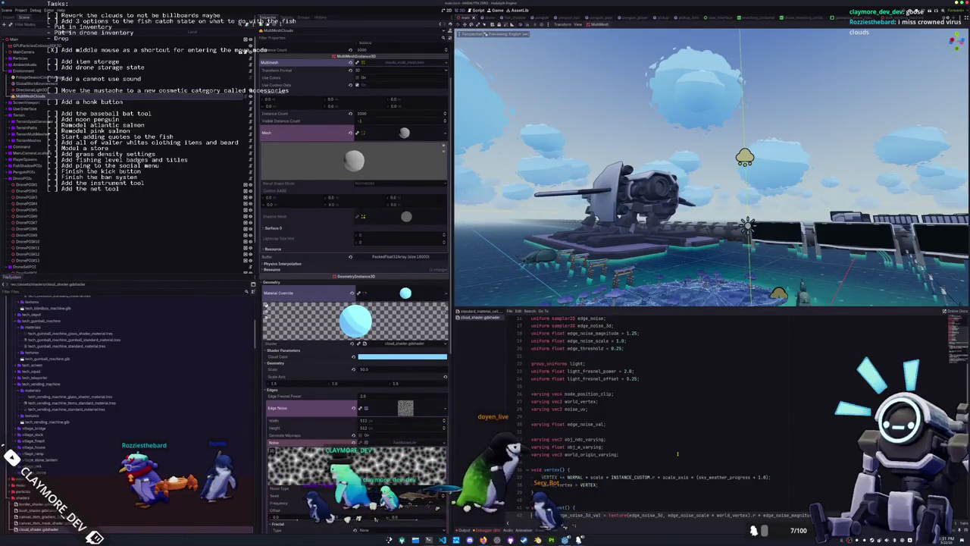
scroll(356, 379, down, 2)
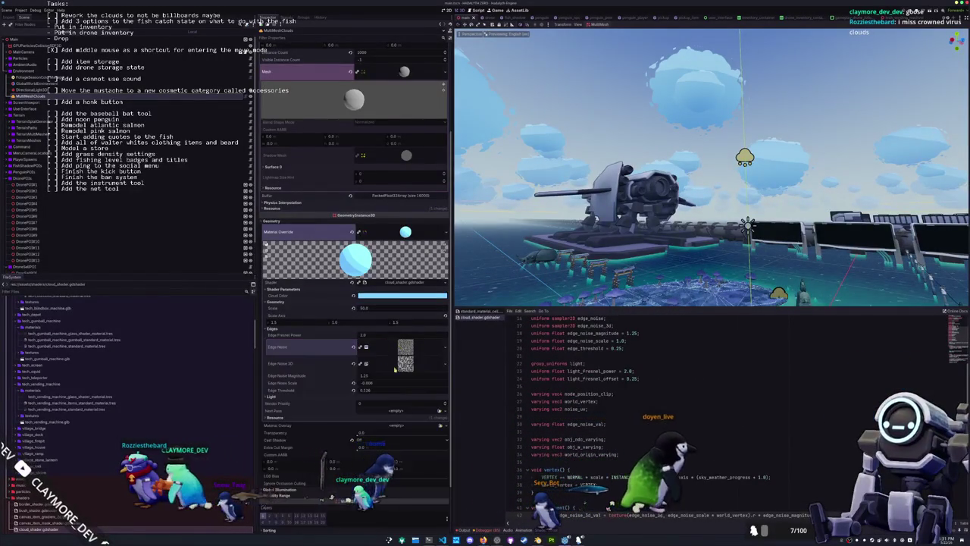
- Try a higher Edge Noise 3D frequency and width, then undo back to size 96
click(406, 363)
scroll(356, 379, down, 2)
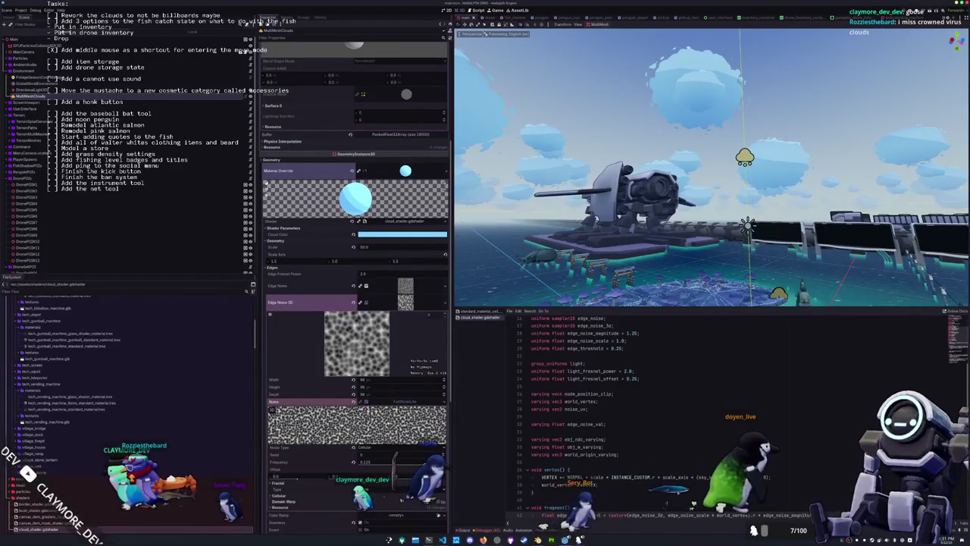
mouse_move(356, 461)
mouse_down()
mouse_move(424, 462)
mouse_move(383, 461)
mouse_up()
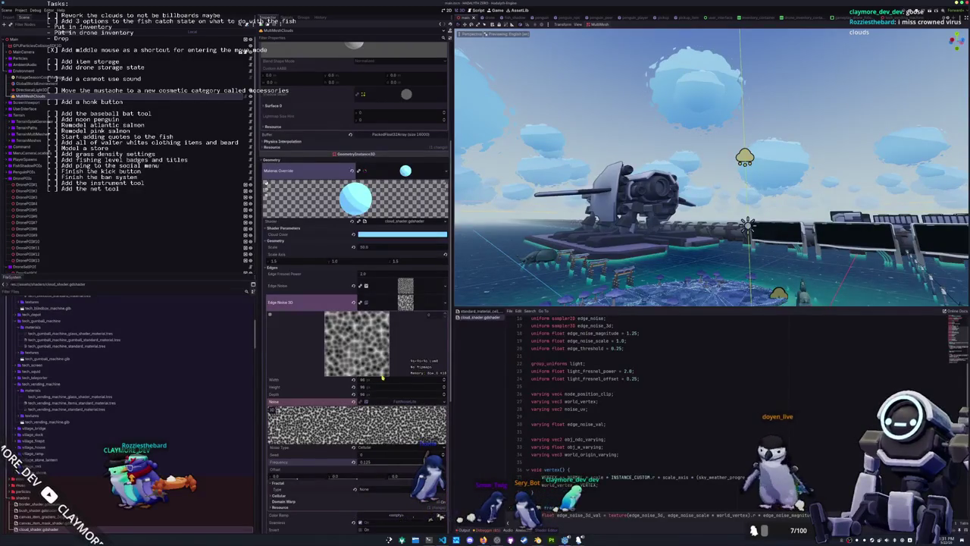
scroll(377, 355, down, 2)
drag(365, 319, 368, 334)
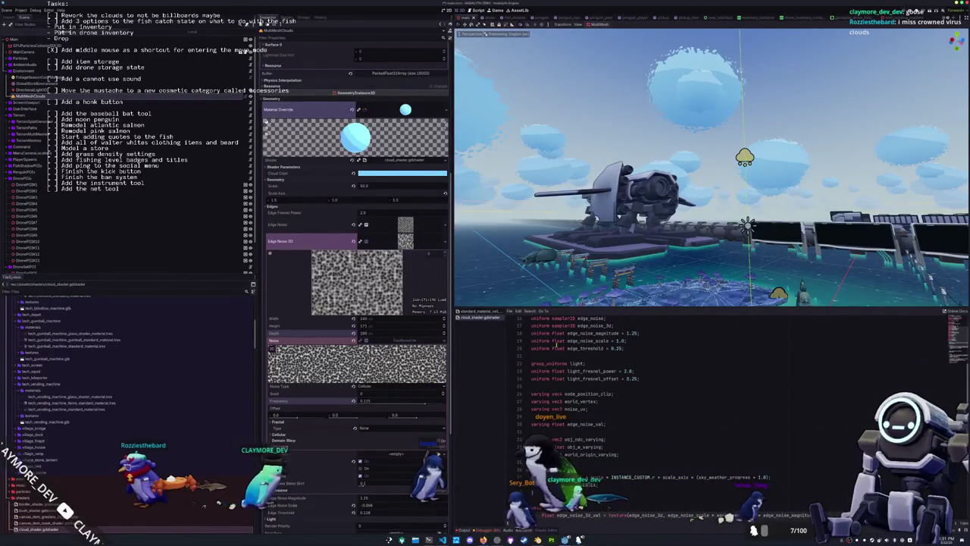
key(ctrl+z)
key(ctrl+z)
key(ctrl+z)
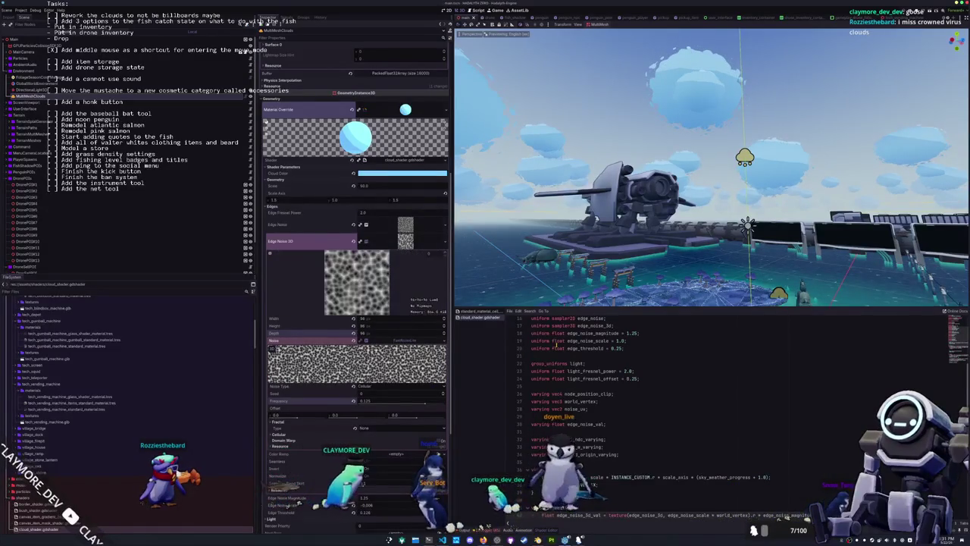
scroll(586, 419, down, 3)
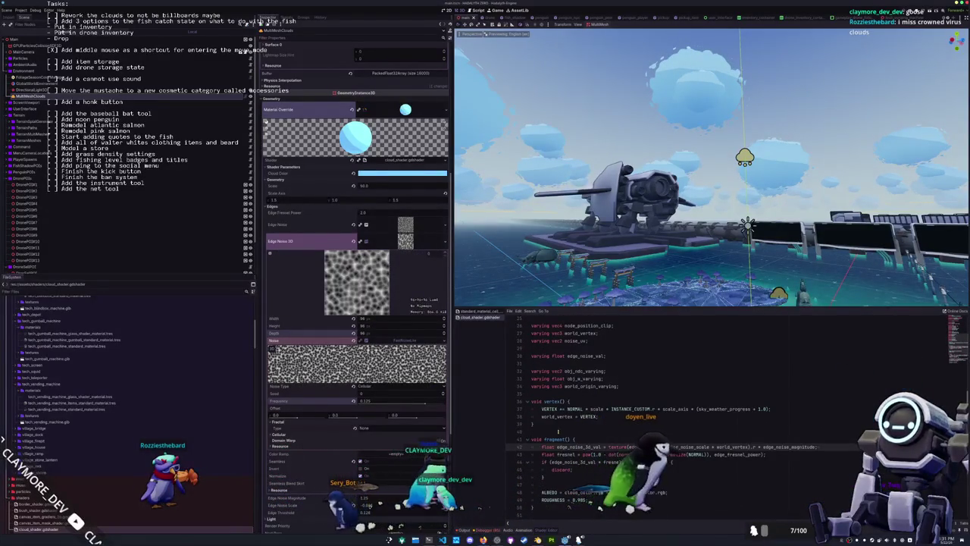
click(558, 431)
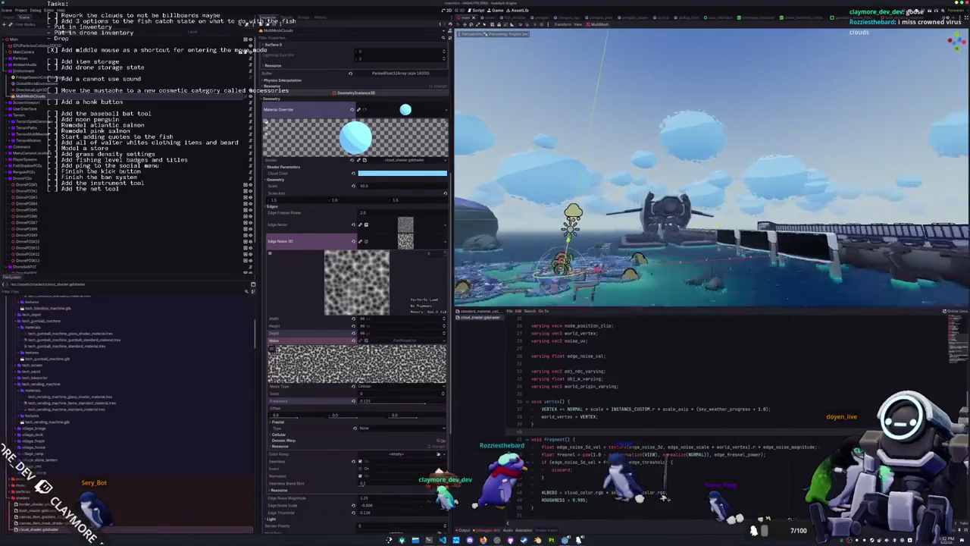
- Set the Edge Noise 3D frequency to 0.1 and save the scene
scroll(392, 384, down, 2)
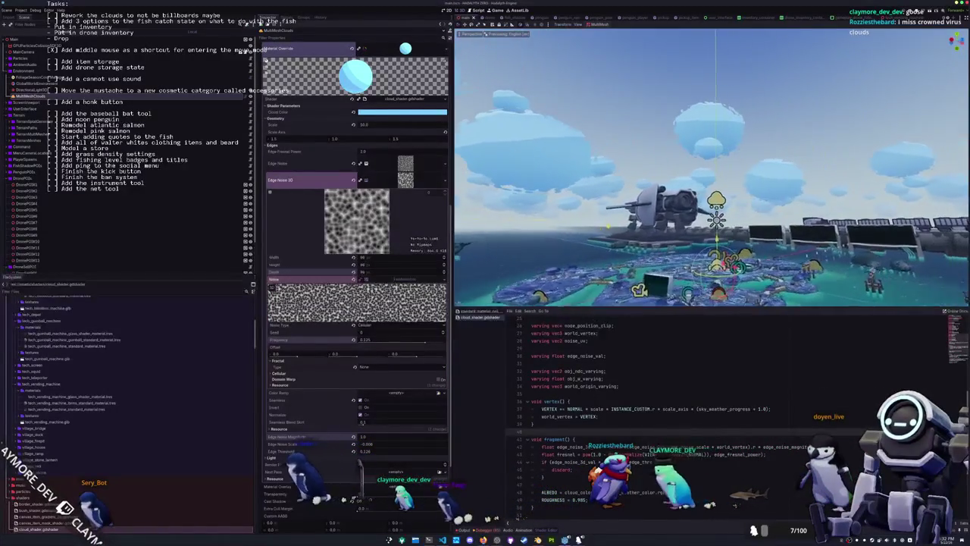
drag(355, 342, 364, 341)
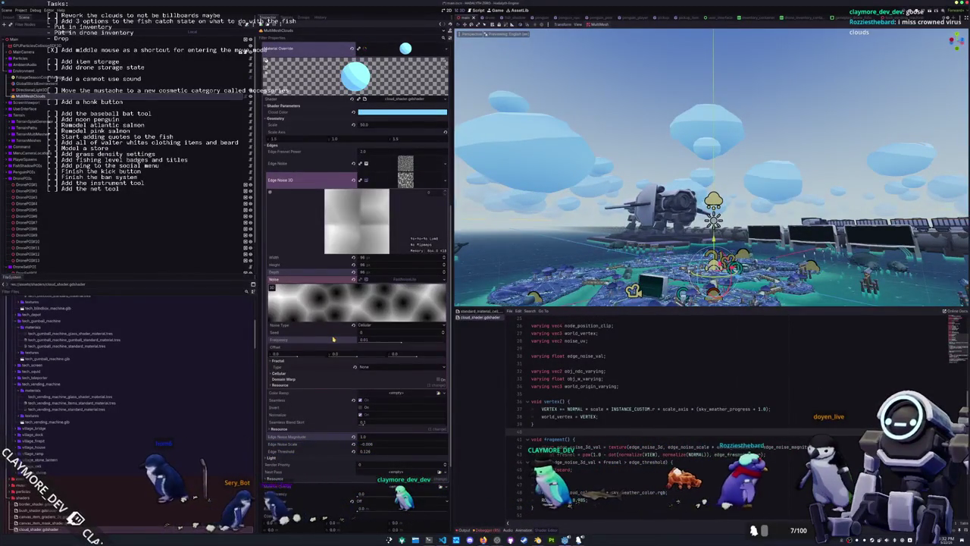
drag(333, 340, 373, 341)
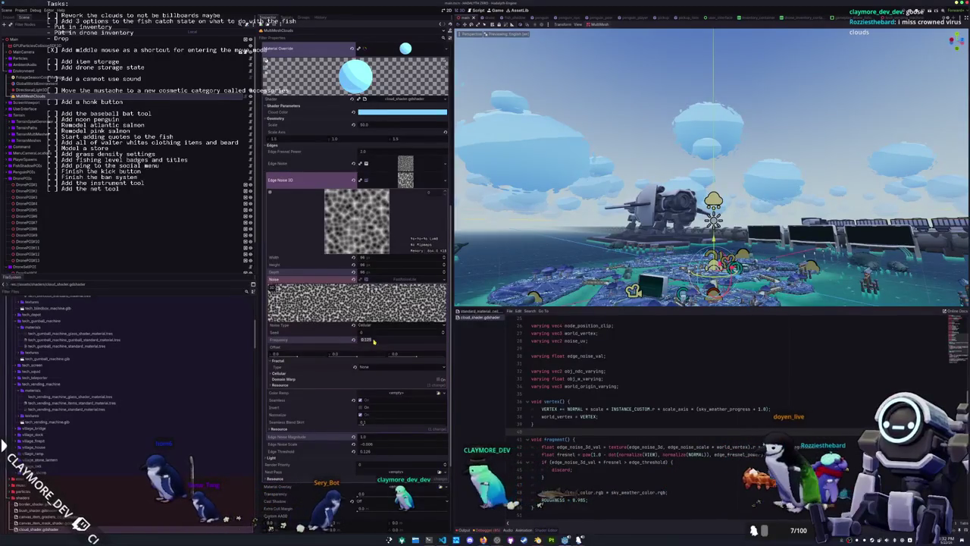
click(374, 341)
text(0.1)
key(Return)
key(ctrl+s)
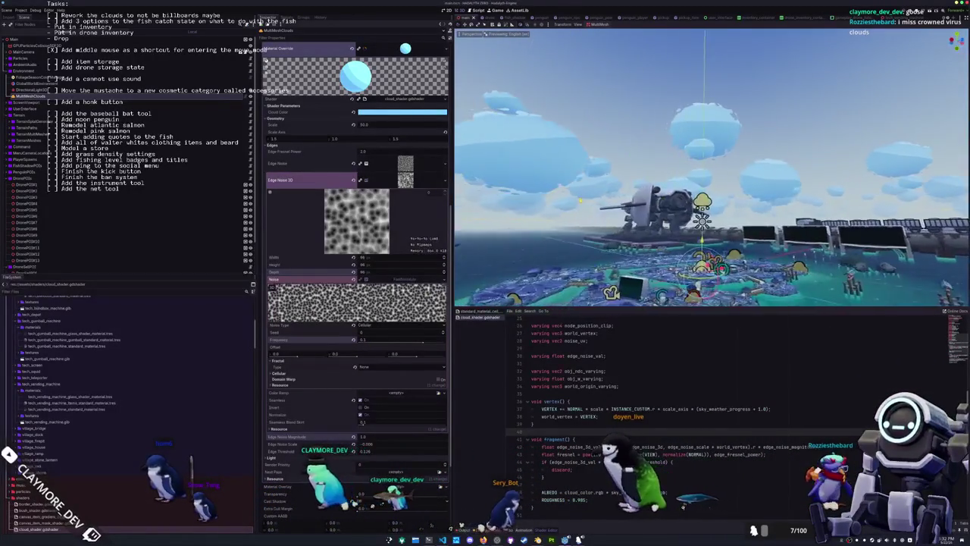
- Look down on the clouds and raise the cloud instance's LOD Bias above 0
drag(581, 201, 561, 263)
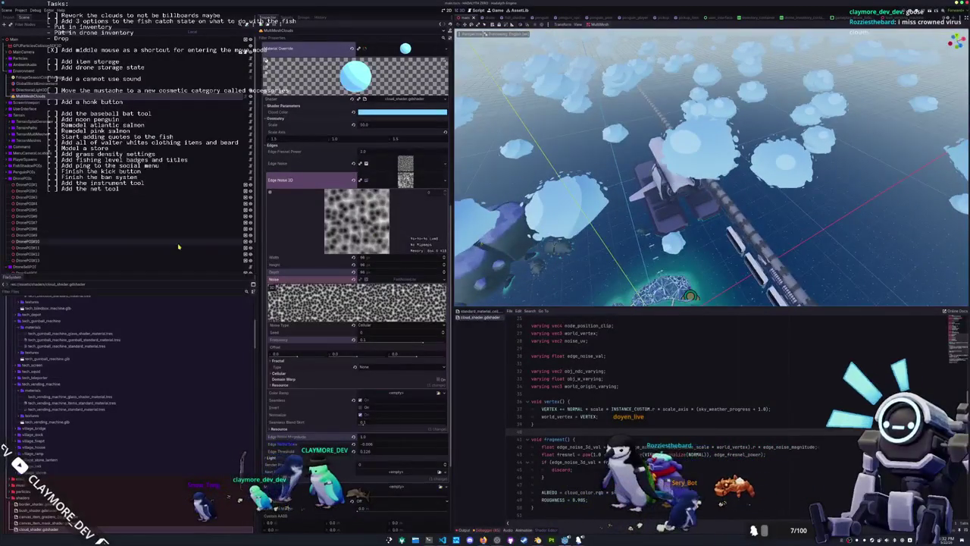
scroll(332, 281, down, 4)
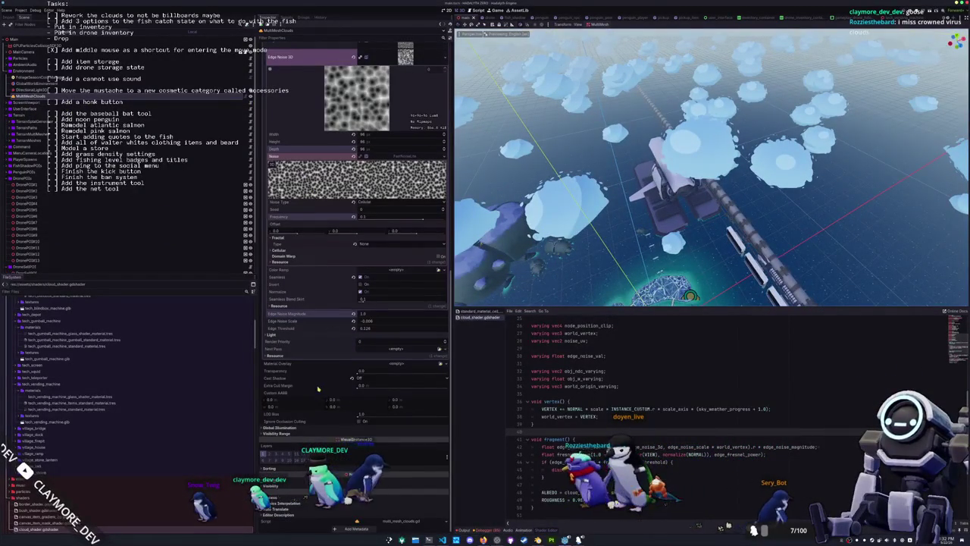
scroll(116, 388, up, 6)
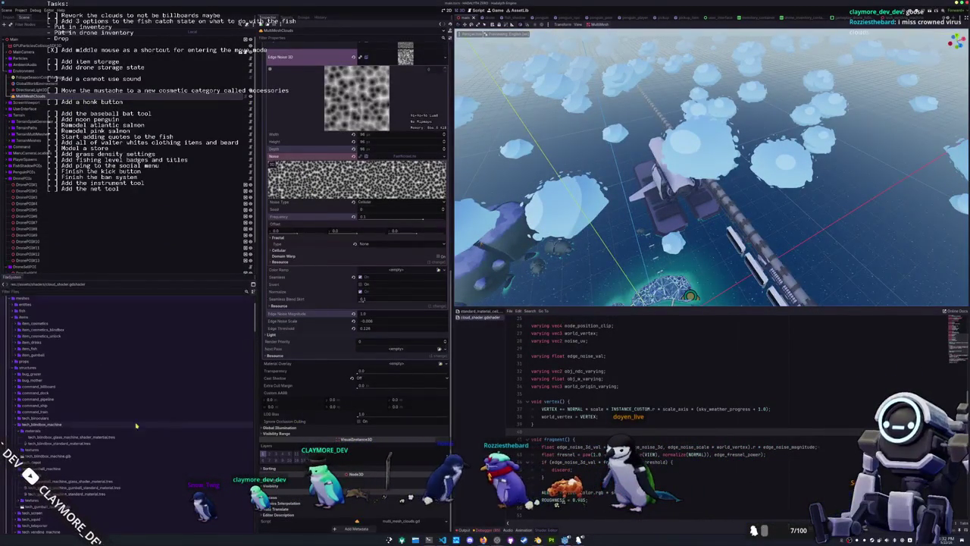
drag(359, 418, 360, 417)
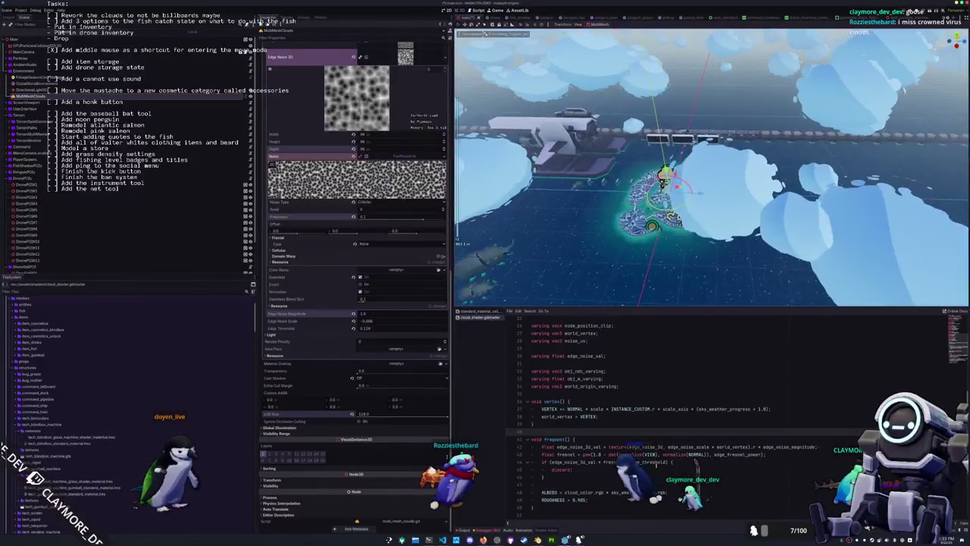
scroll(620, 394, down, 2)
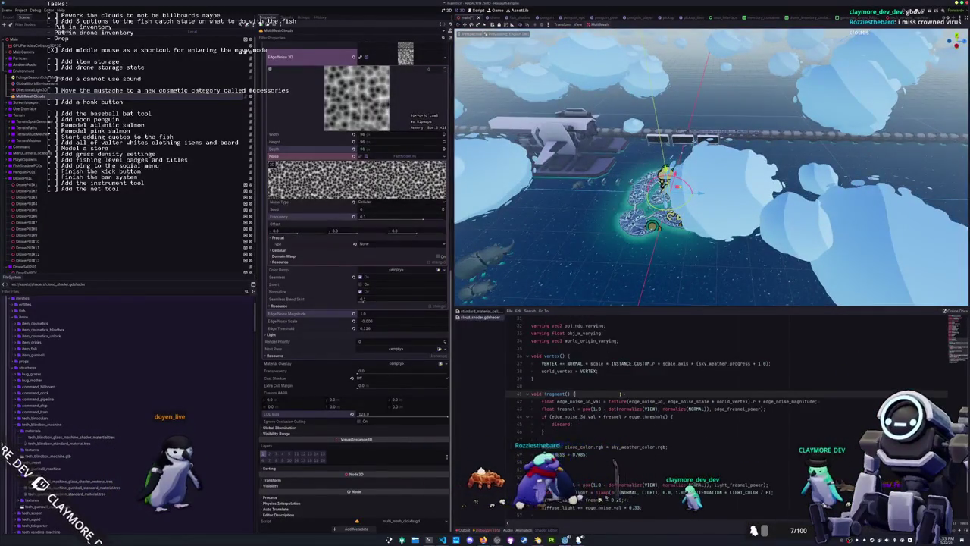
scroll(620, 394, down, 2)
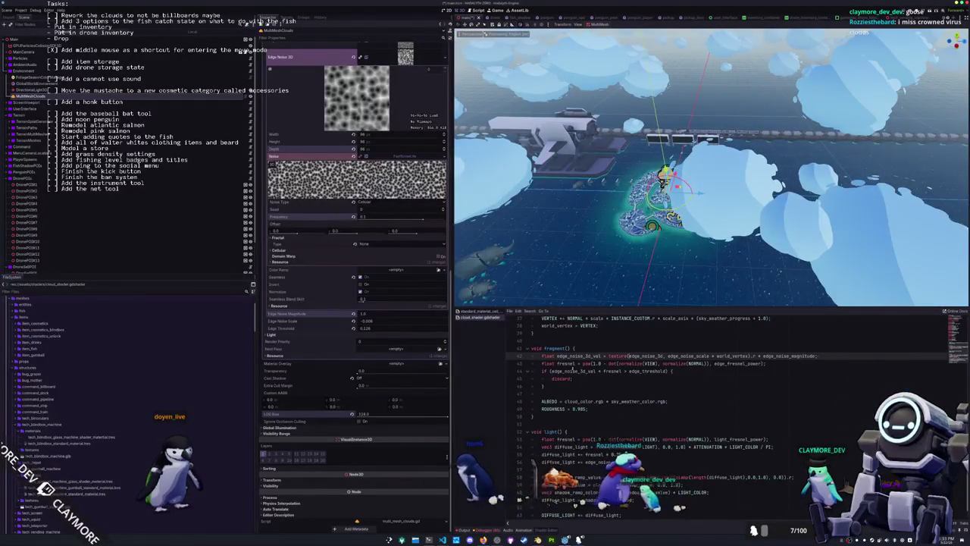
click(599, 371)
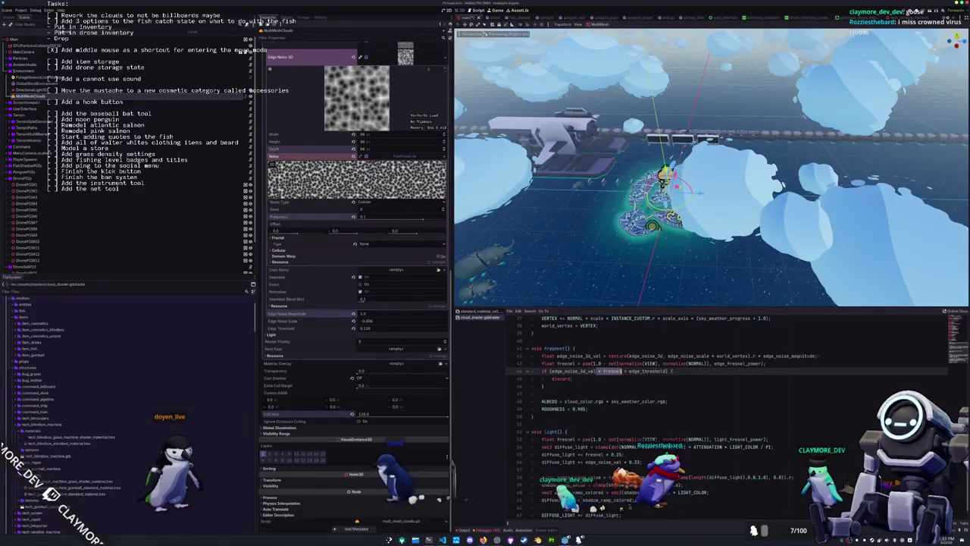
click(621, 376)
drag(622, 372, 596, 372)
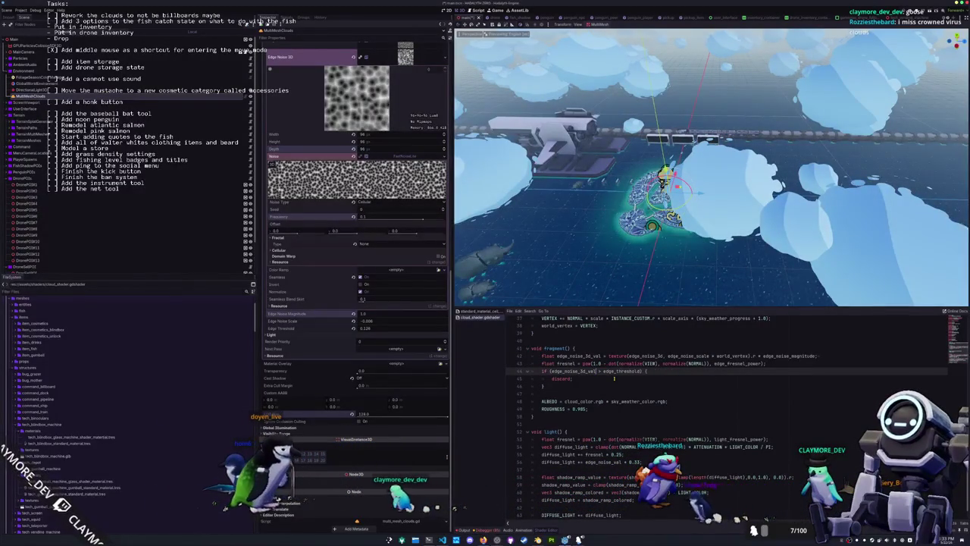
text(<)
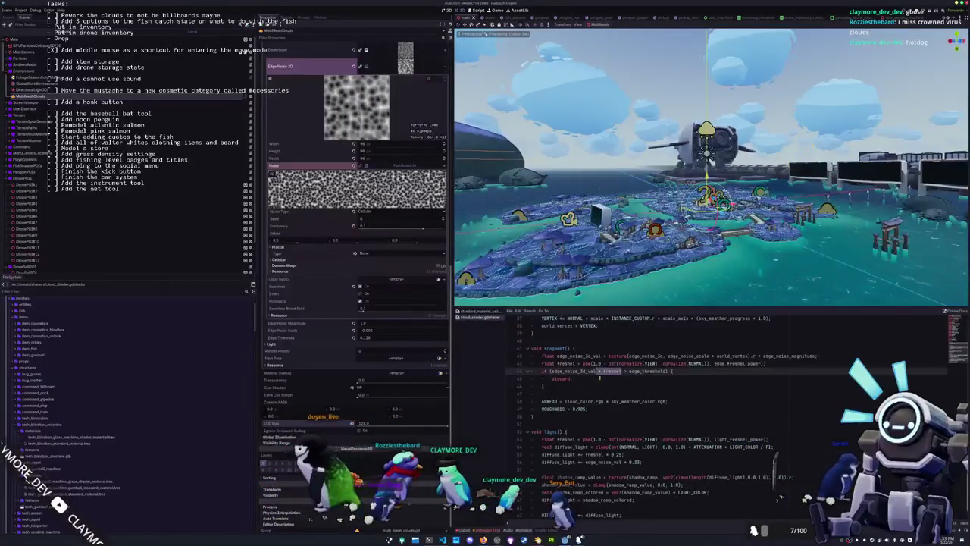
- Comment out the shader's light() function and view the clouds from water level
scroll(599, 377, up, 3)
scroll(576, 395, down, 4)
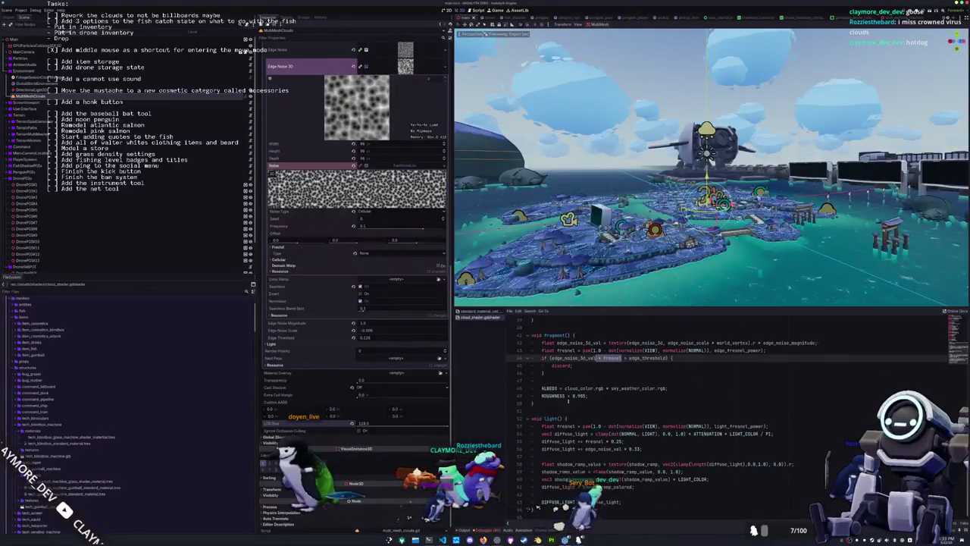
drag(532, 419, 540, 506)
key(ctrl+k)
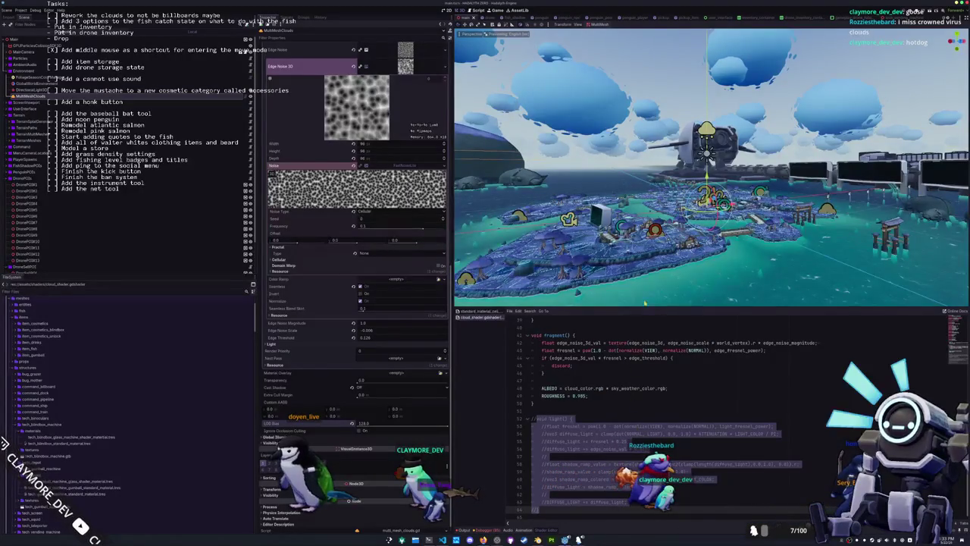
mouse_move(645, 302)
mouse_down()
mouse_move(643, 230)
mouse_move(611, 227)
mouse_move(624, 205)
mouse_up()
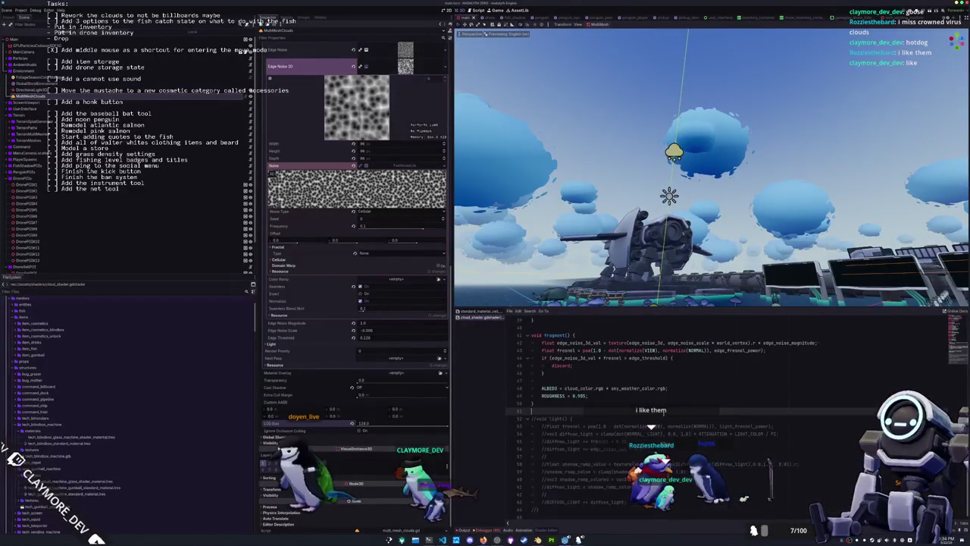
- Uncomment light() again, hide the bottom panel, and run the game with F5
key(ctrl+k)
drag(667, 228, 667, 256)
key(ctrl+j)
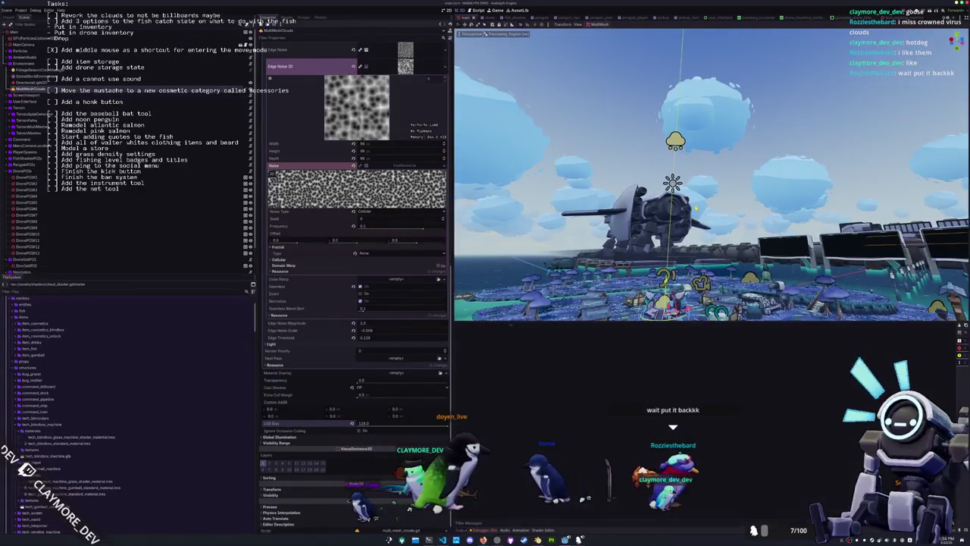
key(F5)
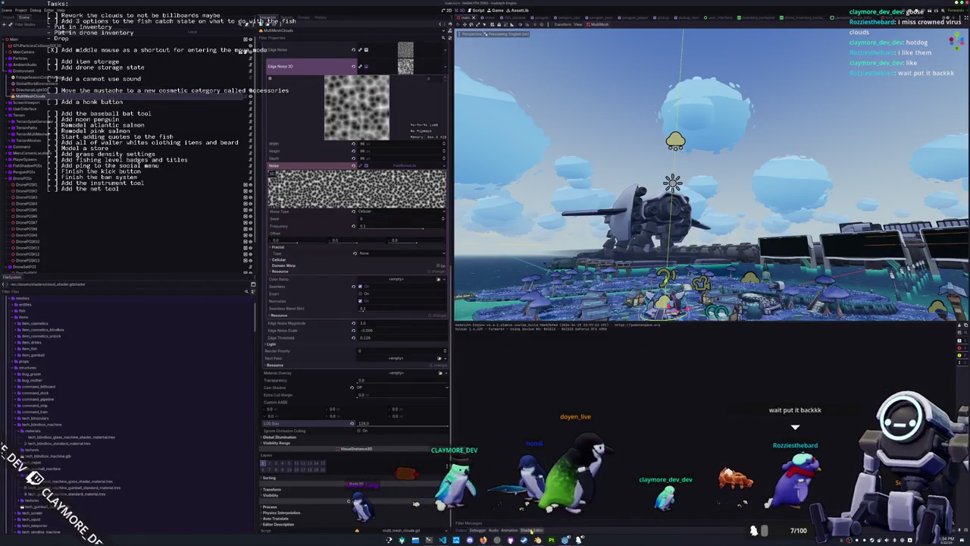
- Comment out the cloud shader's light() function in the Shader Editor
click(531, 530)
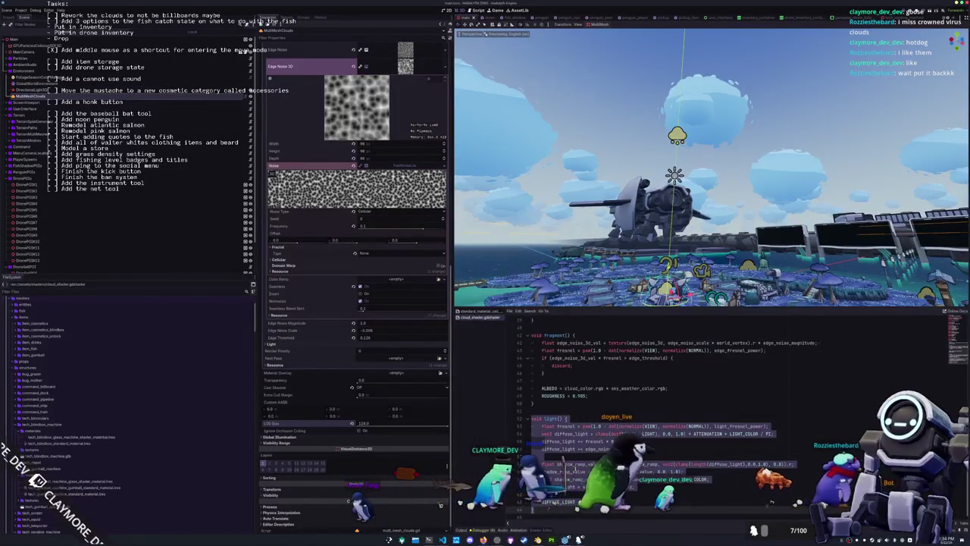
click(578, 335)
key(Return)
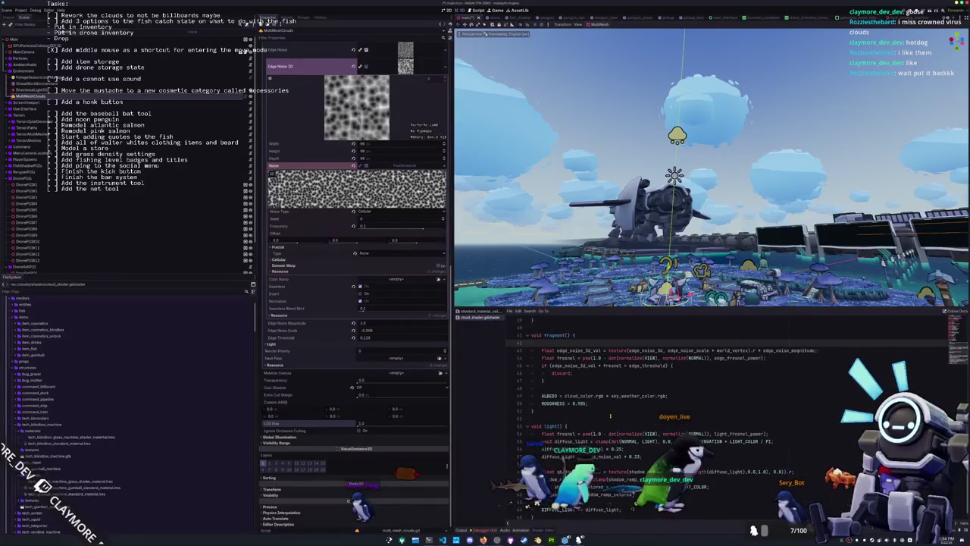
key(ctrl+z)
key(ctrl+k)
- Run the game to preview the clouds, then stop it with F8
key(F5)
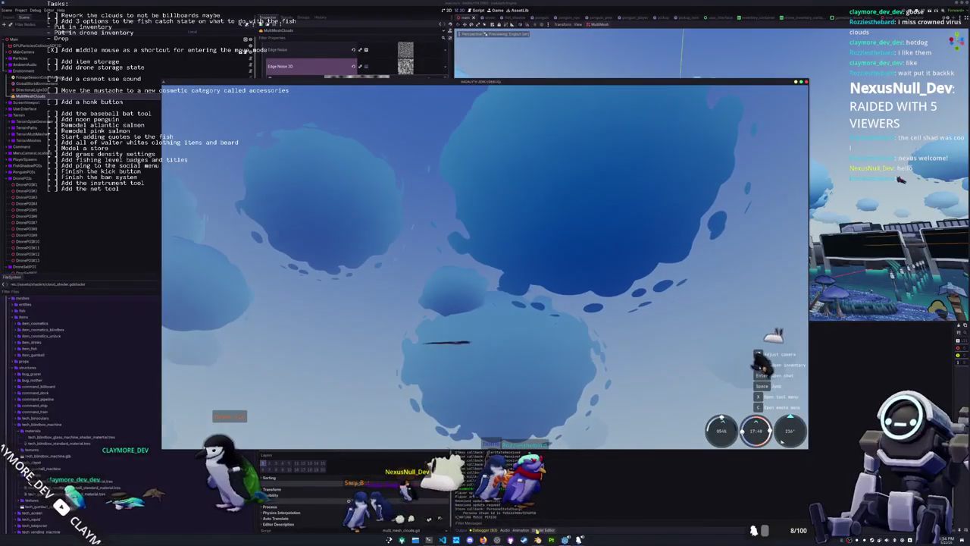
key(F8)
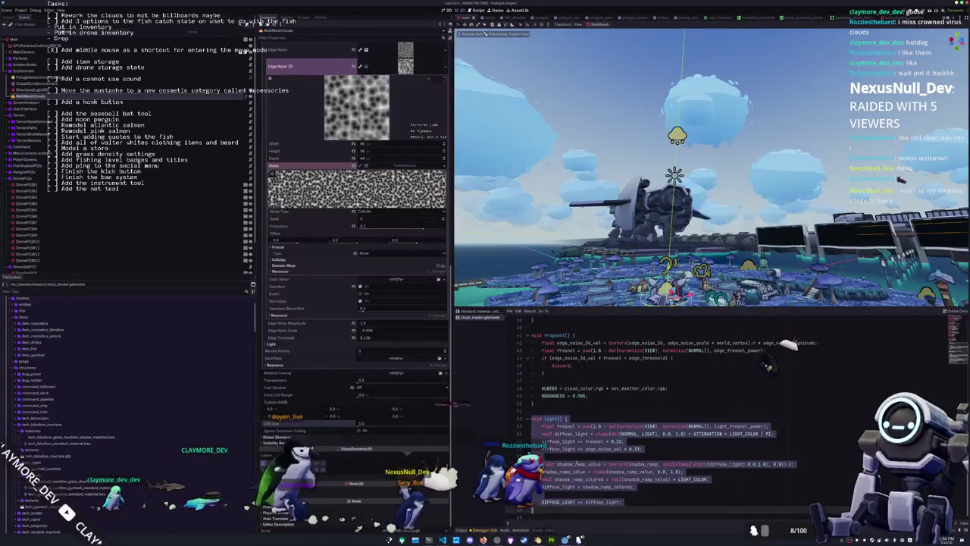
click(615, 398)
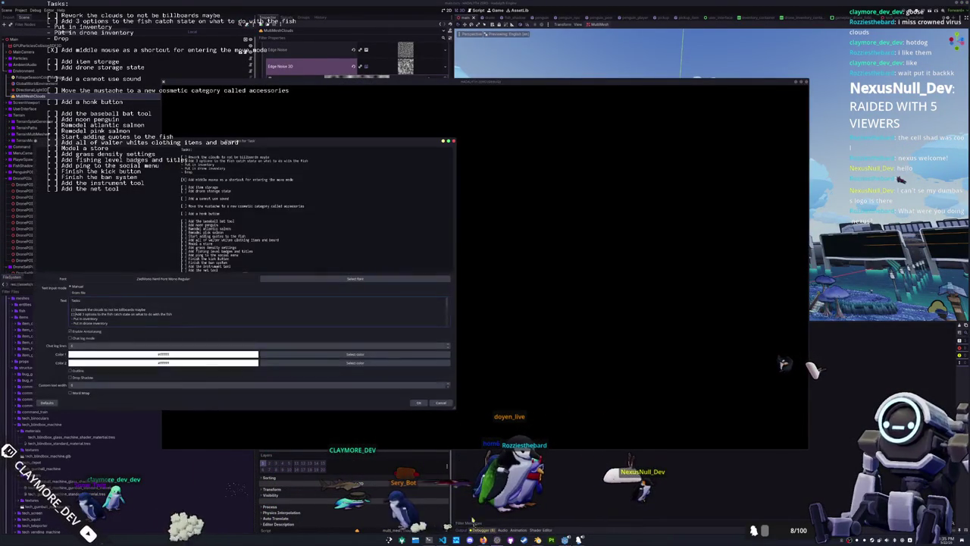
- Bring the running game window in front of the OBS text properties dialog
click(451, 422)
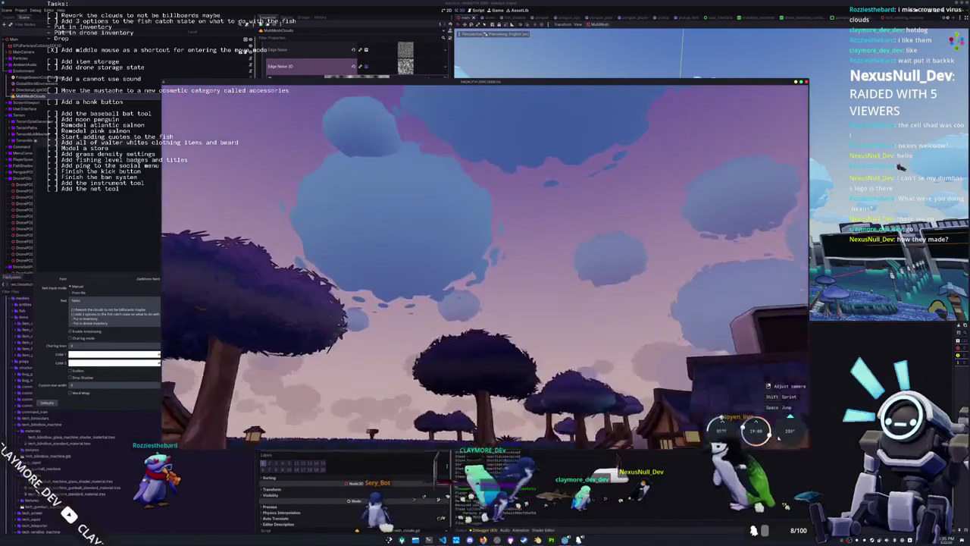
- Walk the penguin along the path in the running game
key(w)
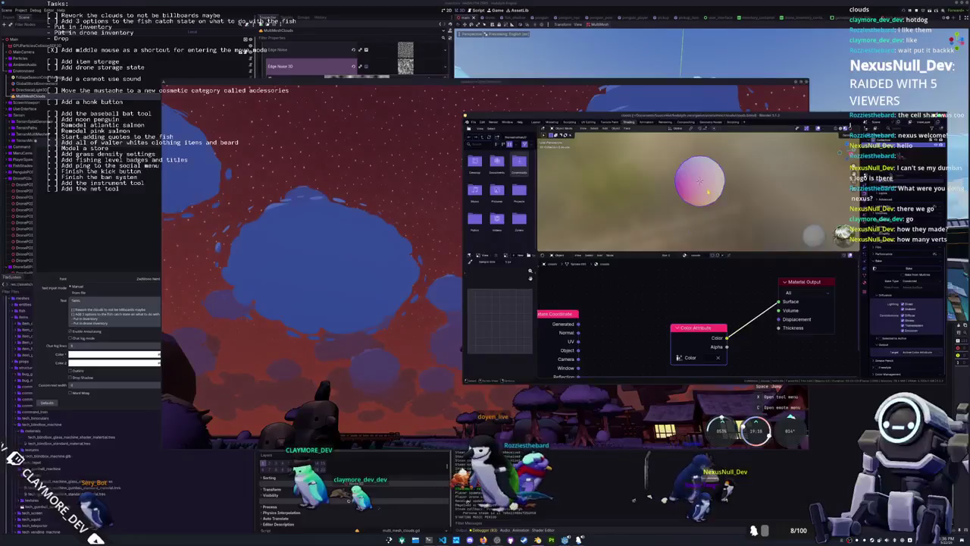
key(Tab)
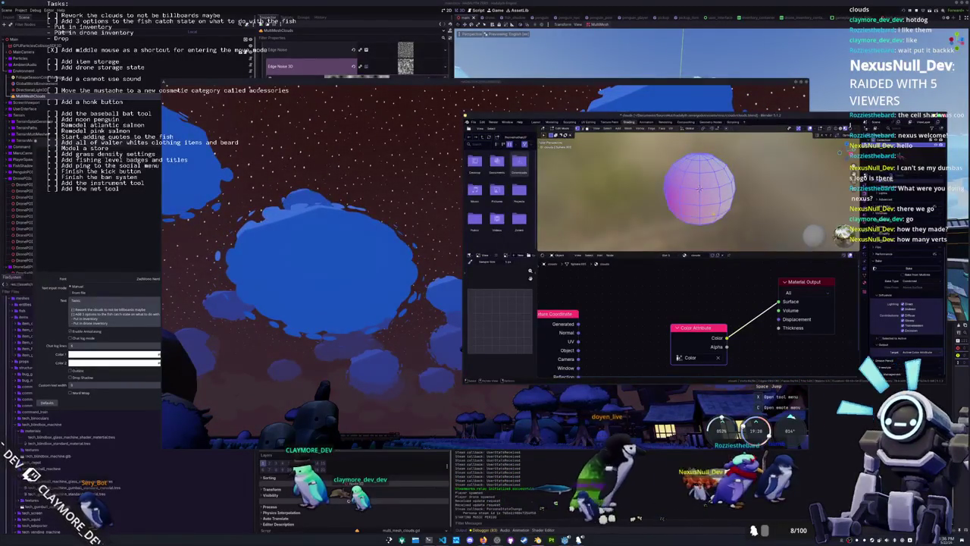
key(Tab)
click(394, 238)
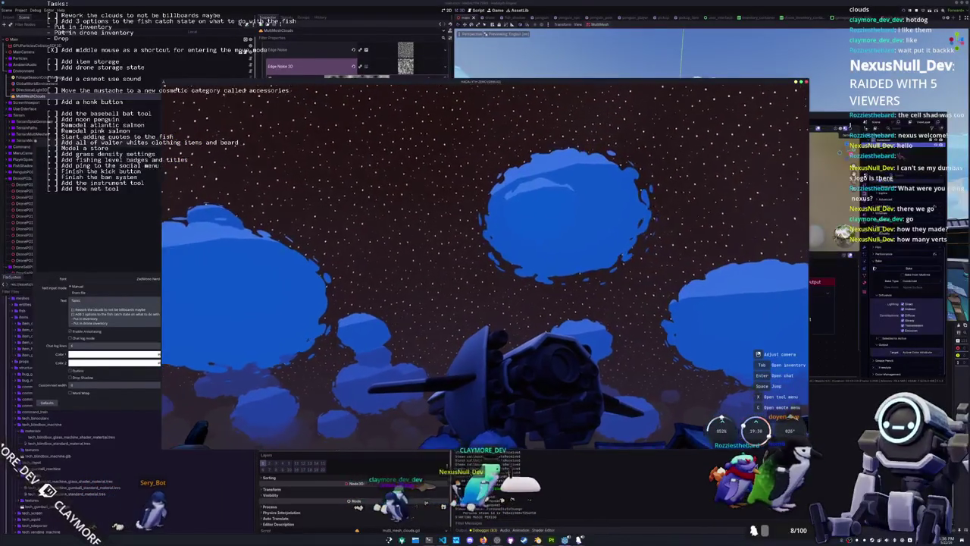
- Mute the Music volume in Settings > Audio, then stop the game with F8
key(Escape)
click(485, 262)
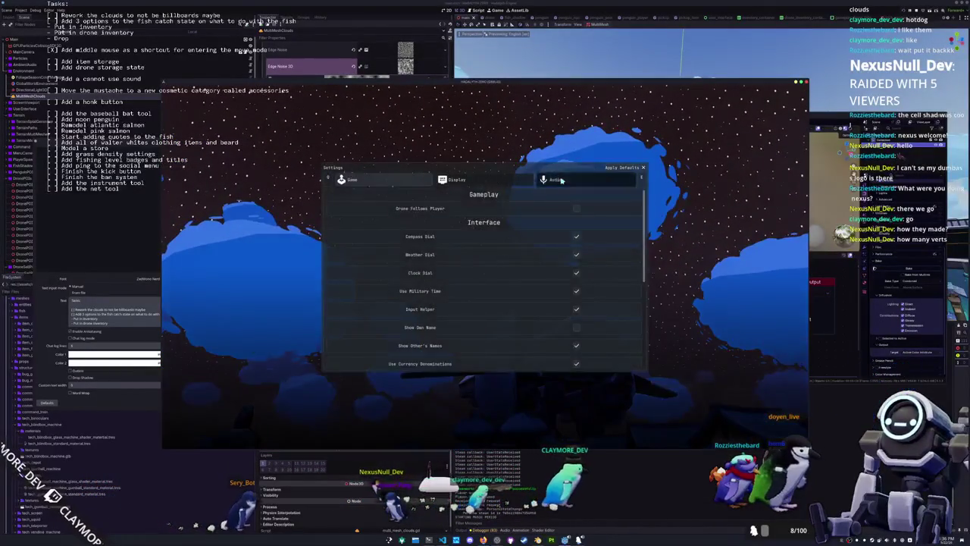
click(552, 179)
click(518, 227)
key(Escape)
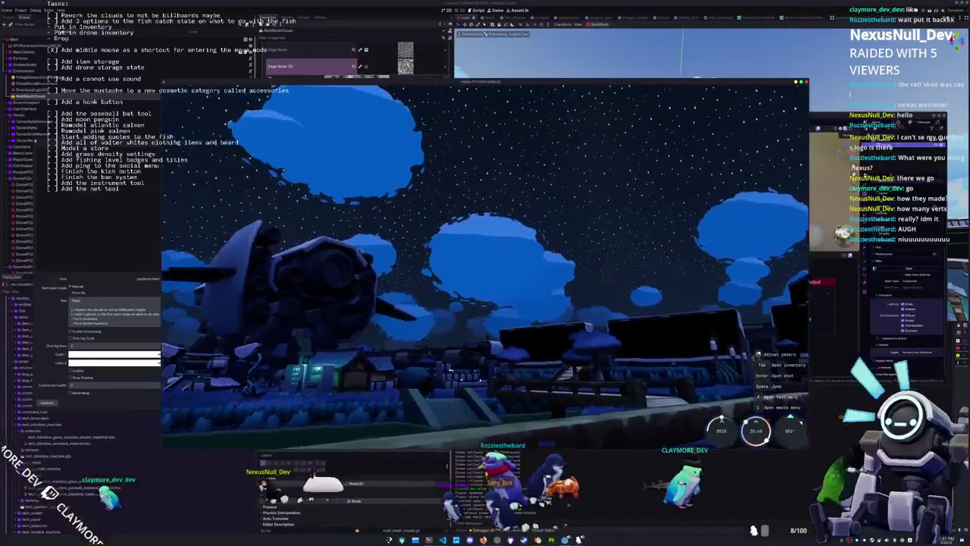
key(F8)
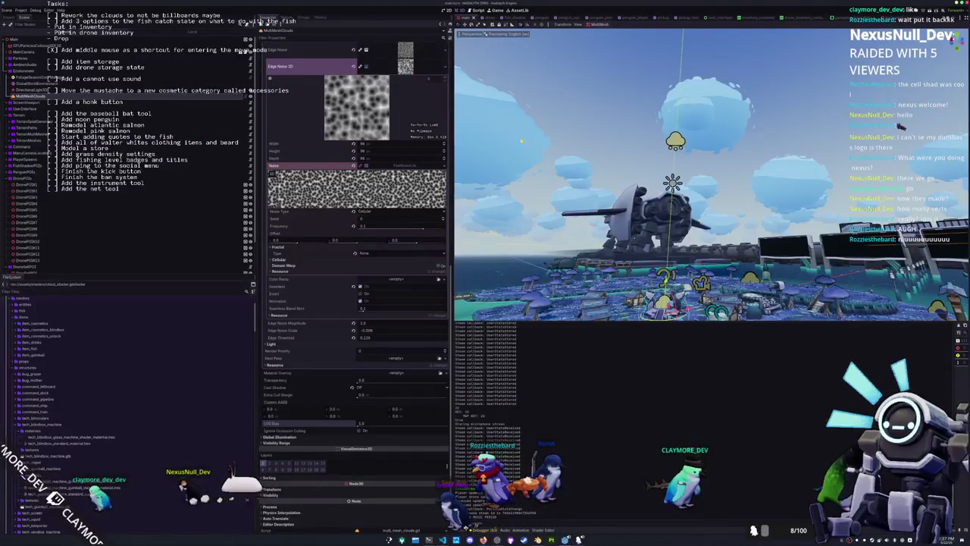
- Select MultiMeshClouds, collapse its Inspector resources, and open multi_mesh_clouds.gd in VS Code
click(499, 136)
click(136, 96)
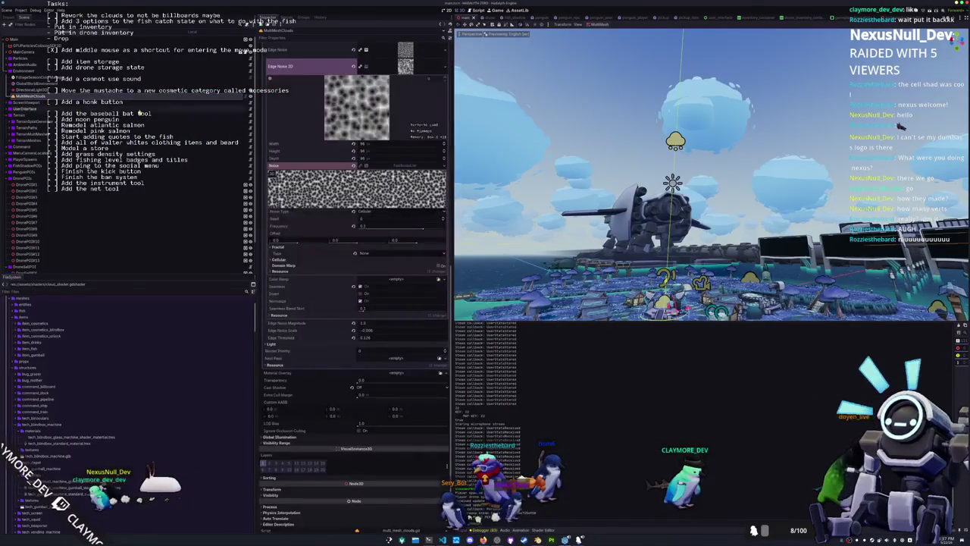
click(403, 74)
scroll(337, 122, up, 5)
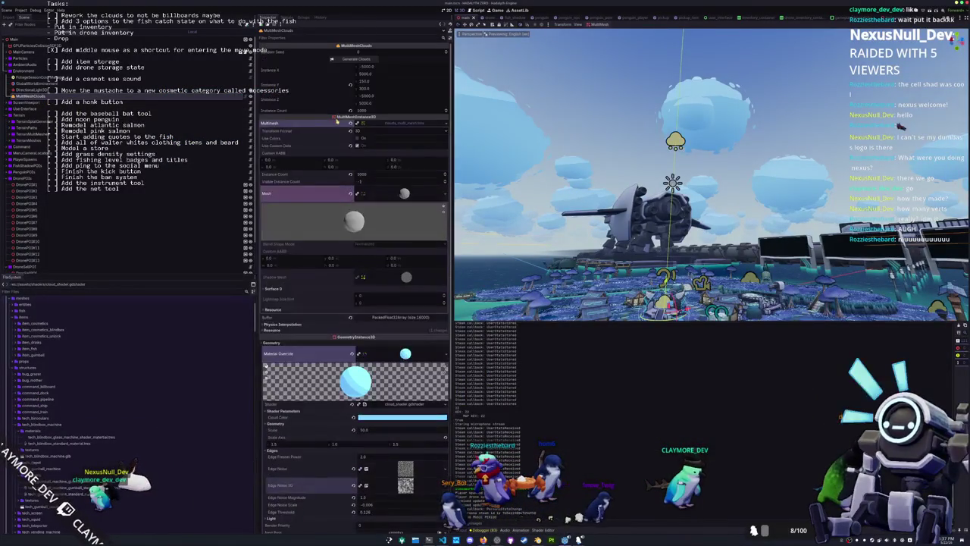
click(404, 193)
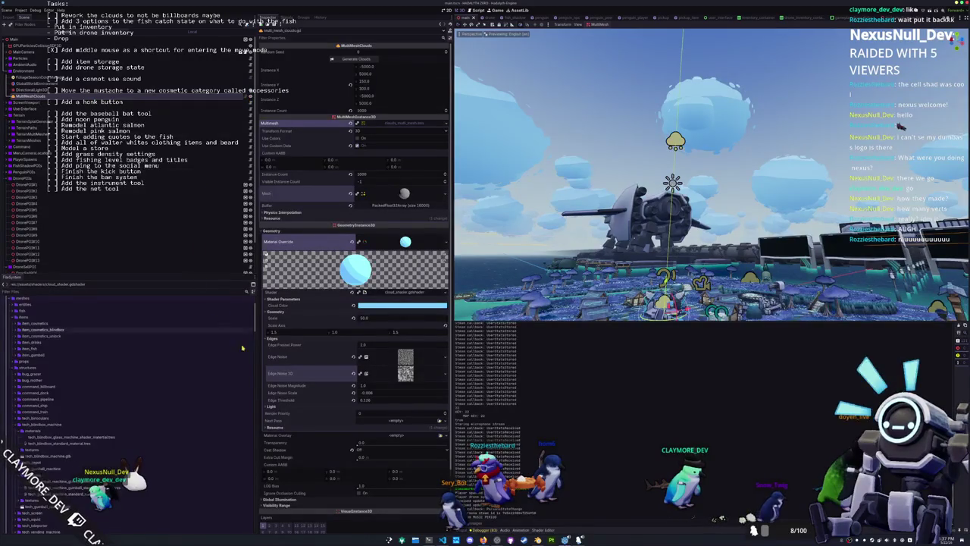
key(alt+Tab)
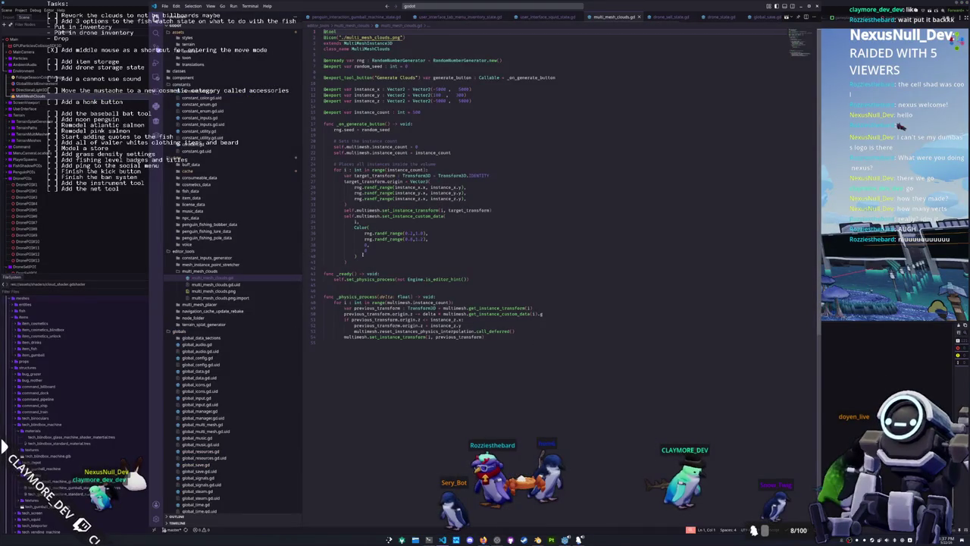
- Enlarge the code text in multi_mesh_clouds.gd for readability
click(368, 262)
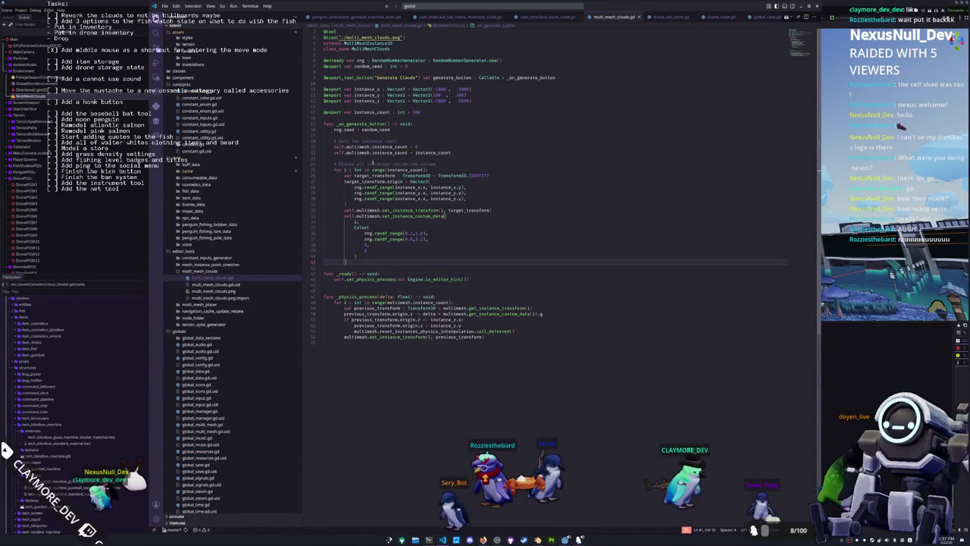
double_click(374, 163)
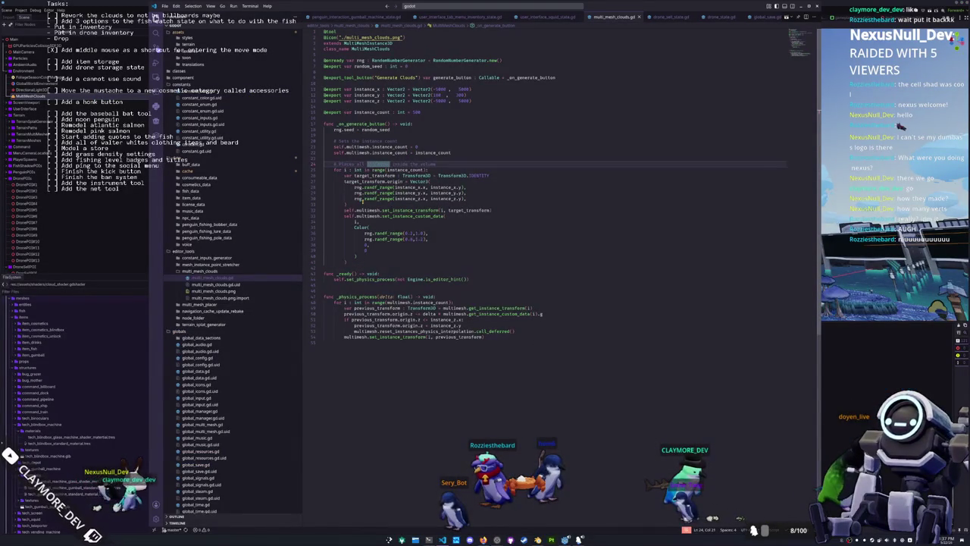
key(ctrl+equal)
key(ctrl+equal)
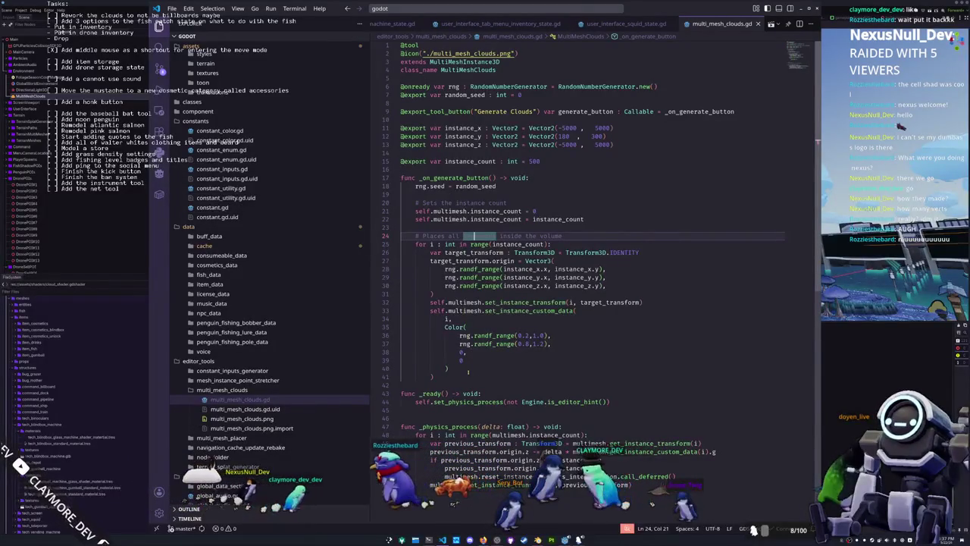
- Insert a new '#' comment line after the instance_count assignment in _on_generate_button
click(492, 228)
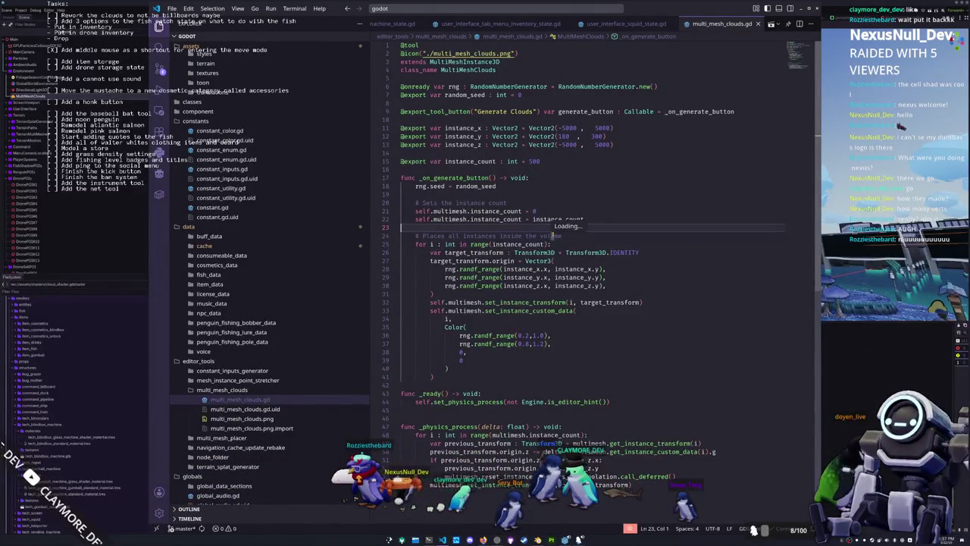
click(614, 291)
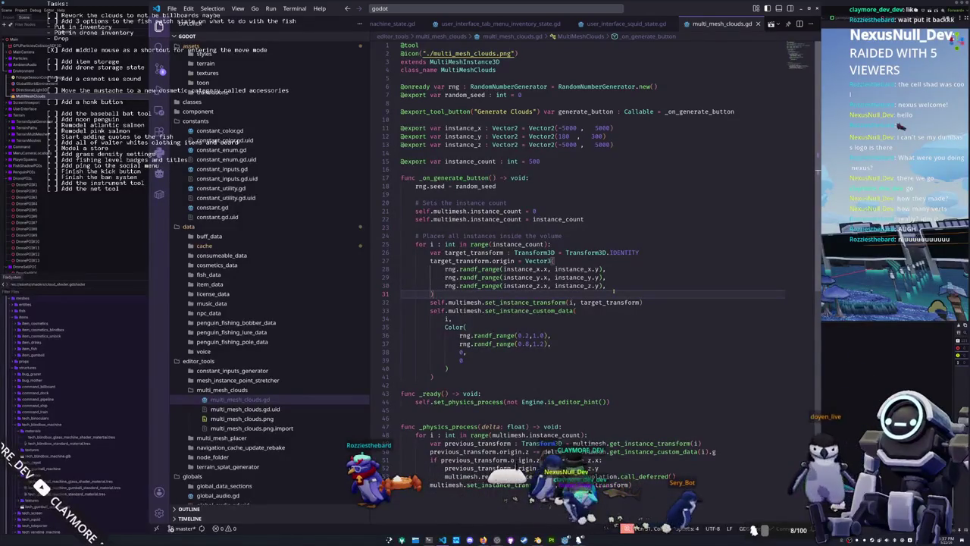
click(497, 219)
click(481, 229)
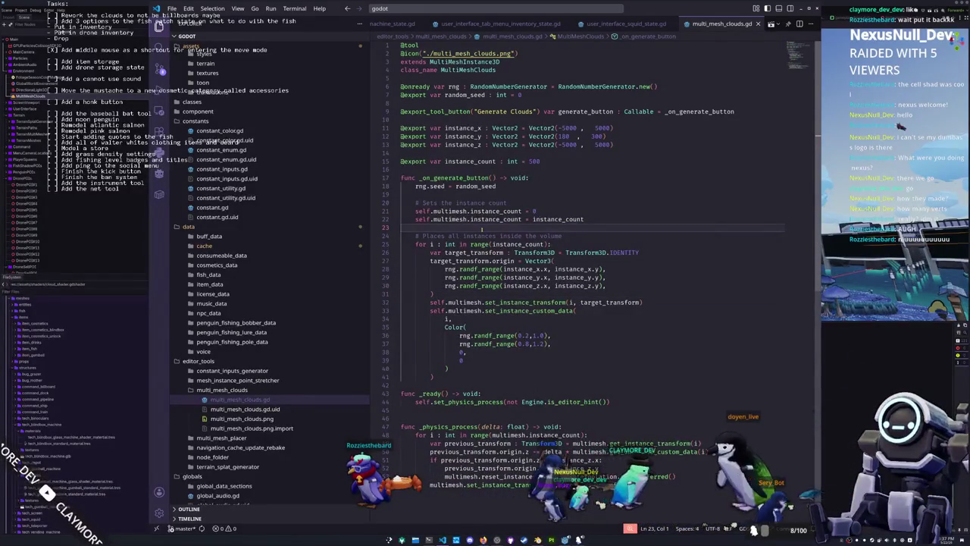
key(Return)
key(Return)
key(Up)
text(#)
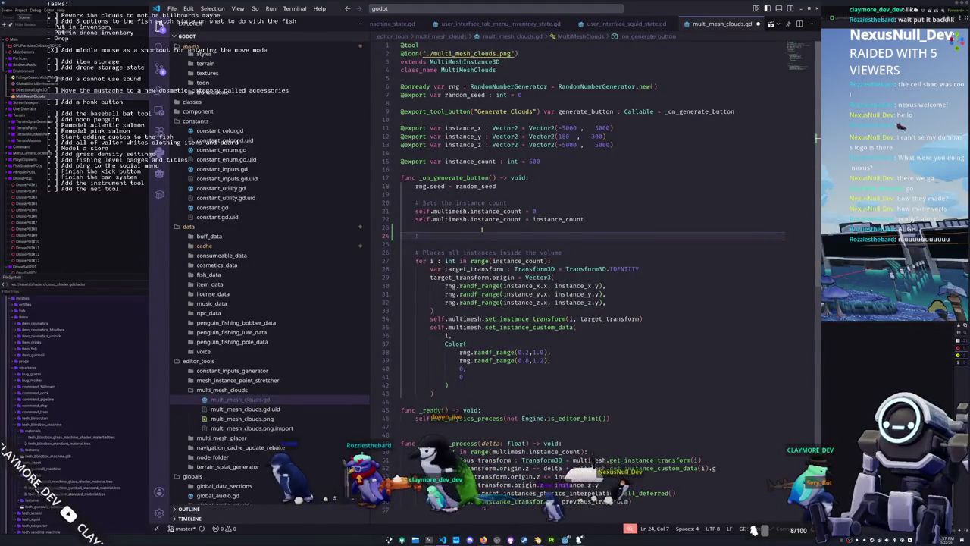
- Write the comment '# Place seeds, try to place more clouds near those seeds' and remove the stray extra line
text(Place one cl)
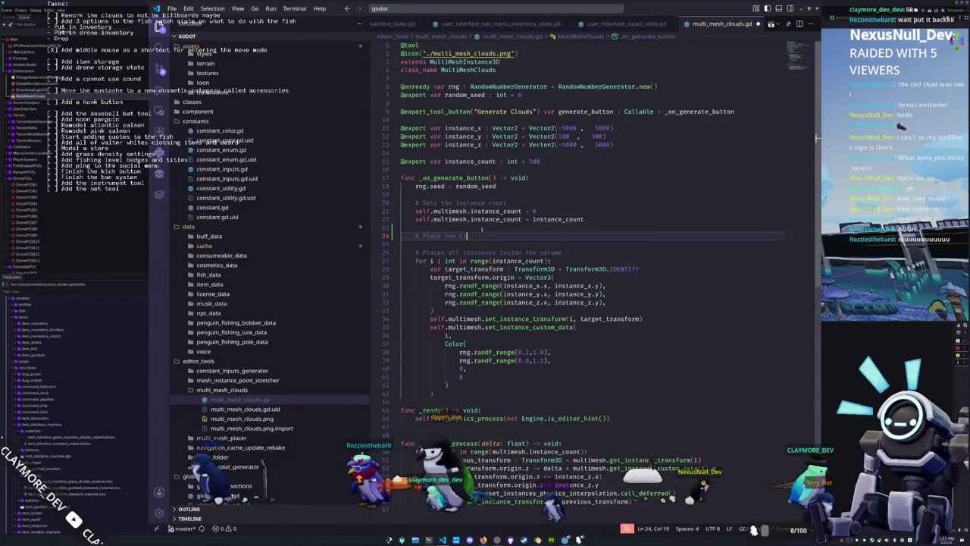
text(oud, try )
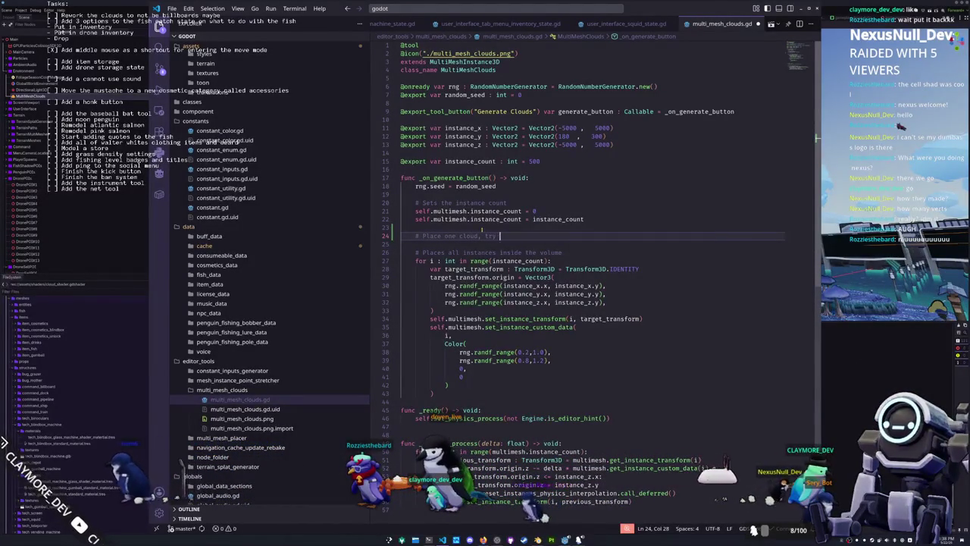
text(to place)
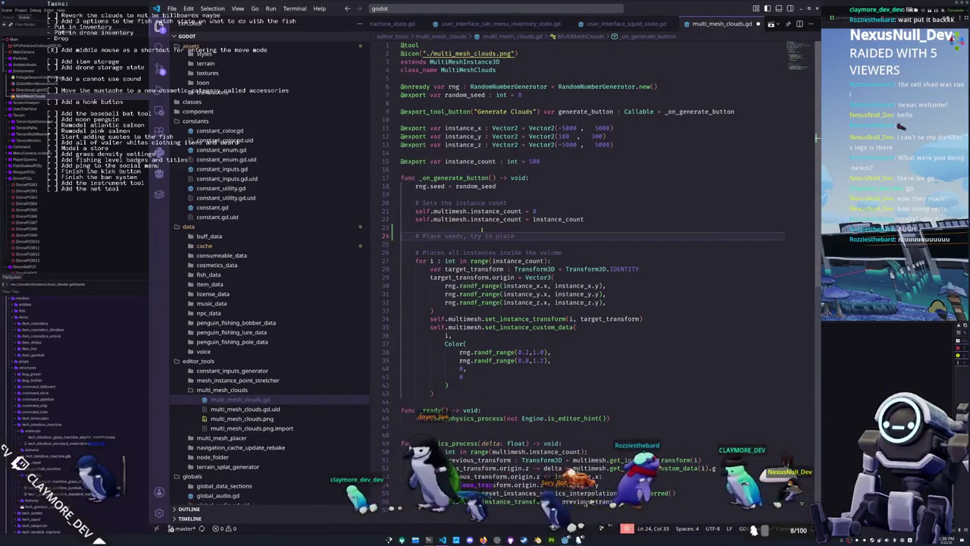
text(more clouds )
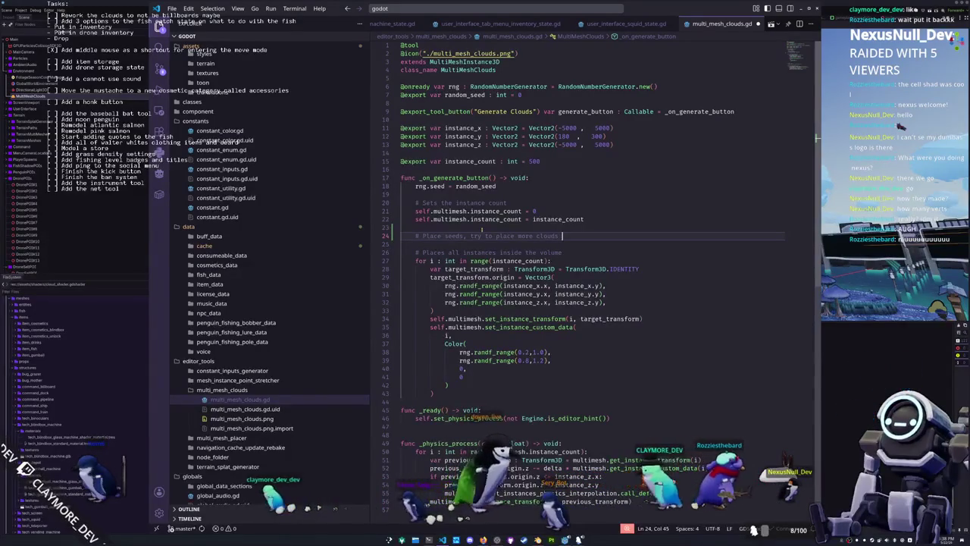
text(near these s)
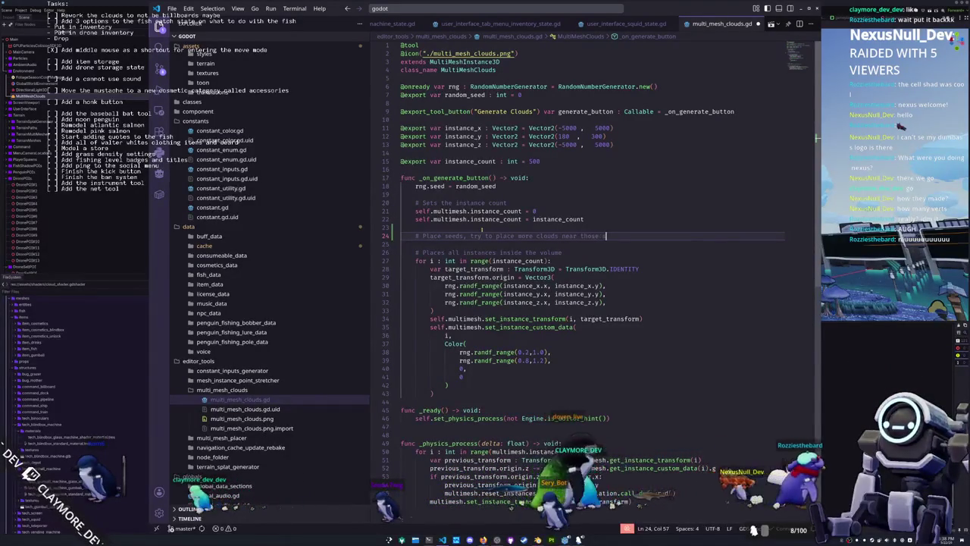
key(Return)
key(Return)
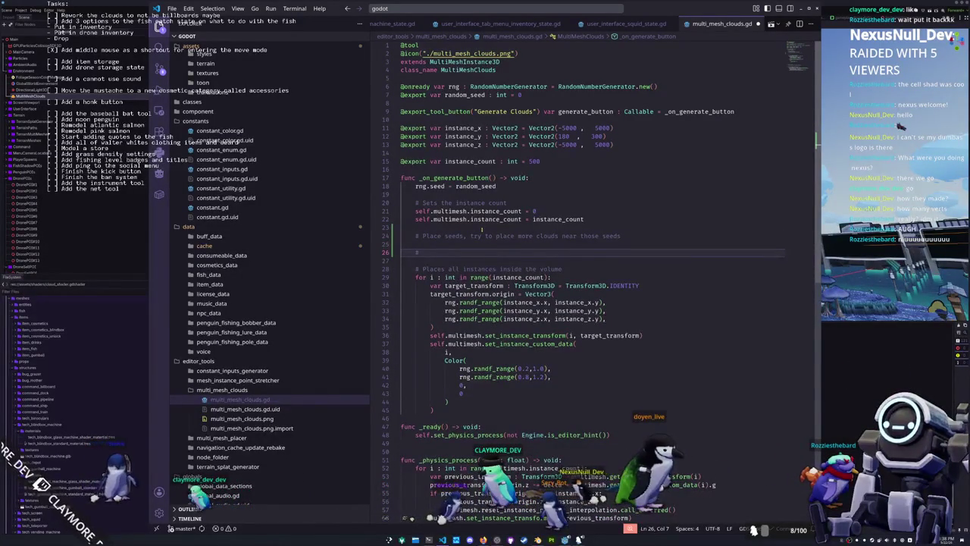
key(BackSpace)
key(BackSpace)
key(BackSpace)
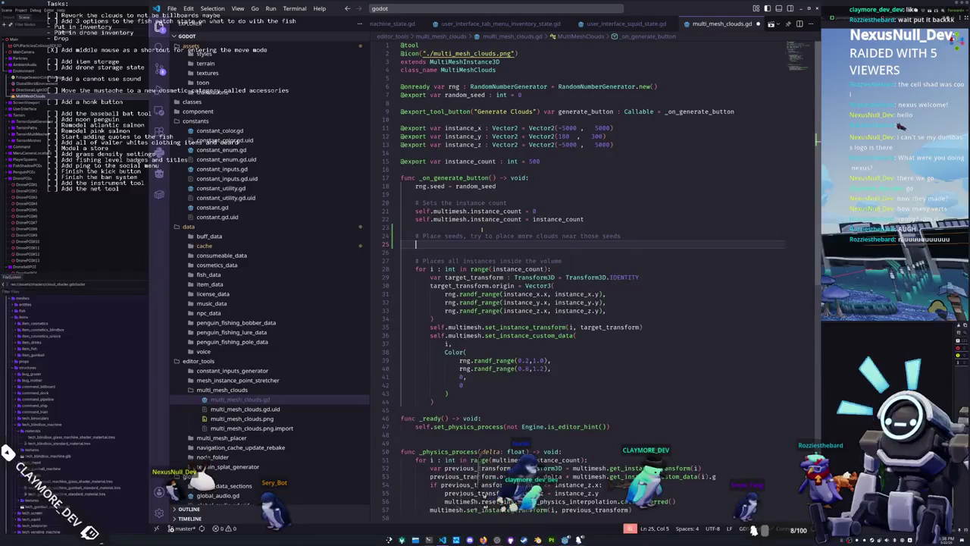
double_click(451, 269)
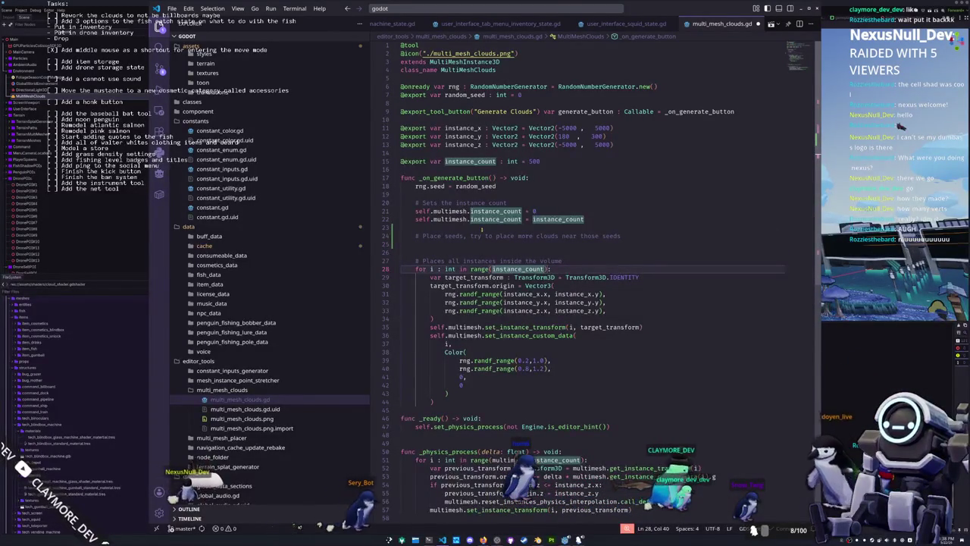
- Halve the loop to instance_count/2 and declare previous_transforms : Array[Transform3D] = [] above it
text())
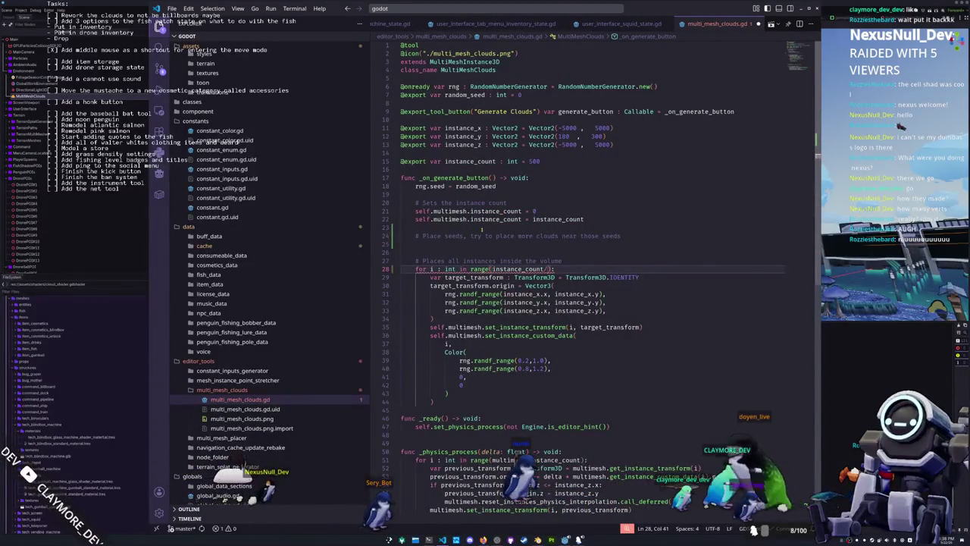
text(2)
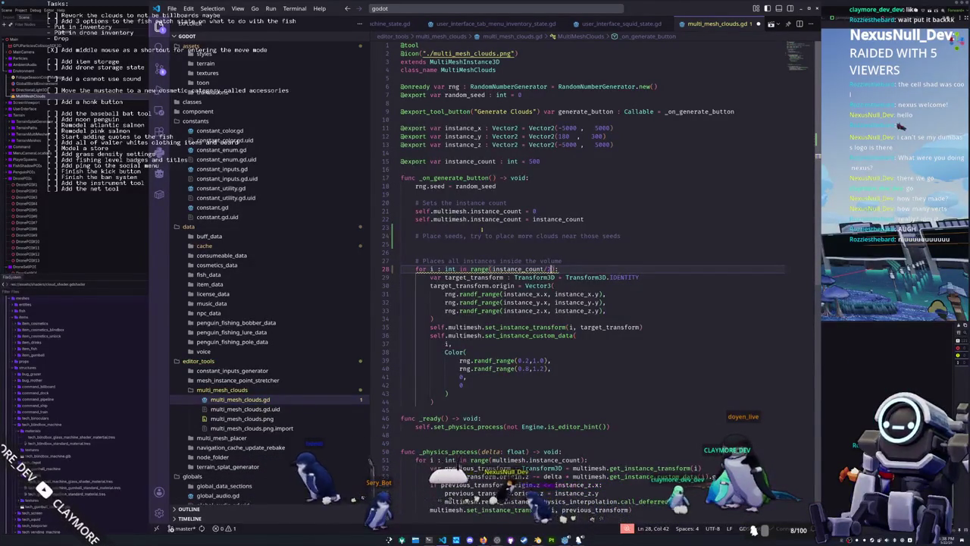
key(ctrl+shift+Left)
key(ctrl+shift+Left)
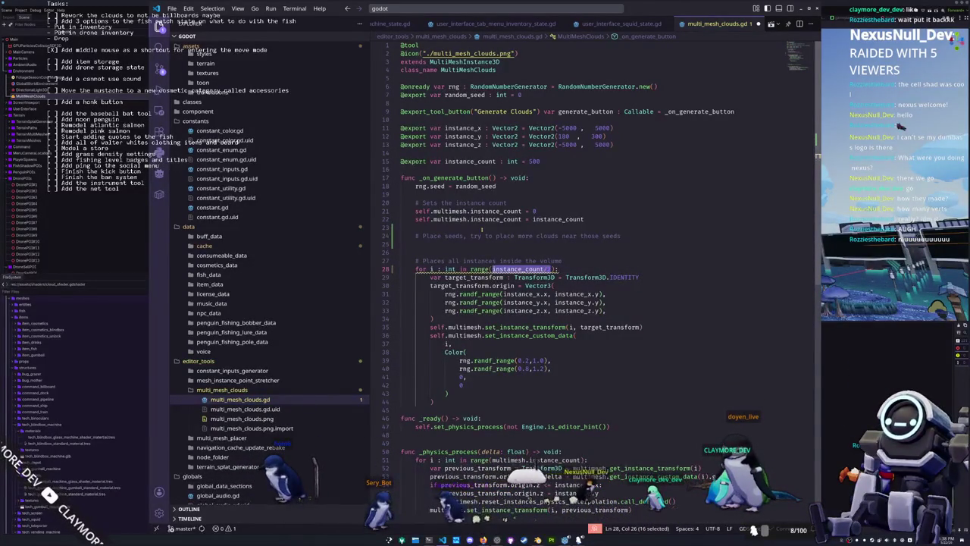
key(ctrl+Left)
key(ctrl+Left)
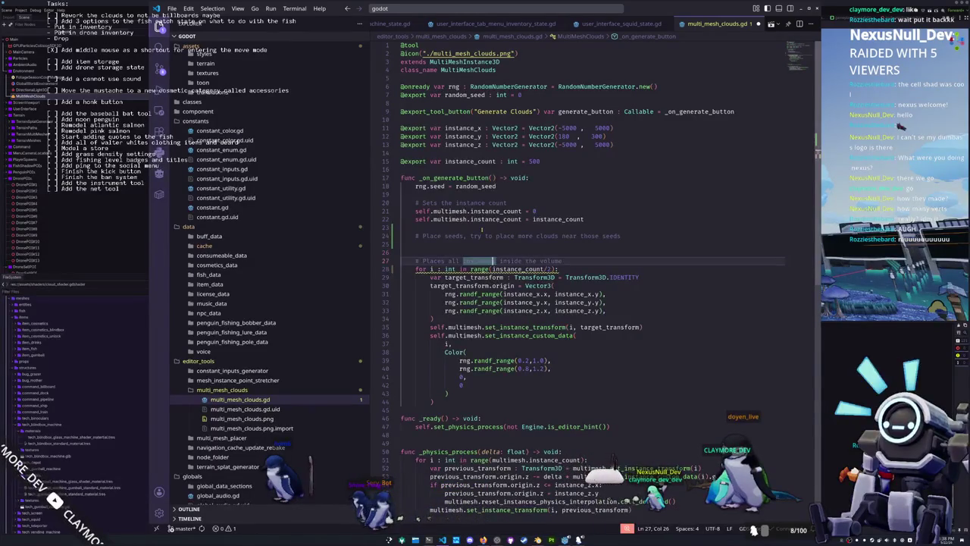
key(ctrl+shift+Return)
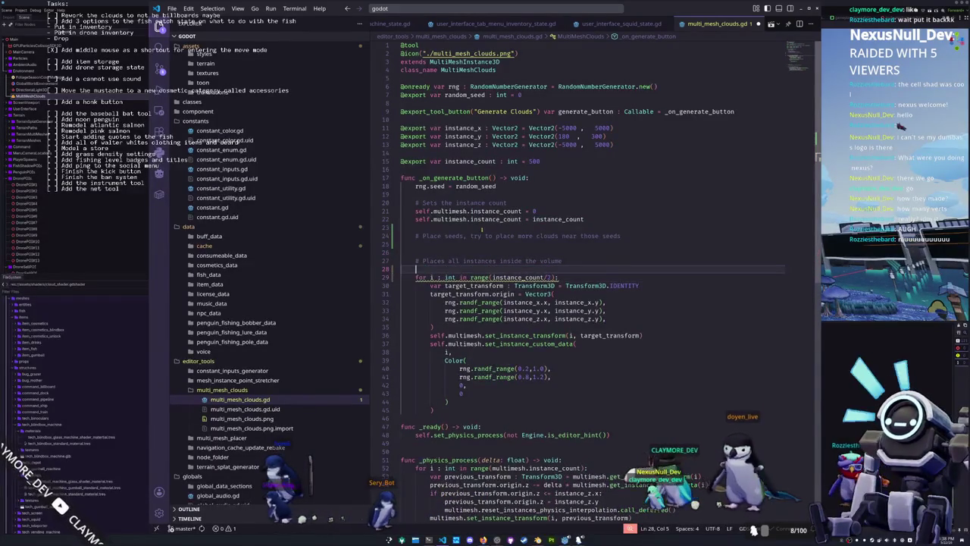
text(var previous)
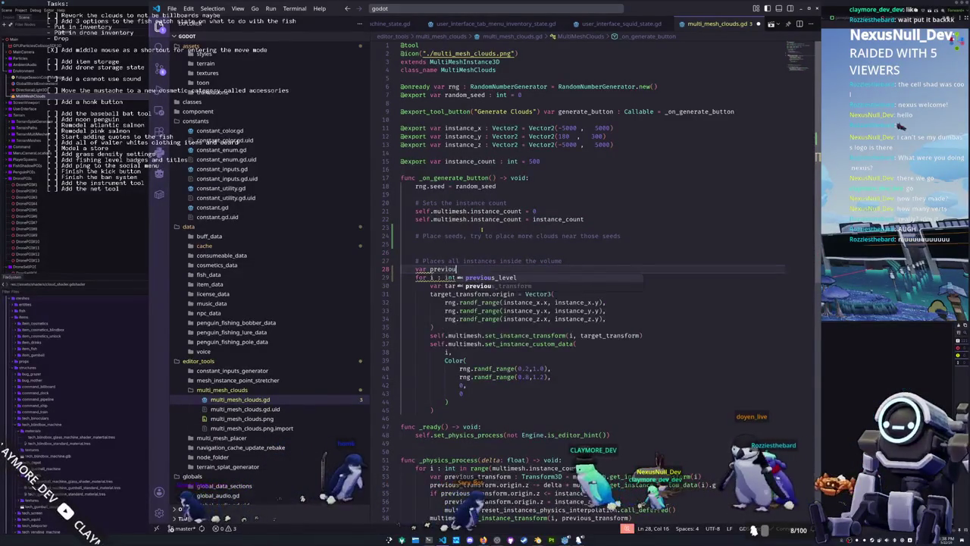
text(p)
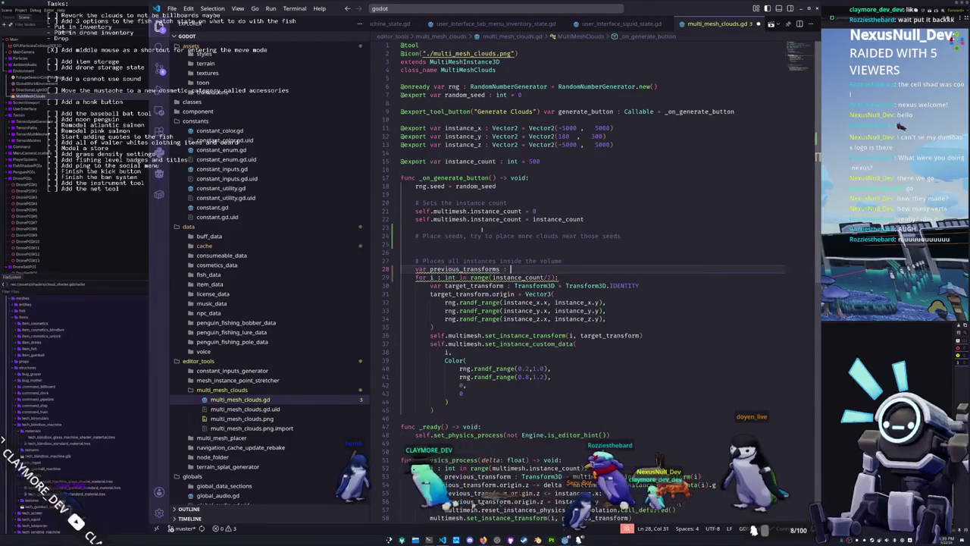
text(Arra)
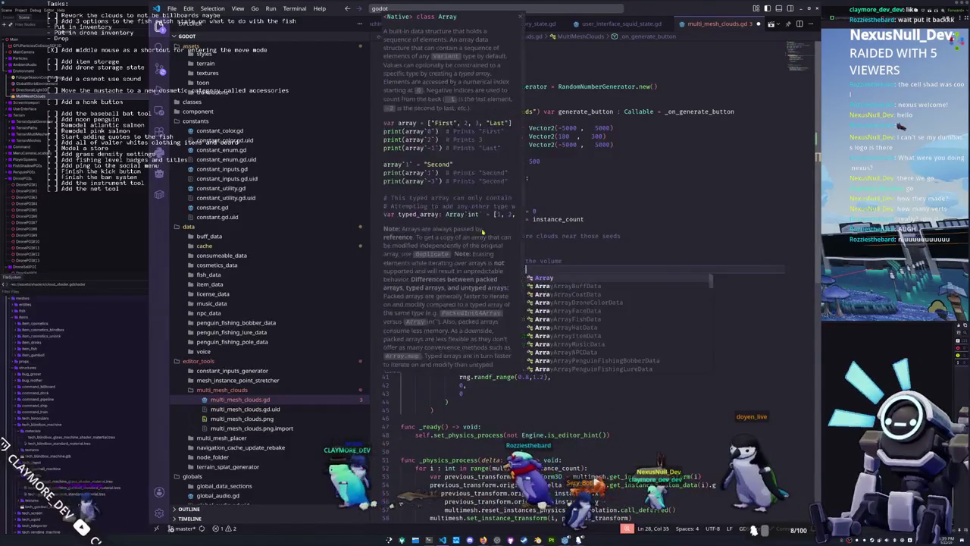
text(y[Transform3)
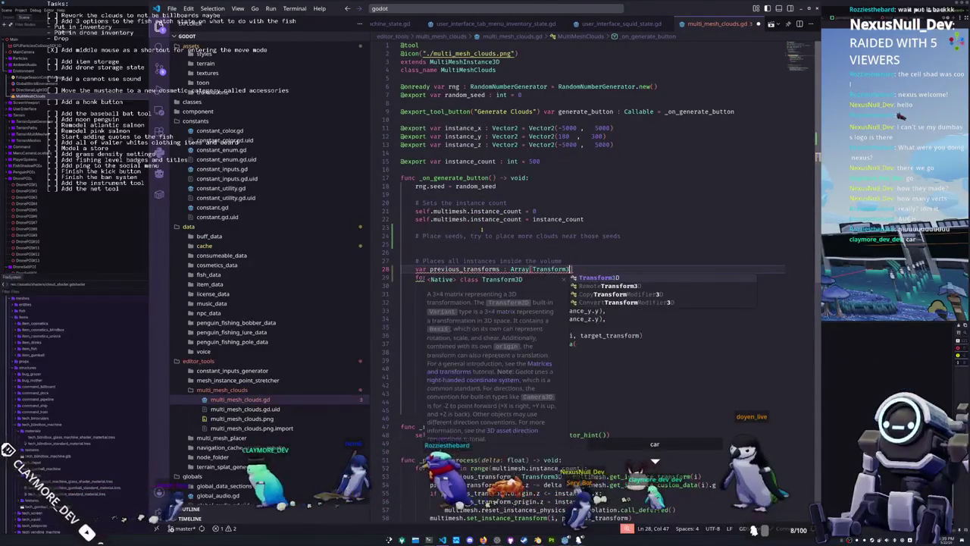
text(D] = [])
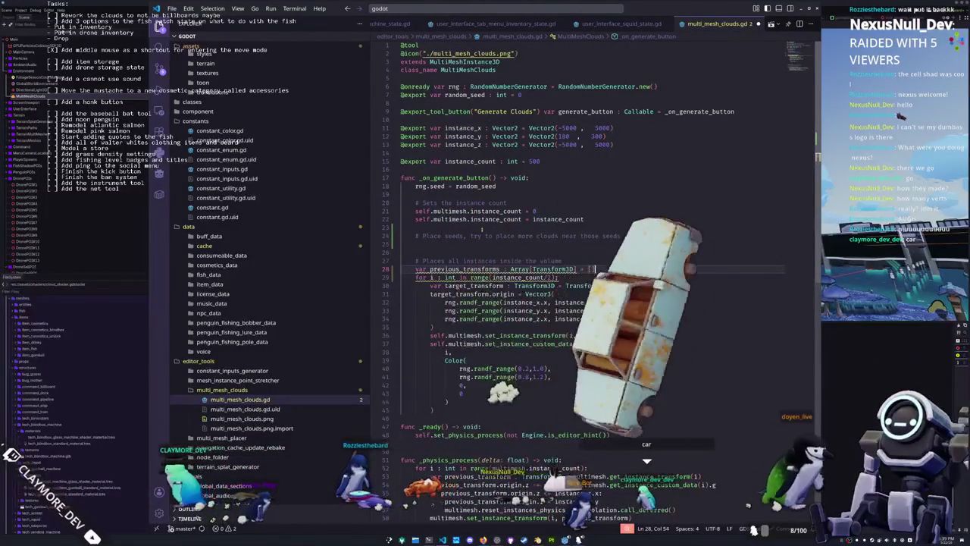
- Append each target_transform to previous_transforms at the end of the loop body
key(Down)
key(Down)
key(Down)
key(Home)
key(Home)
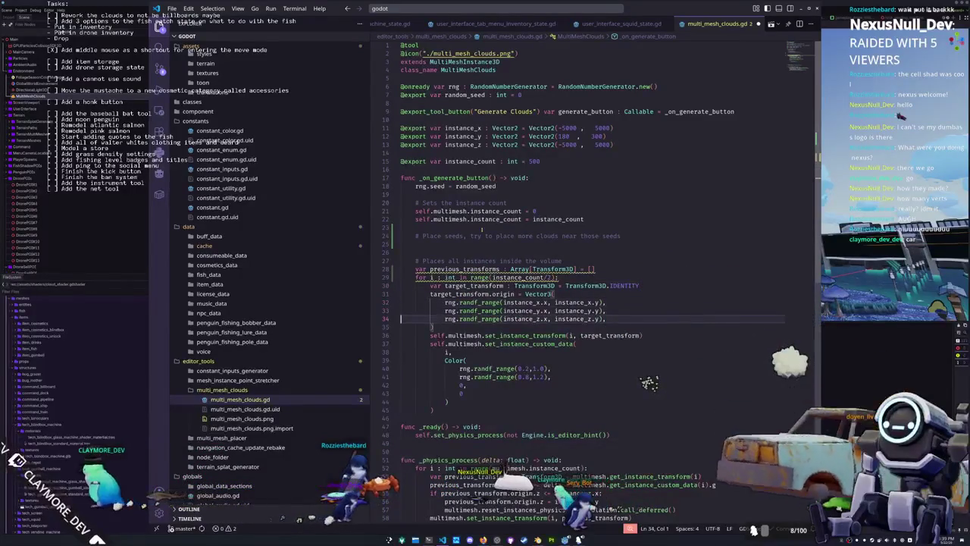
key(Down)
key(Down)
key(Down)
key(End)
key(Return)
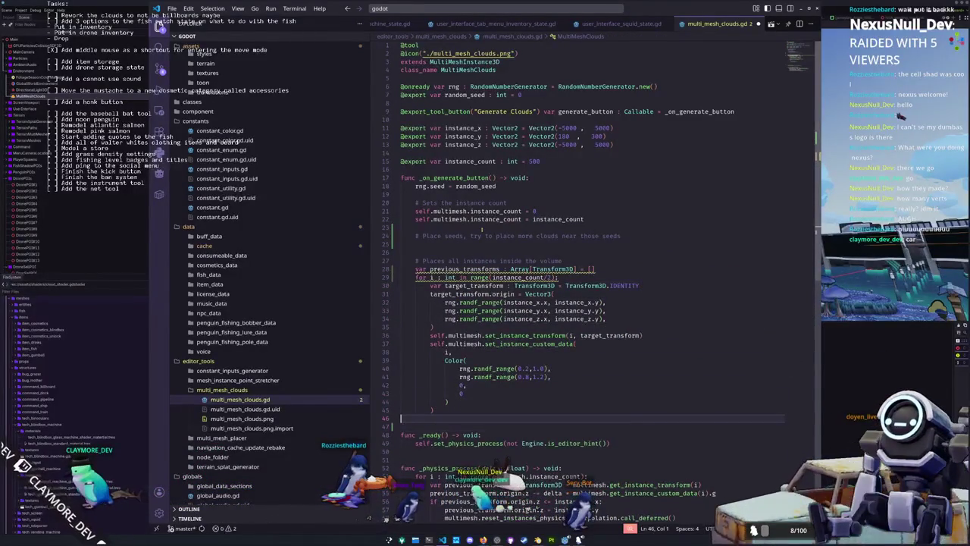
key(Tab)
key(Tab)
key(BackSpace)
key(BackSpace)
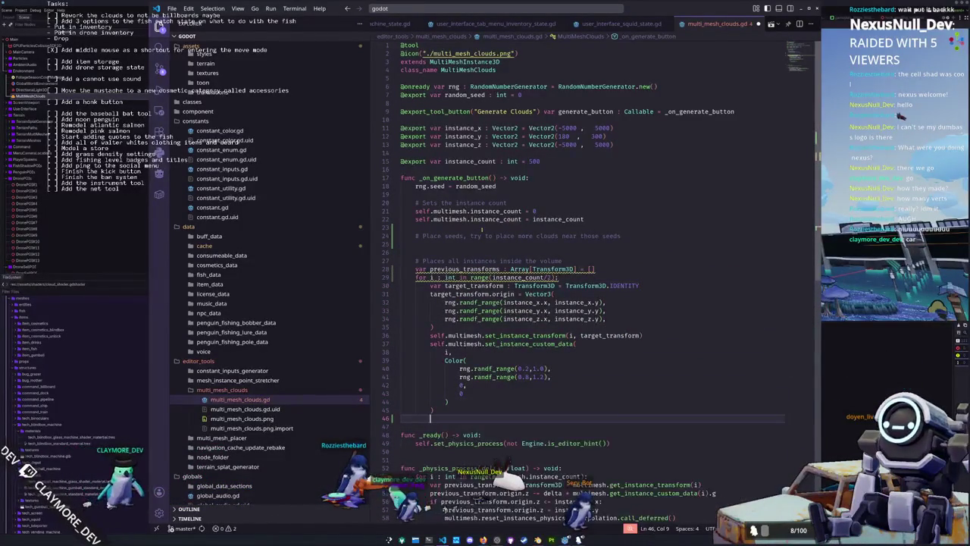
text(previous)
key(Tab)
text(.appe)
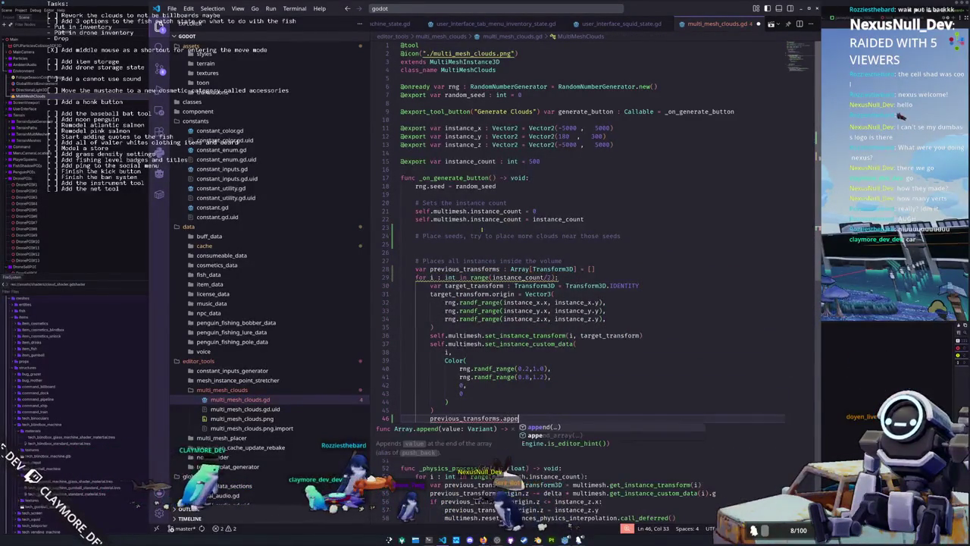
text(nd(target_transform)
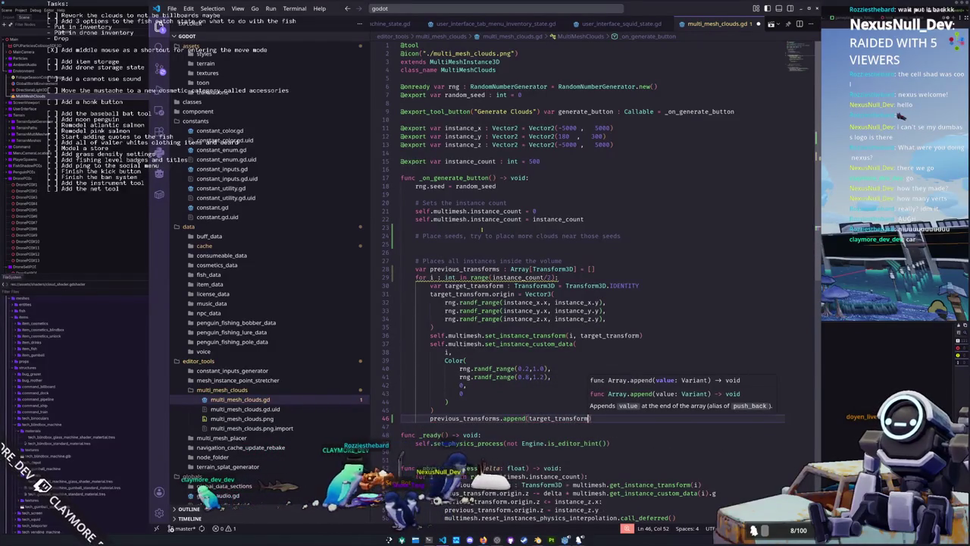
key(Tab)
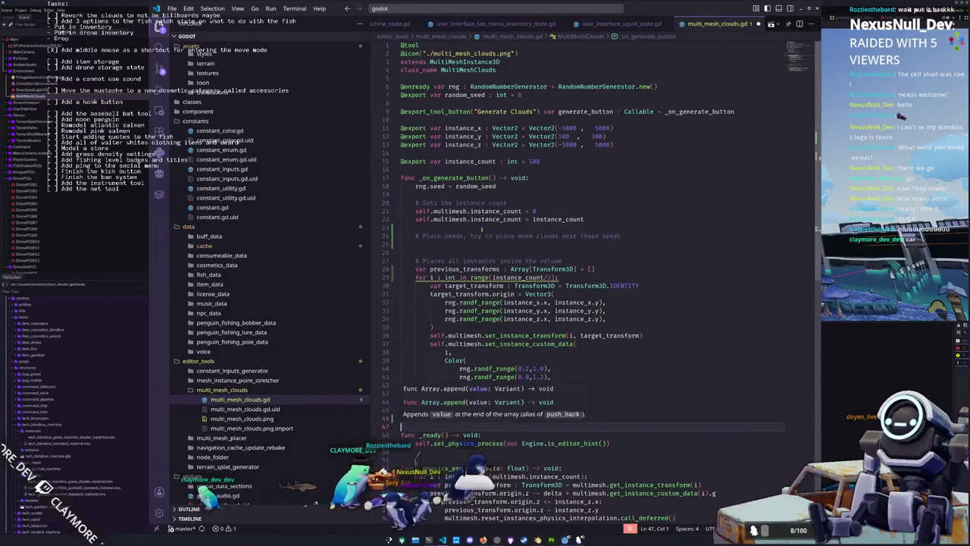
key(End)
key(Return)
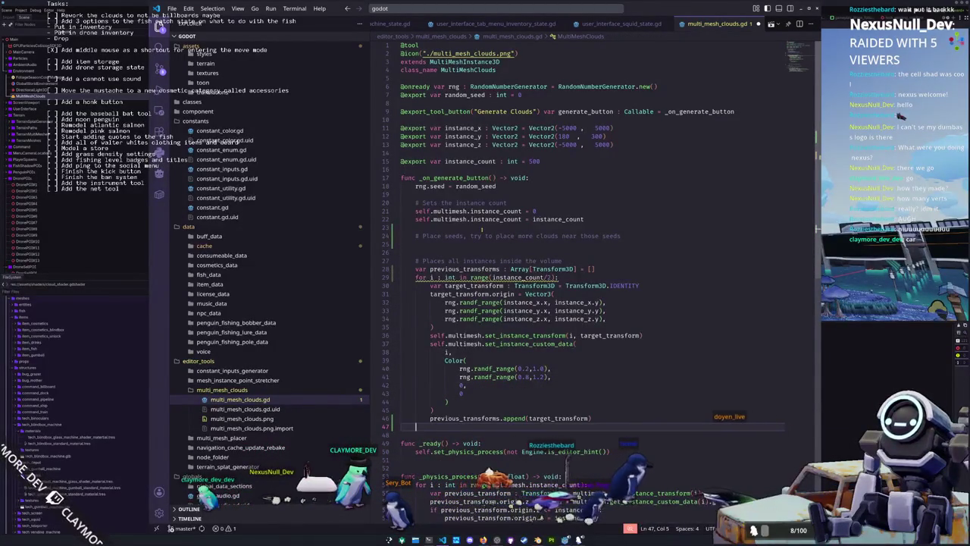
- Add a second loop over range(instance_count/2.0) after the first one
click(555, 278)
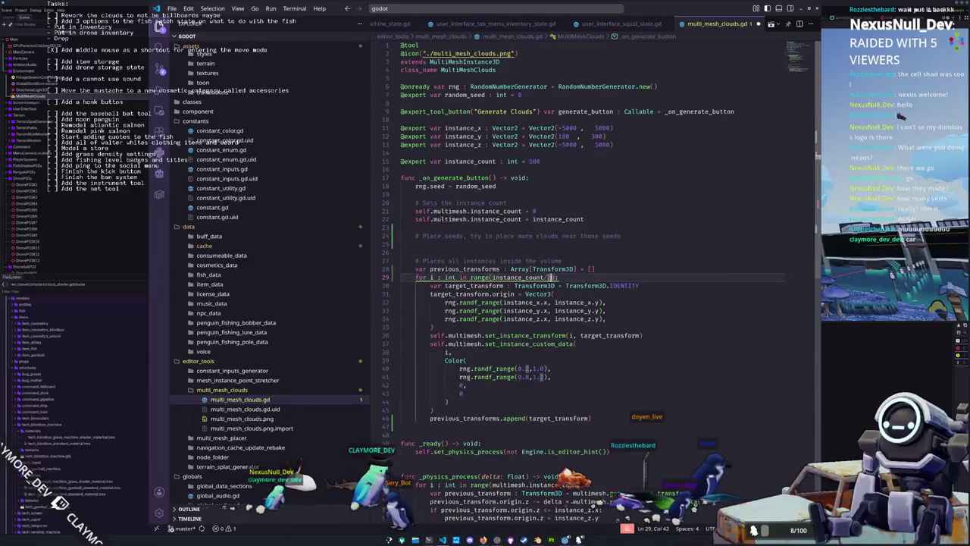
click(492, 278)
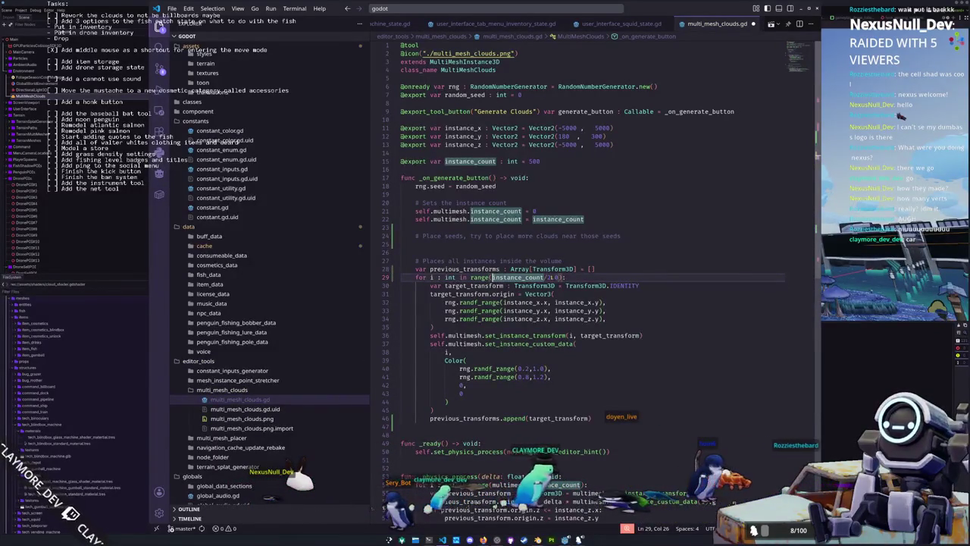
key(Down)
key(Down)
key(Down)
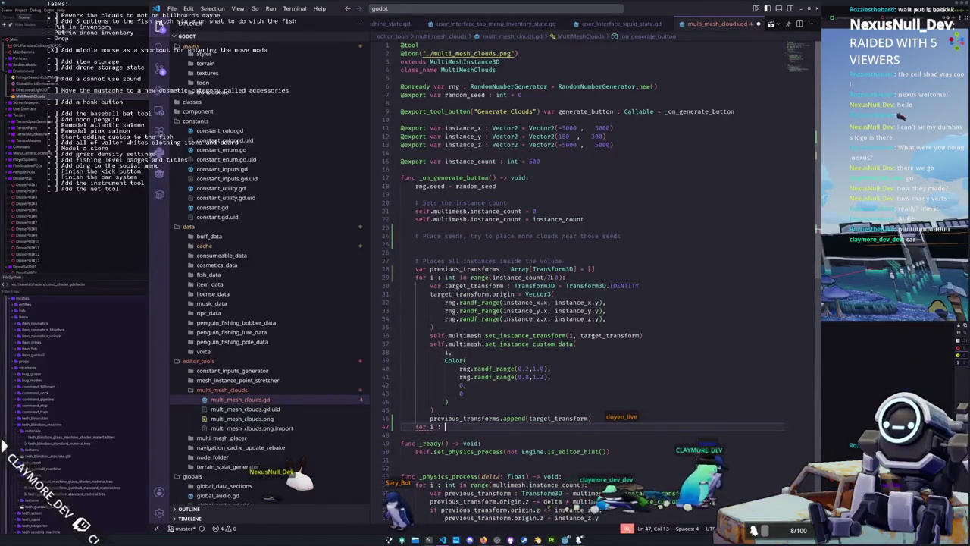
text(ange(instance_co)
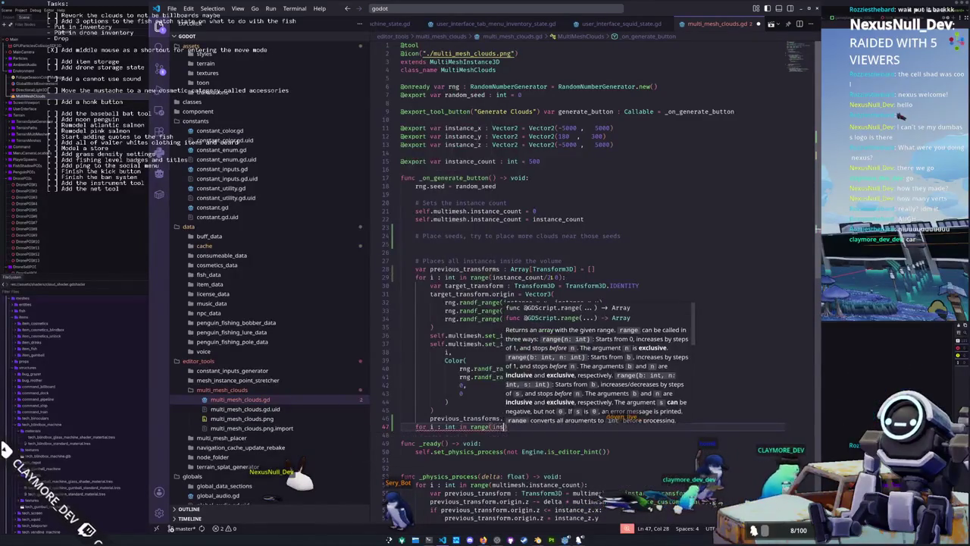
text(unt)
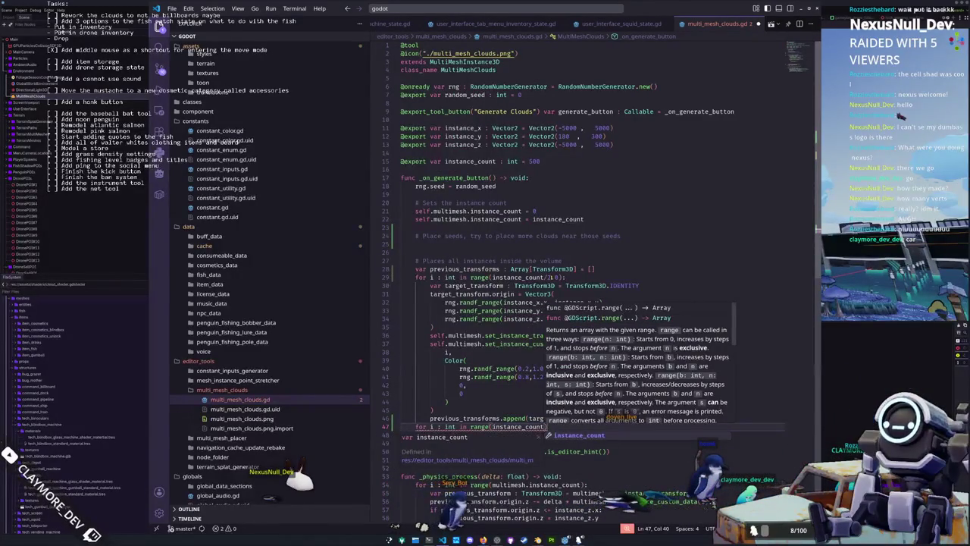
text(/2.0))
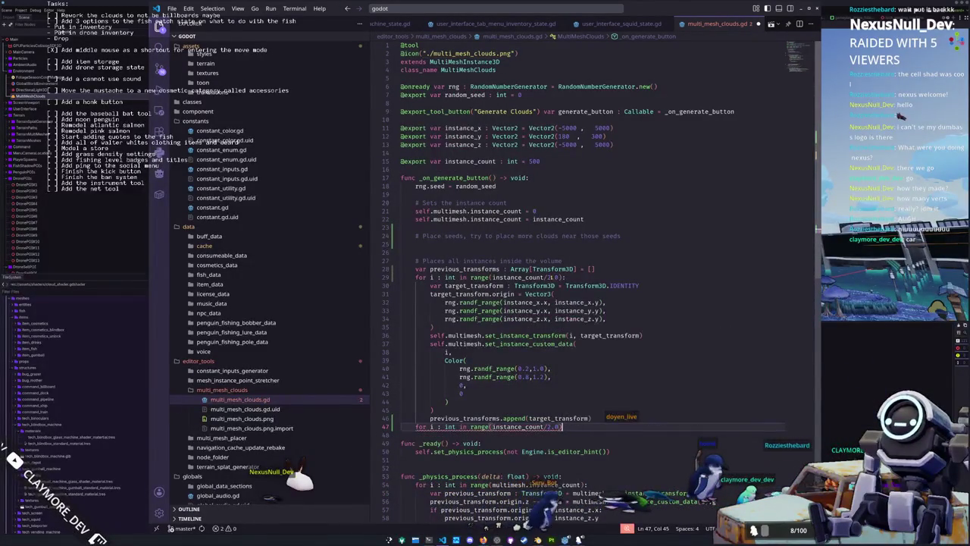
key(Return)
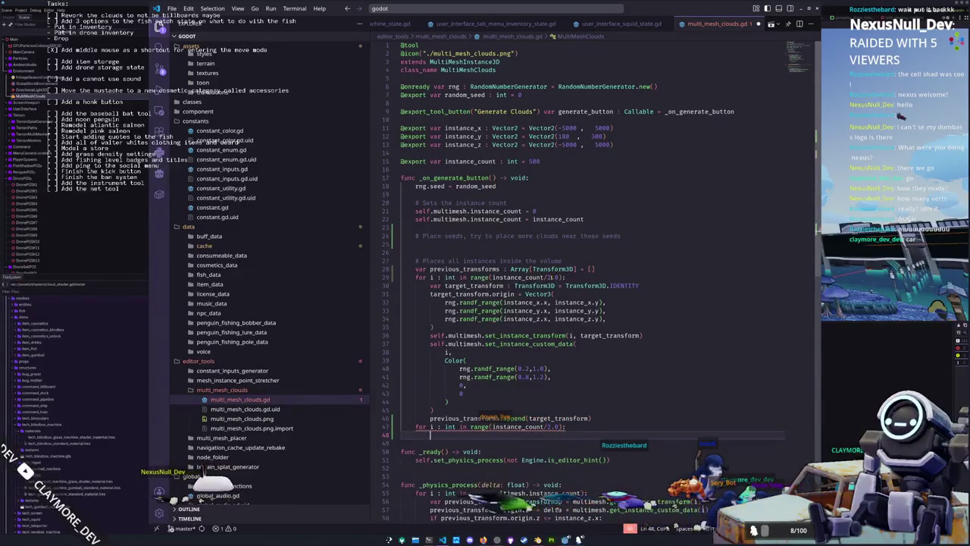
- Declare target_transform : Transform3D as previous_transforms.pick_random() in the second loop
text(var target_transform)
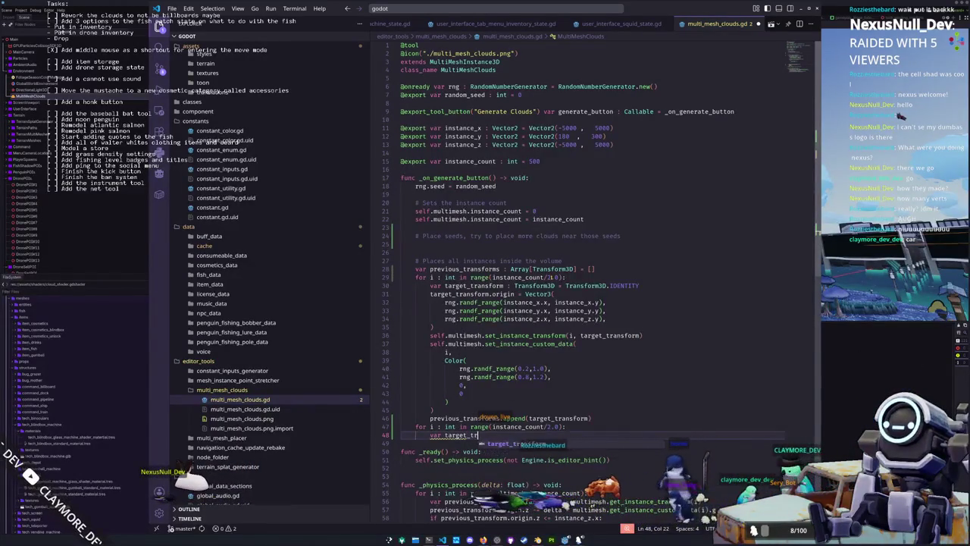
text( : Tr)
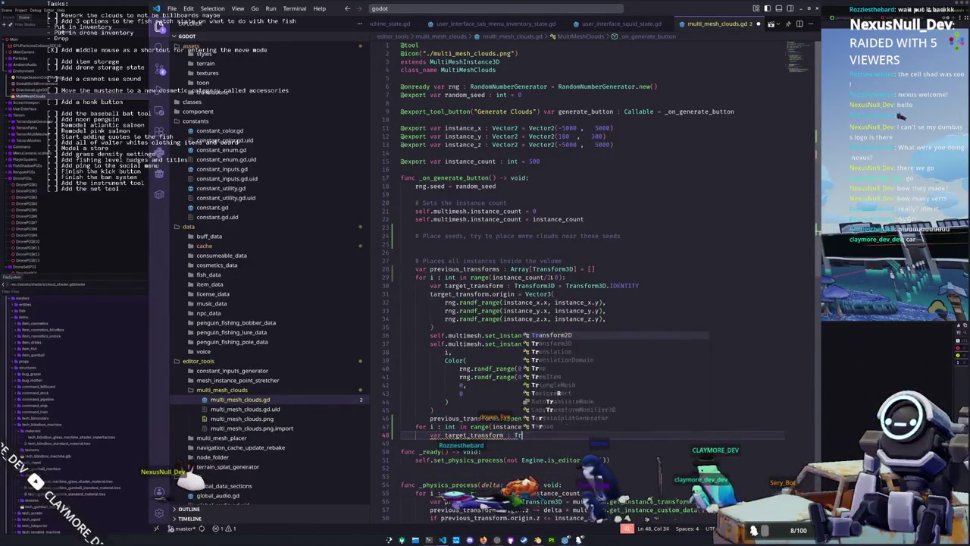
text(ansform3D = )
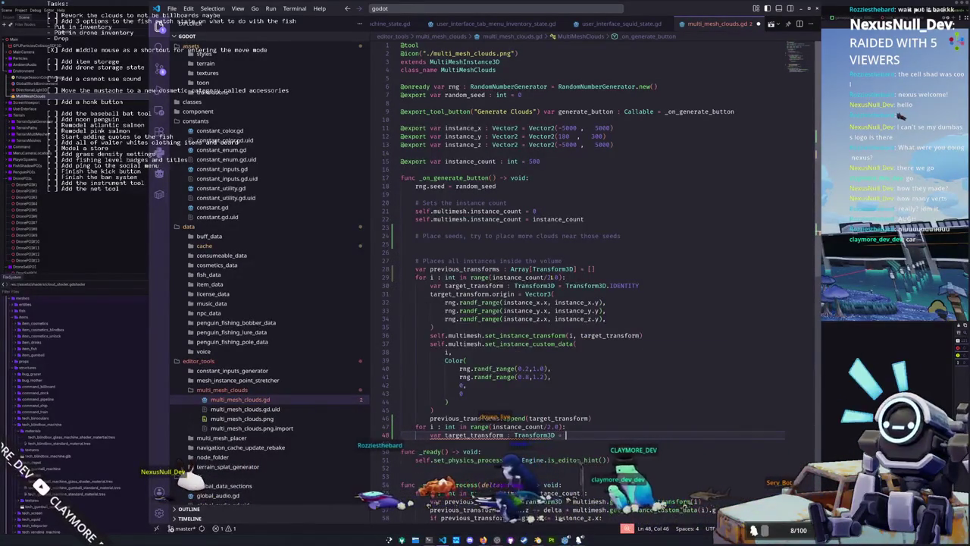
text(pre)
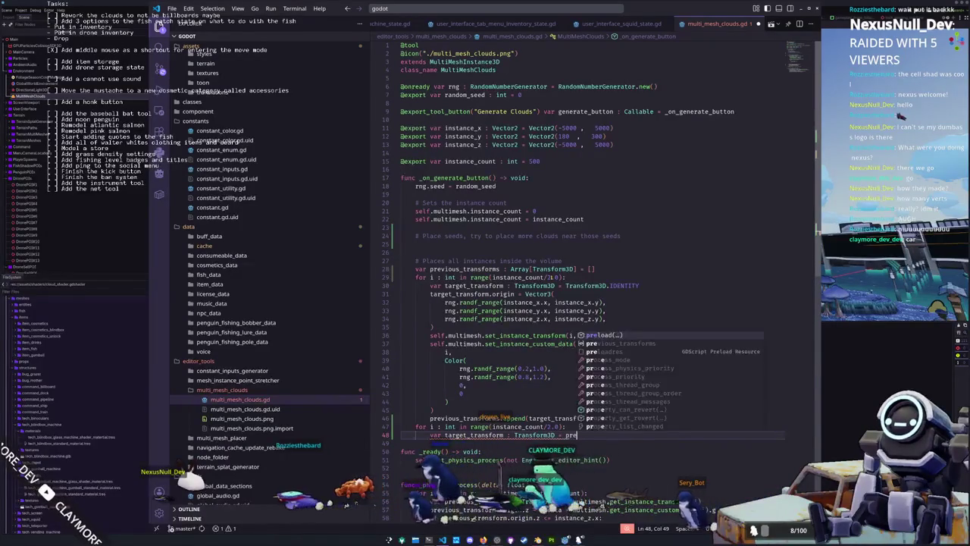
text(vo)
key(Tab)
text(.pick_)
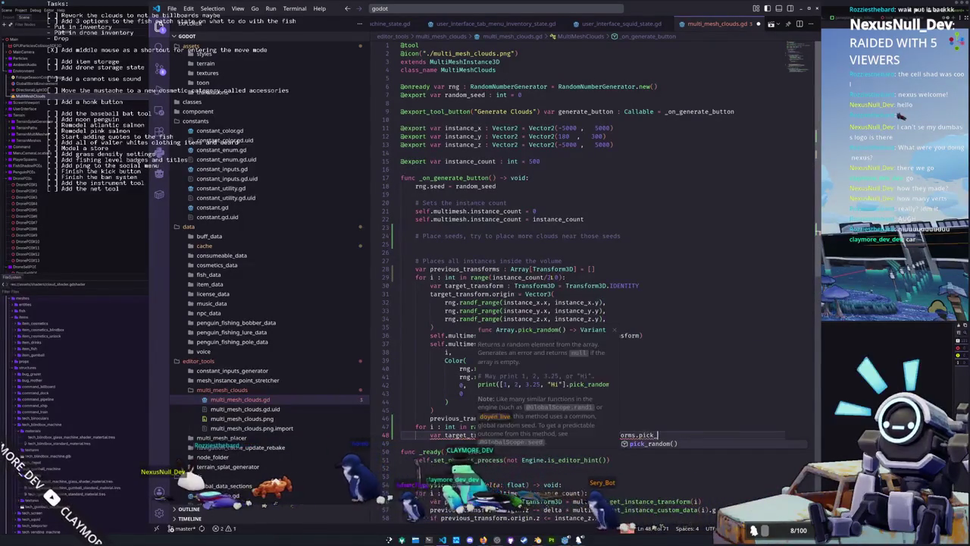
key(Tab)
key(Return)
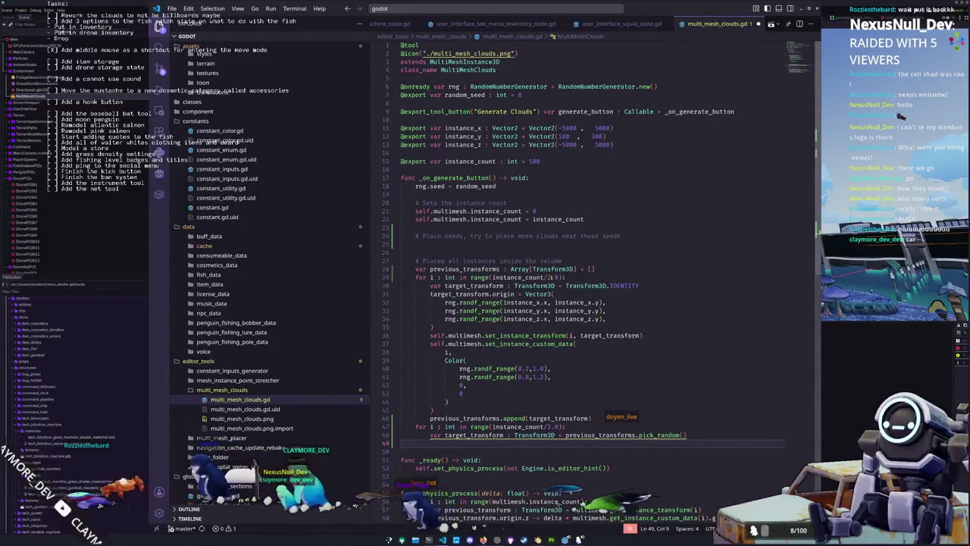
- Start a target_transform.origin += Vector3( offset line
text(va)
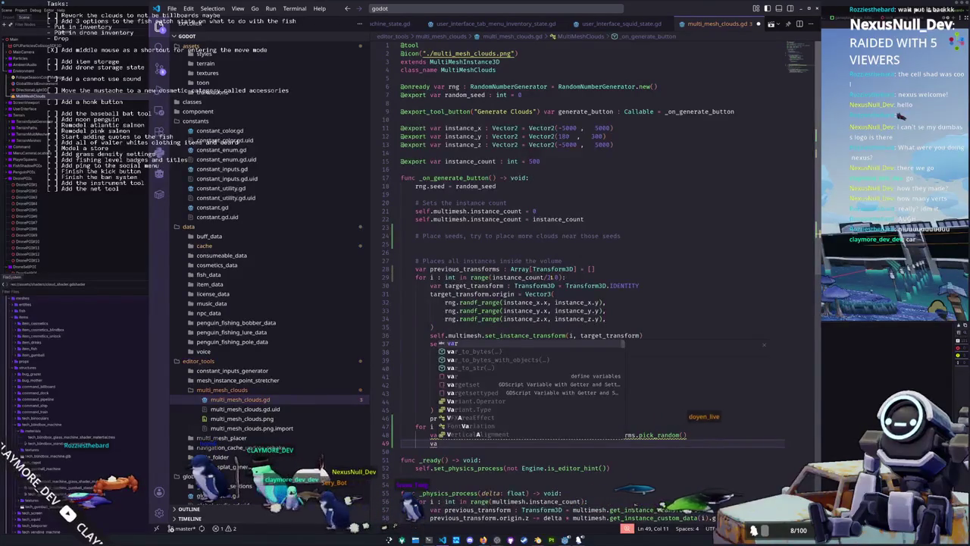
key(BackSpace)
key(BackSpace)
text(targettrans)
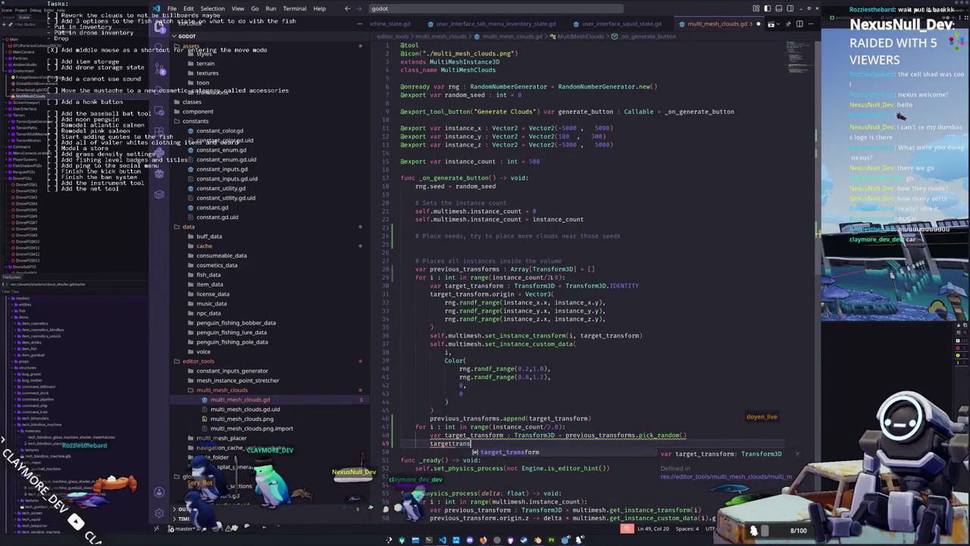
key(Tab)
text(.origin)
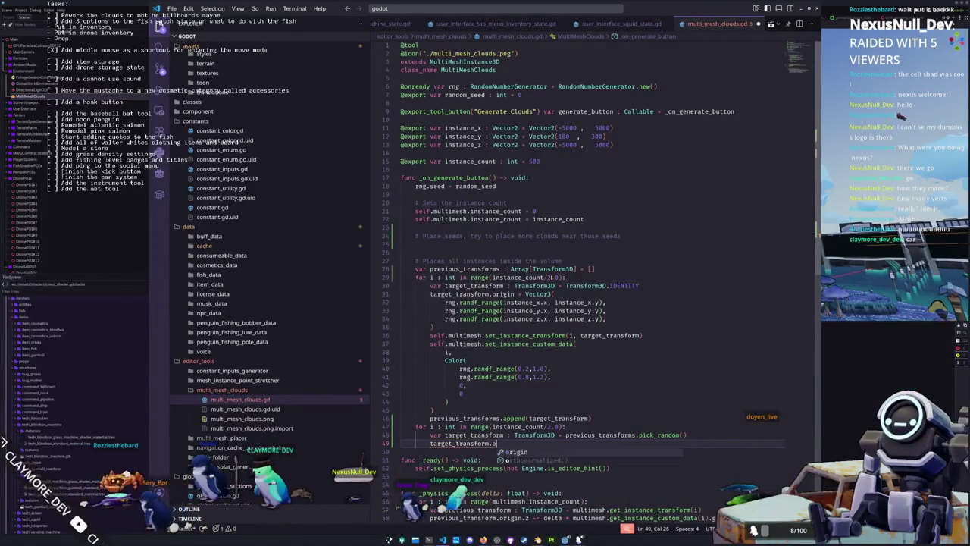
text( += )
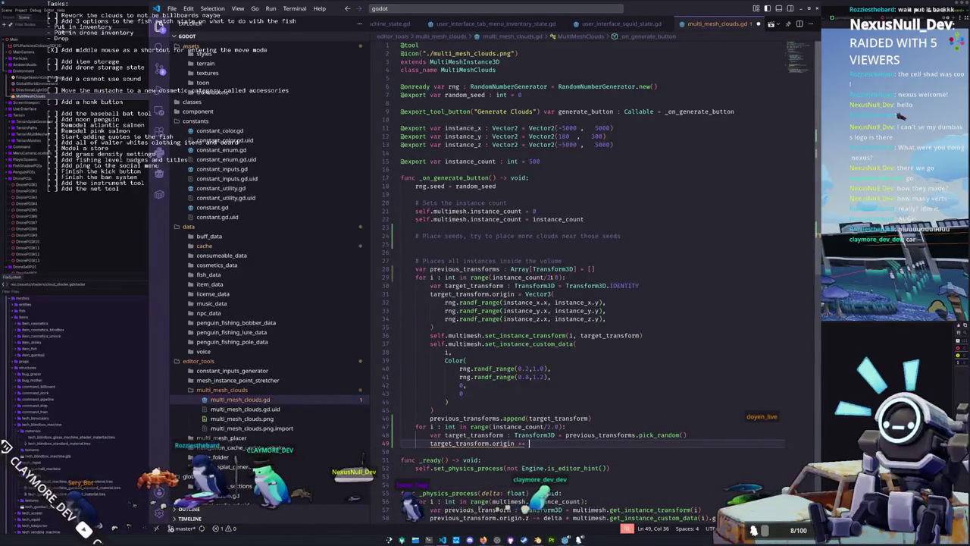
text(Vector3()
key(Return)
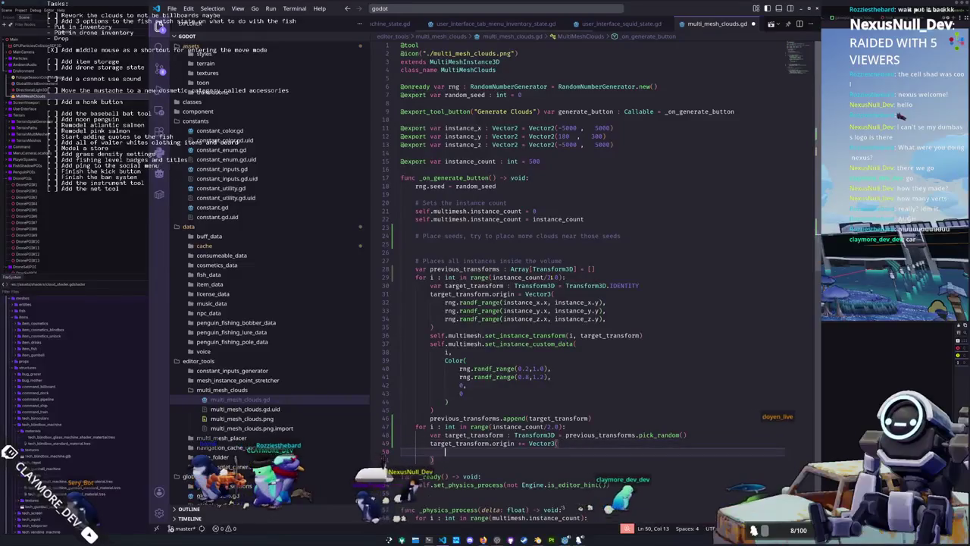
text(rng)
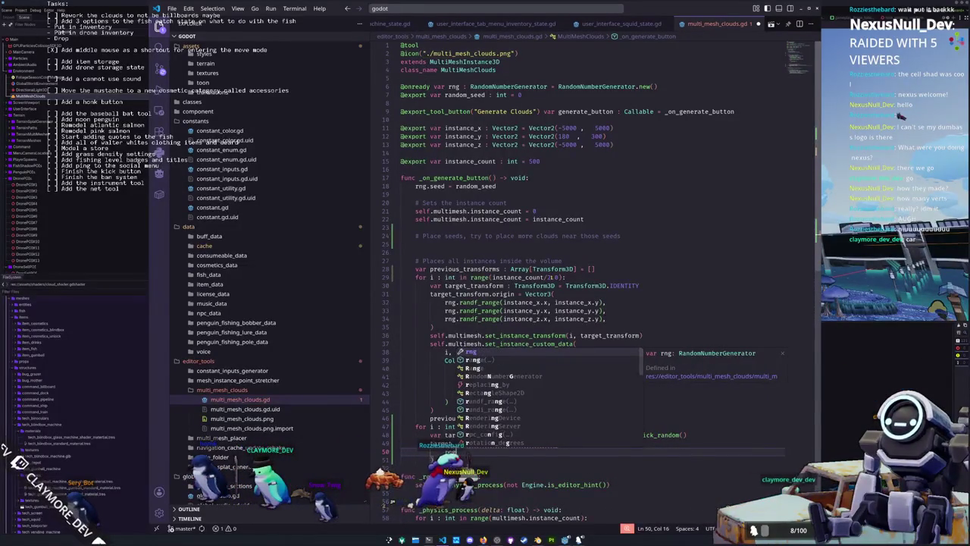
key(BackSpace)
key(BackSpace)
key(BackSpace)
- Make the offset Vector3.RIGHT.rotated(Vector3.UP, randf() * TAU)
click(514, 443)
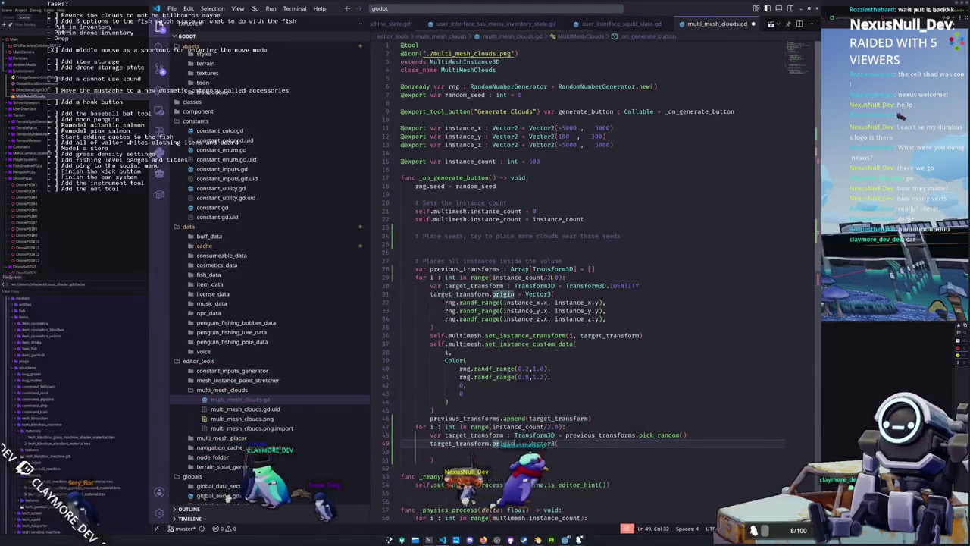
key(shift+Right)
key(BackSpace)
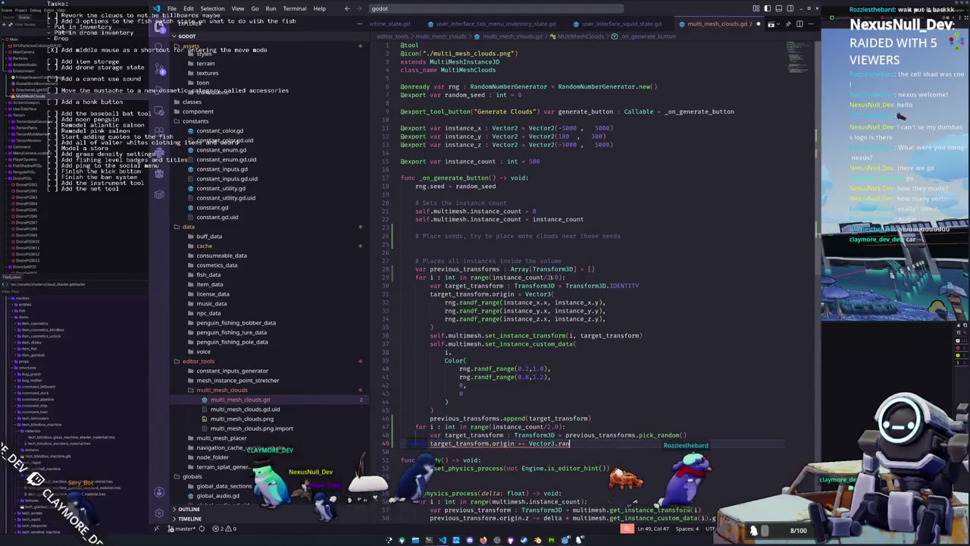
text(RIGHT)
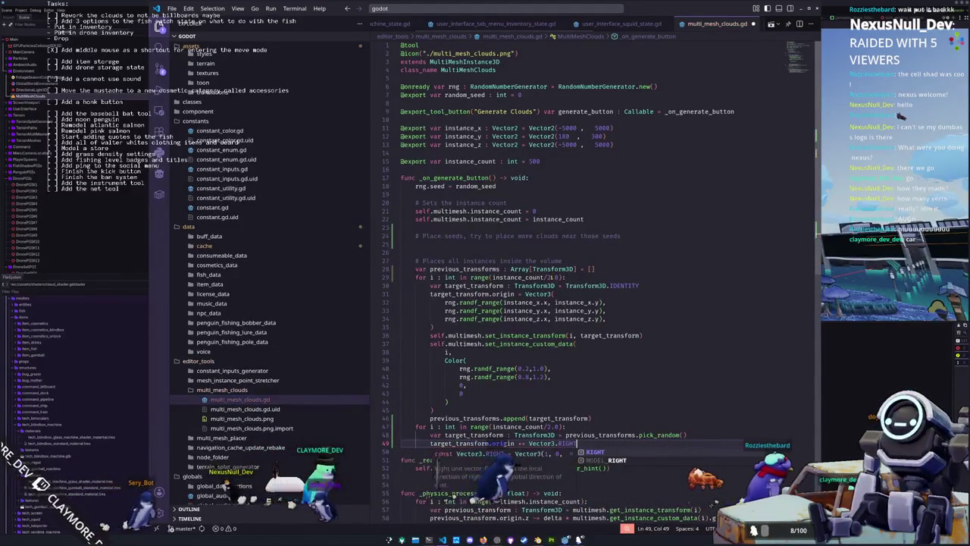
text(.rotated()
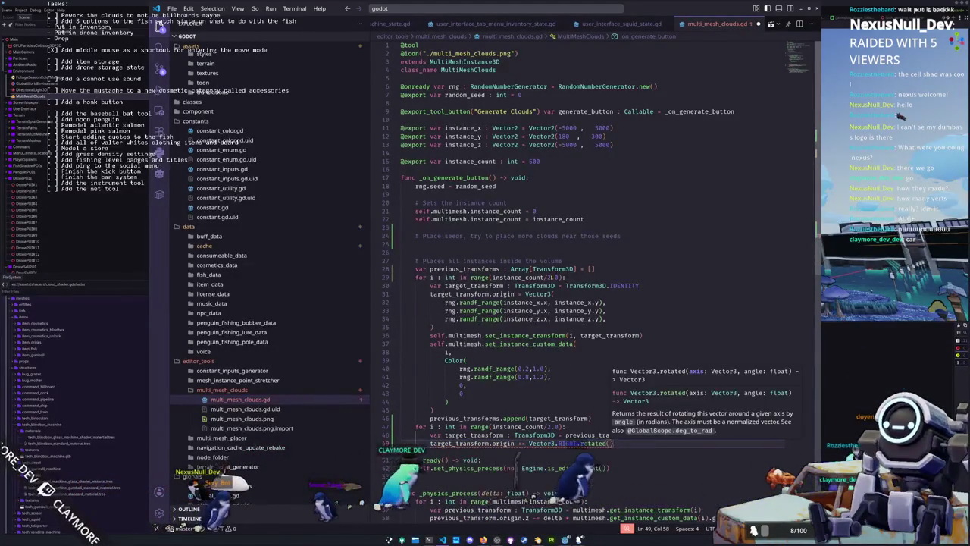
key(Return)
text(Vec)
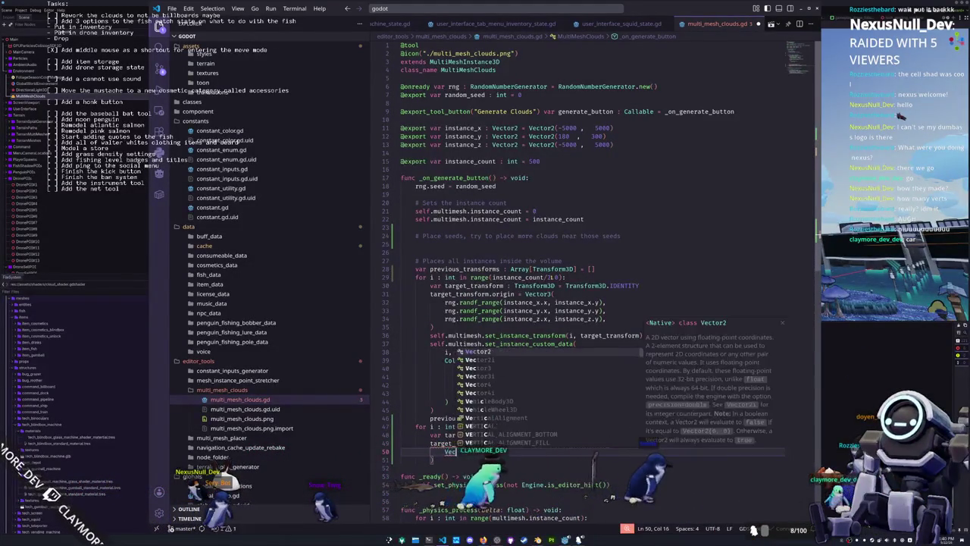
text(tor3.UP,)
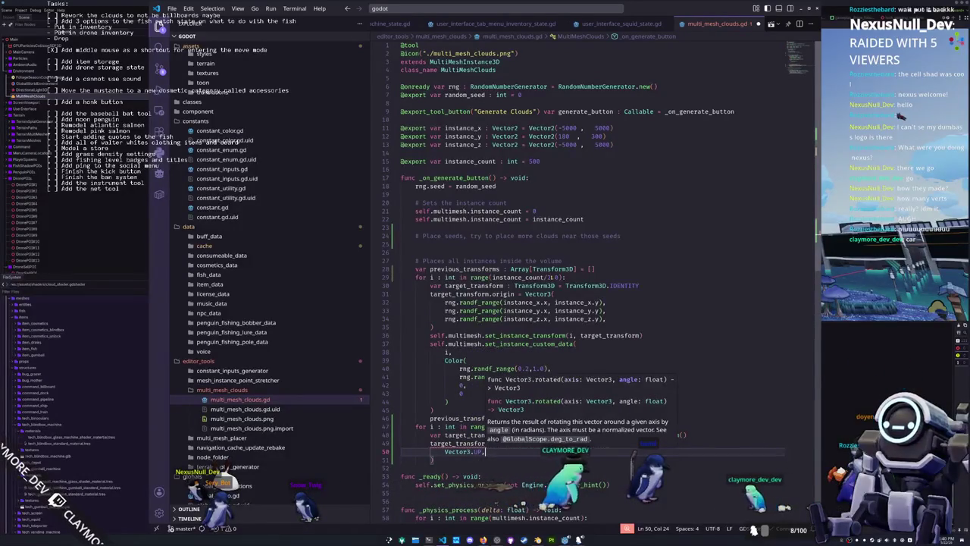
text( ran)
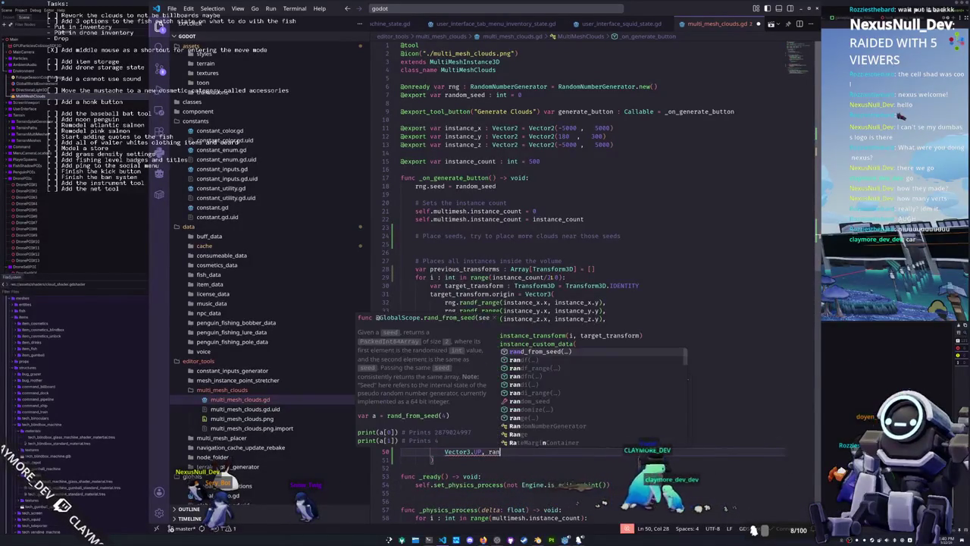
text(df())
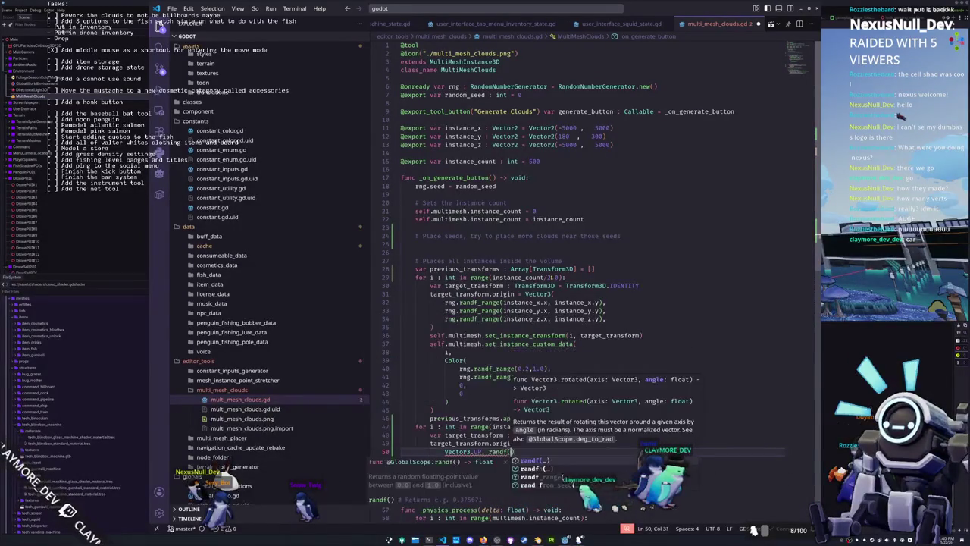
text( * TAU)
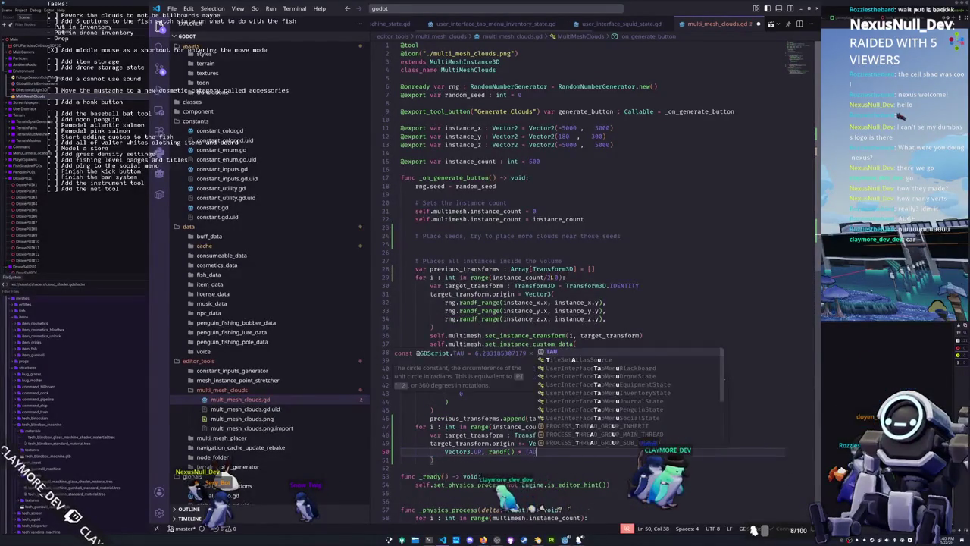
click(433, 459)
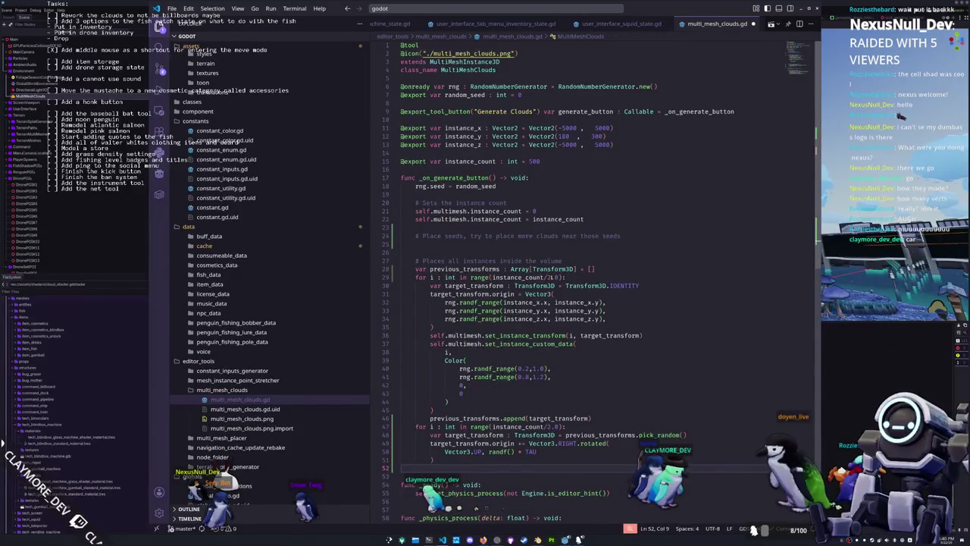
- Move the blank line above the offset line and discard a partial target_transform.origin line
scroll(542, 356, down, 2)
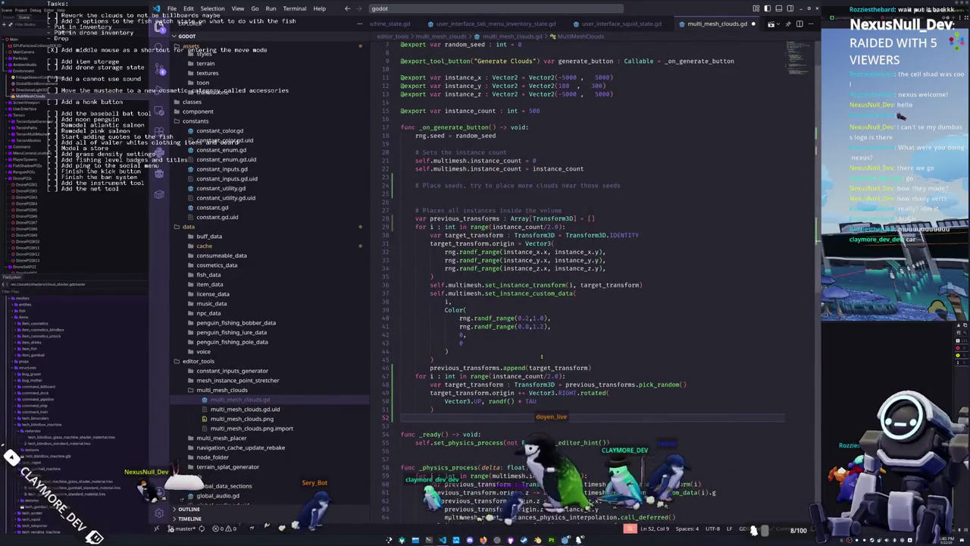
key(alt+Up)
key(alt+Up)
key(alt+Up)
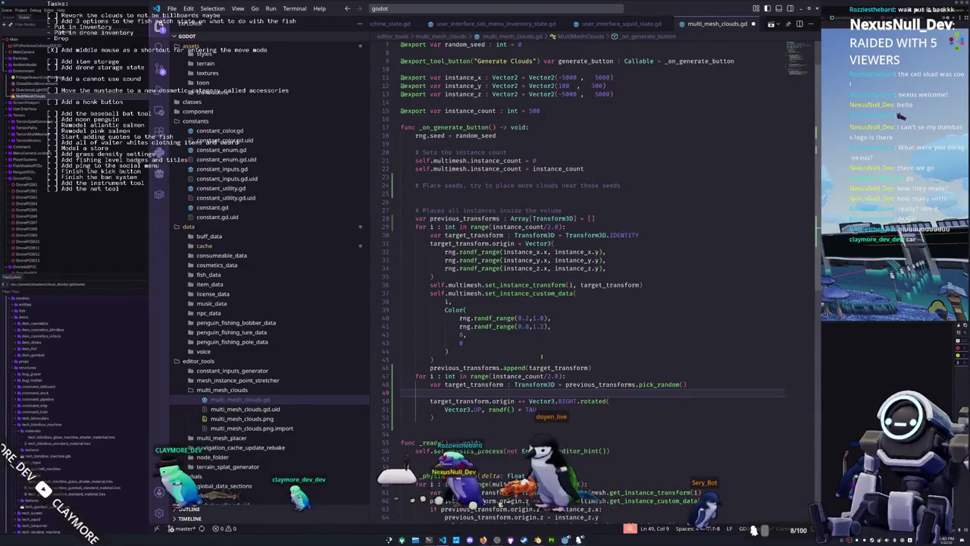
text(target_trans)
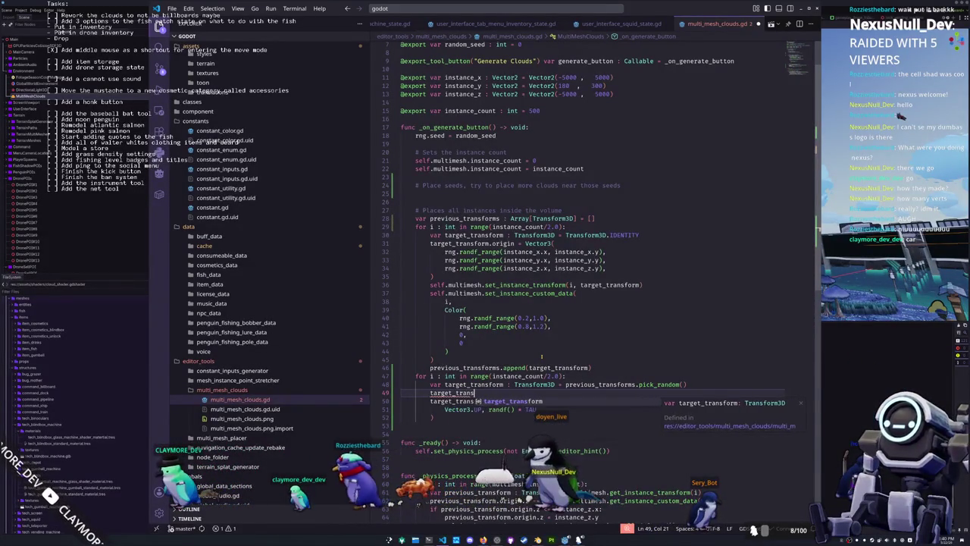
key(Tab)
text(.)
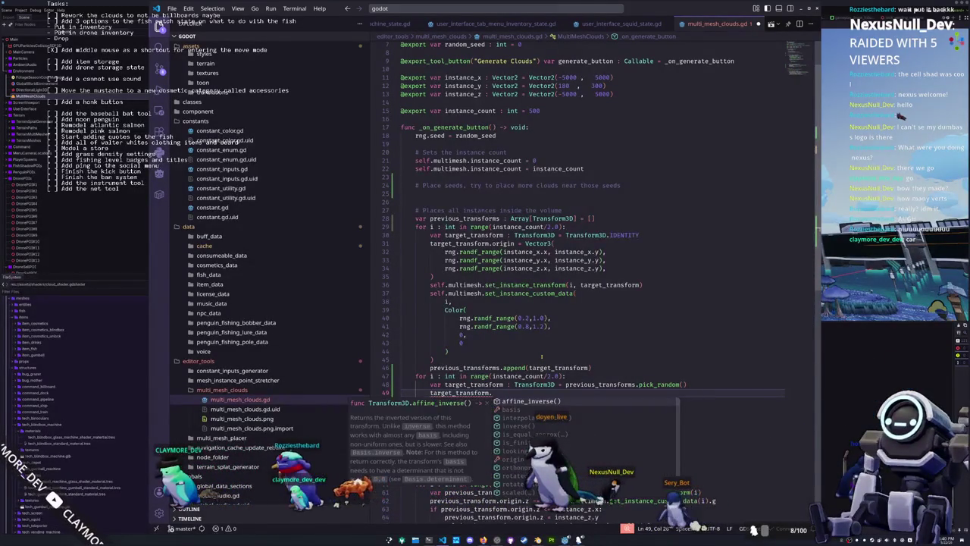
text(origin)
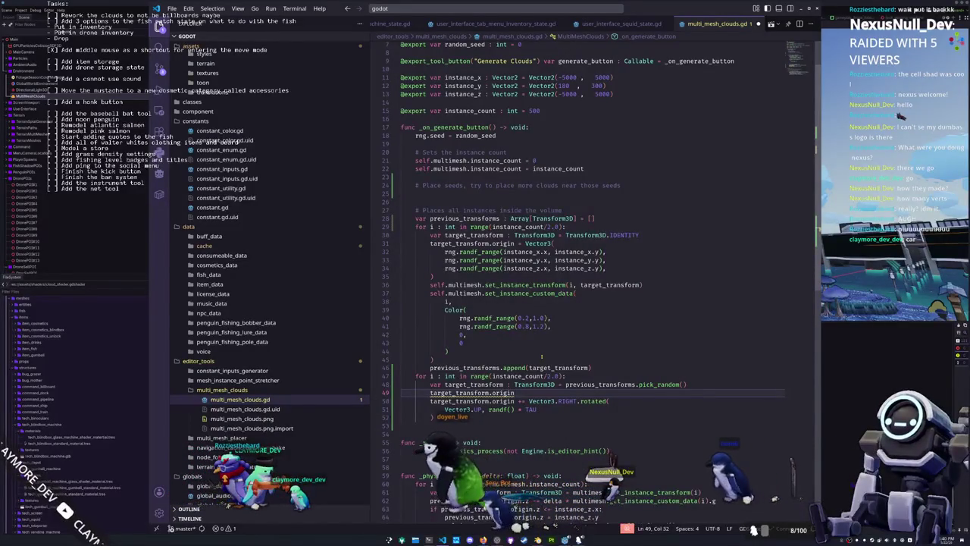
key(BackSpace)
key(ctrl+BackSpace)
key(ctrl+BackSpace)
- Chain an extra .rotated( after Vector3.RIGHT with an empty argument line
key(Down)
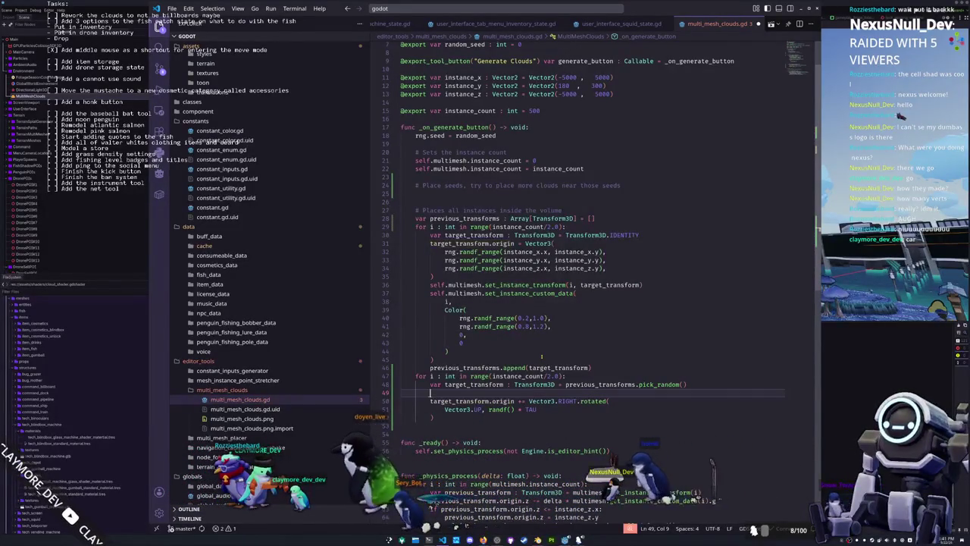
key(Down)
key(ctrl+Right)
key(ctrl+Left)
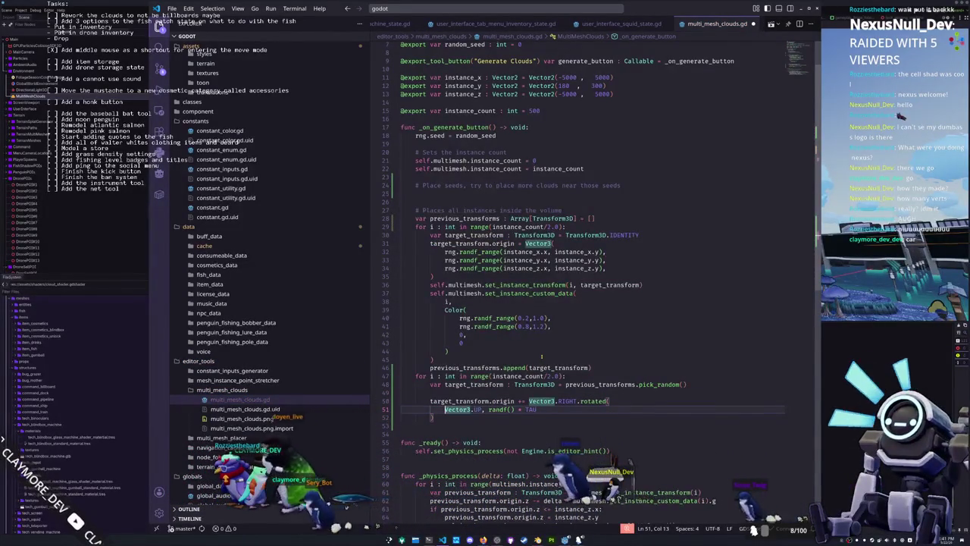
key(Up)
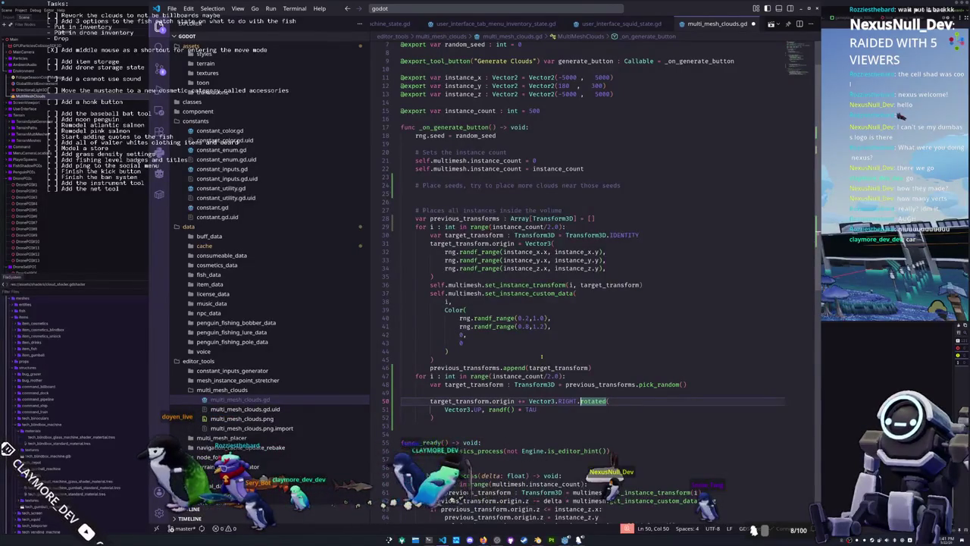
text(.rotat)
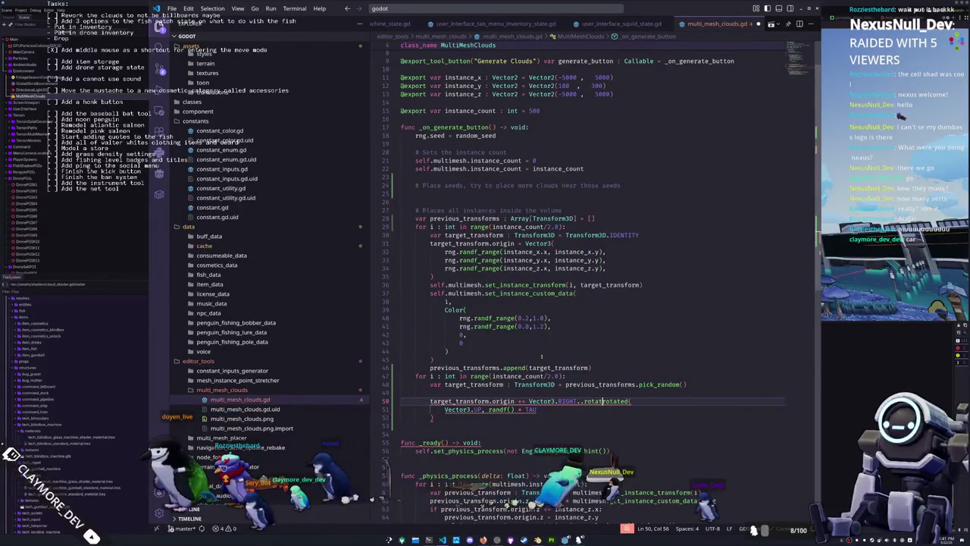
text(ed()
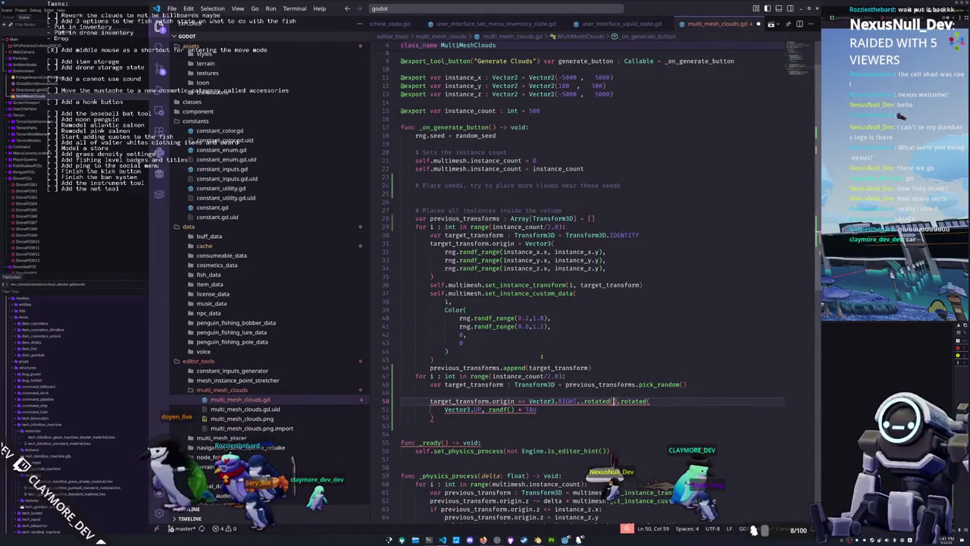
key(Return)
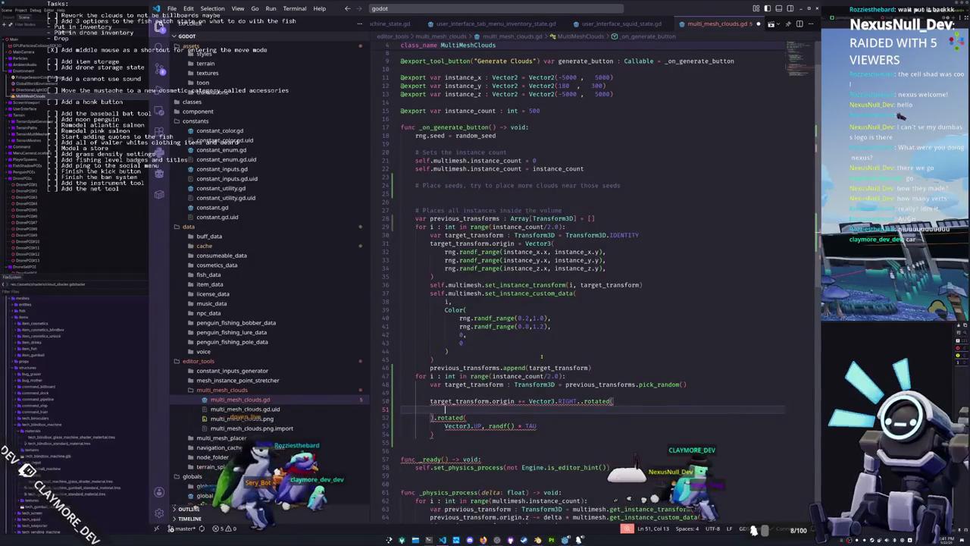
- Set the first rotation axis on line 51 to Vector3.FORWARD
text(VECTOR3.FORWARD)
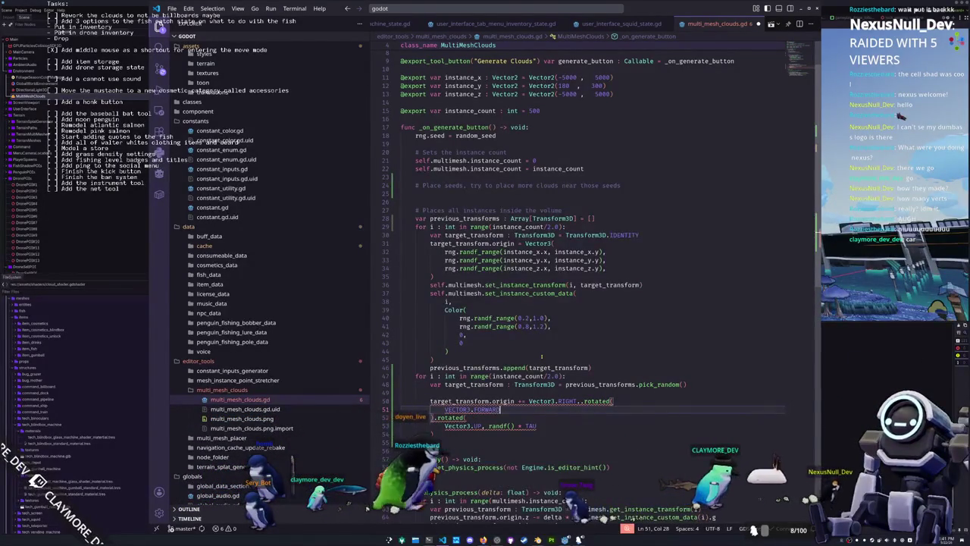
key(BackSpace)
key(BackSpace)
key(BackSpace)
text(Vector)
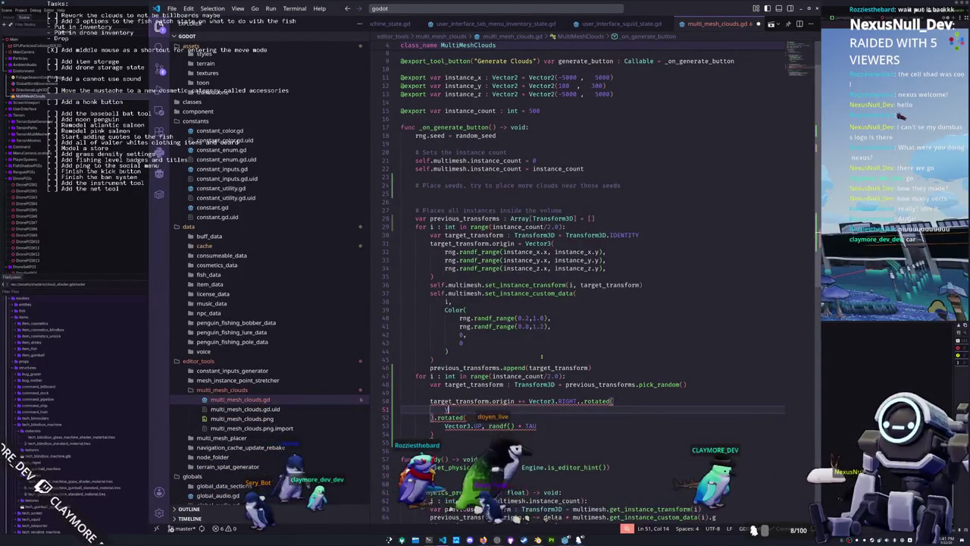
text(3.FOR)
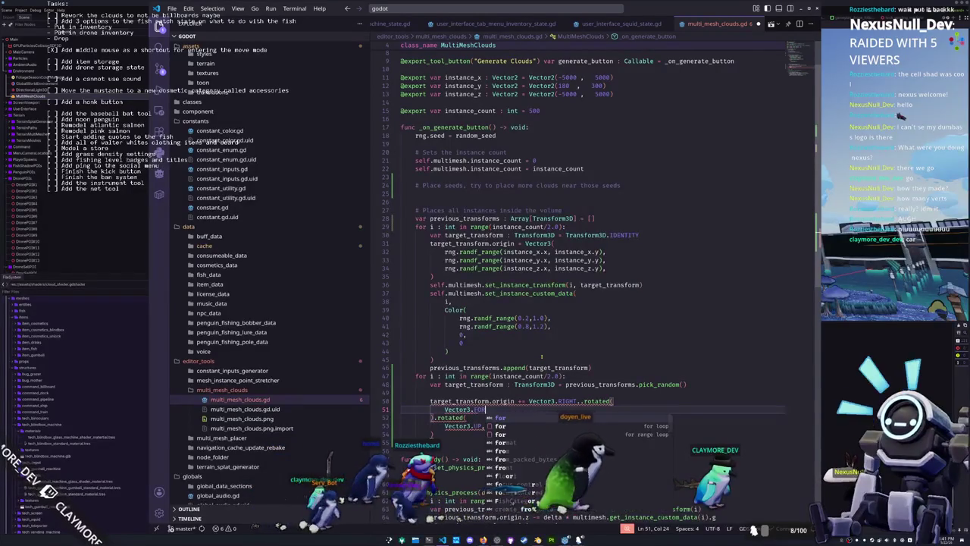
text(WARD)
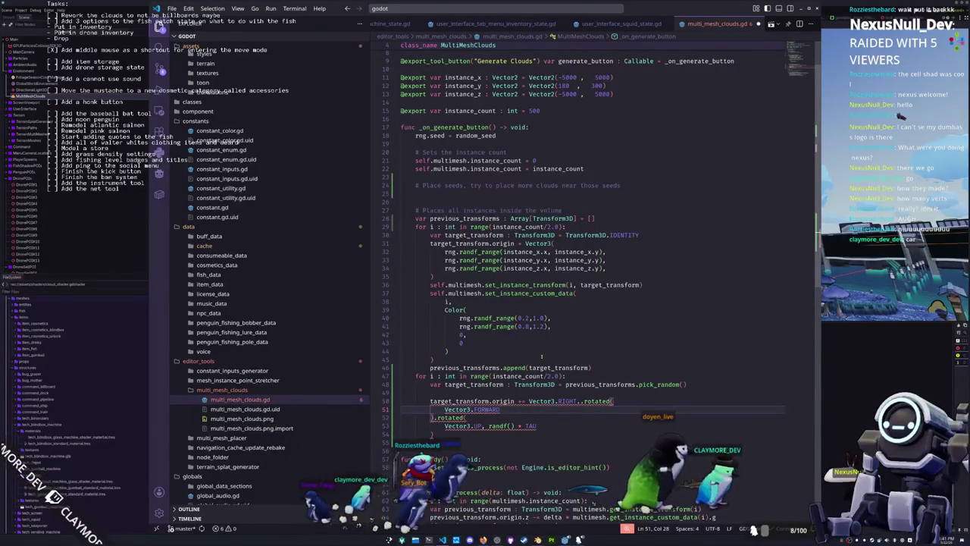
click(580, 402)
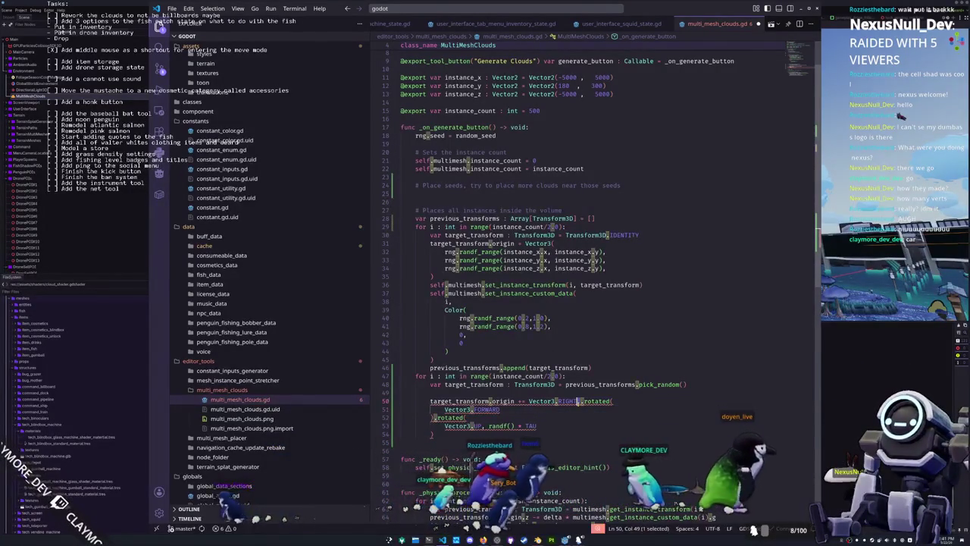
key(ctrl+space)
double_click(595, 401)
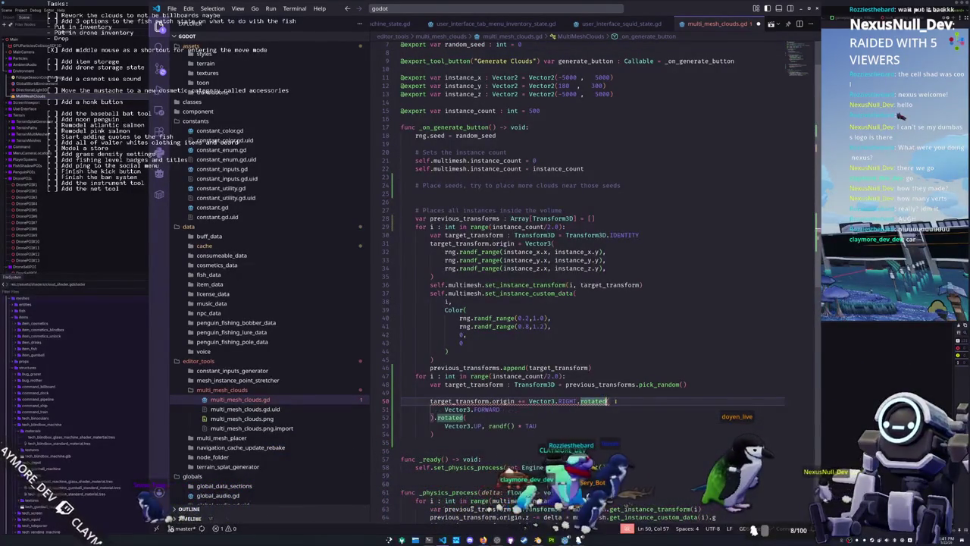
double_click(486, 409)
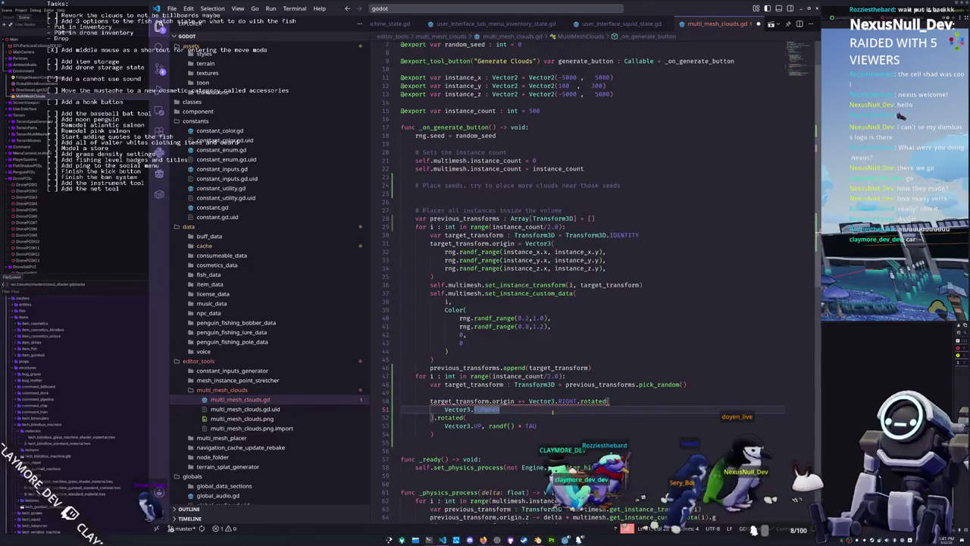
- Add randf_range(0, -PI) as the rotation angle around Vector3.FORWARD
text(,radf)
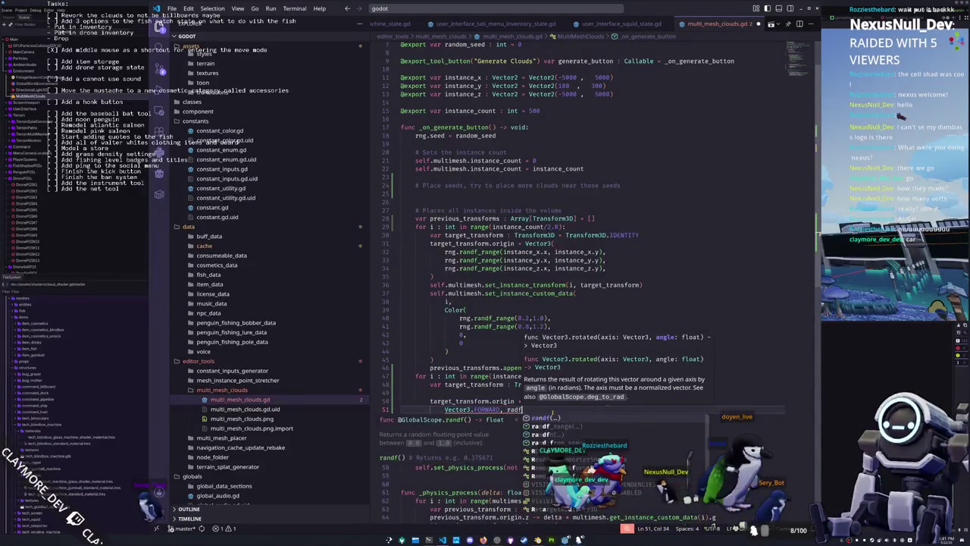
text(nf)
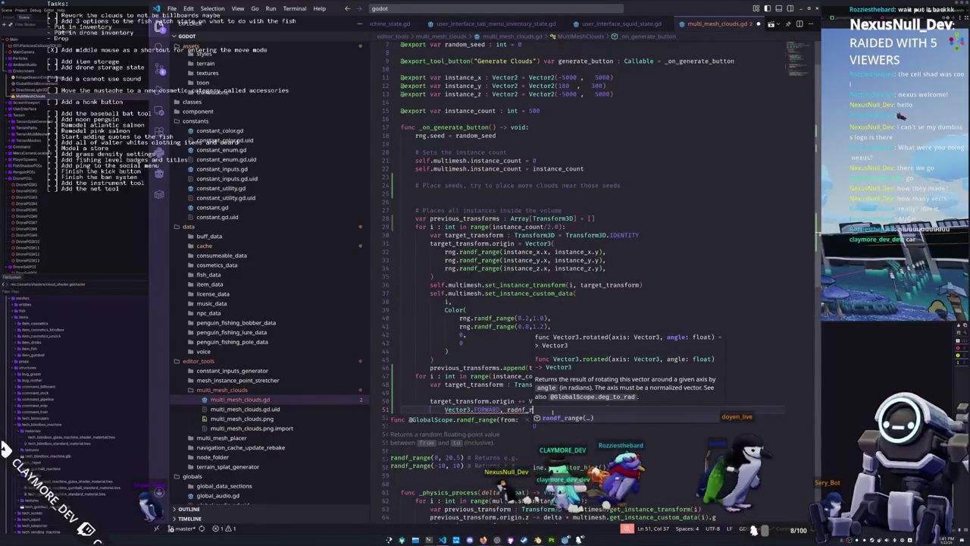
key(Down)
key(Return)
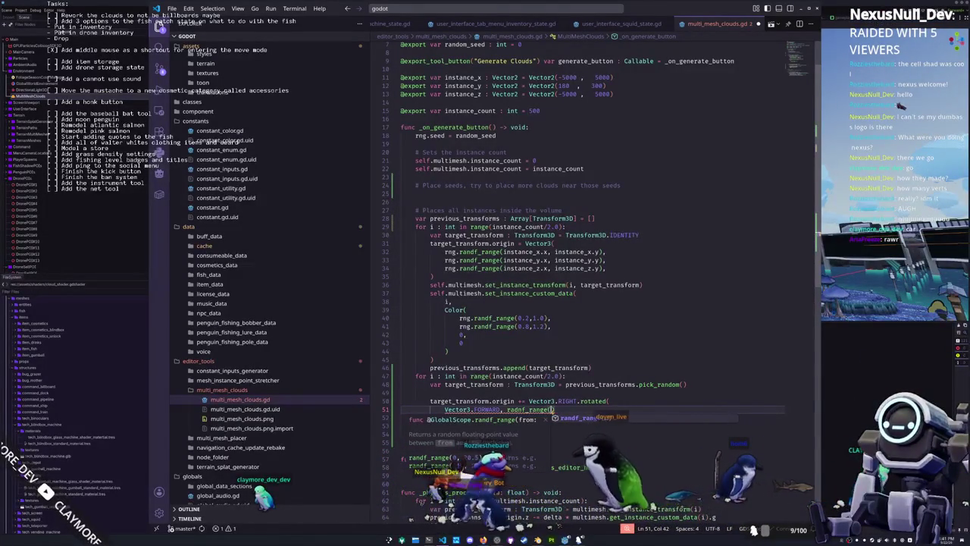
text(0, )
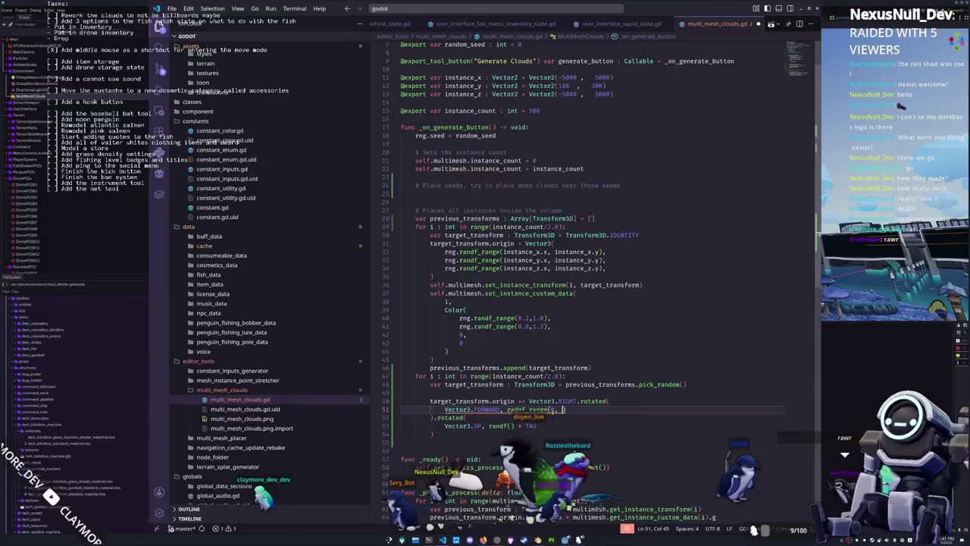
text(-PI)
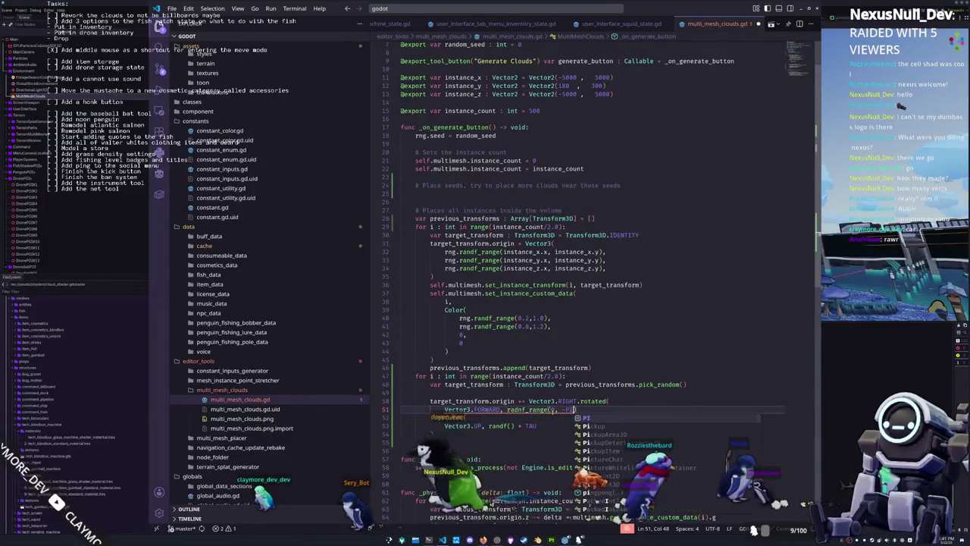
click(401, 418)
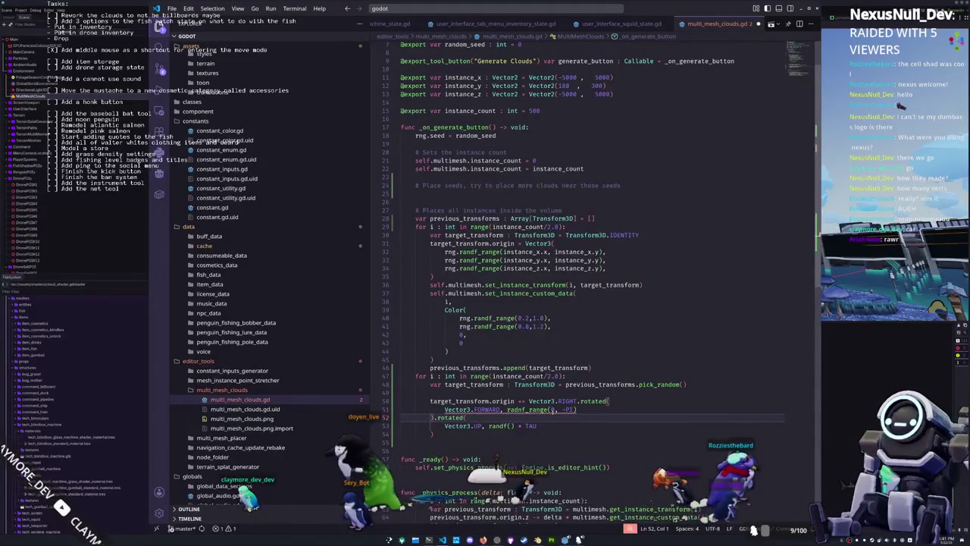
click(578, 409)
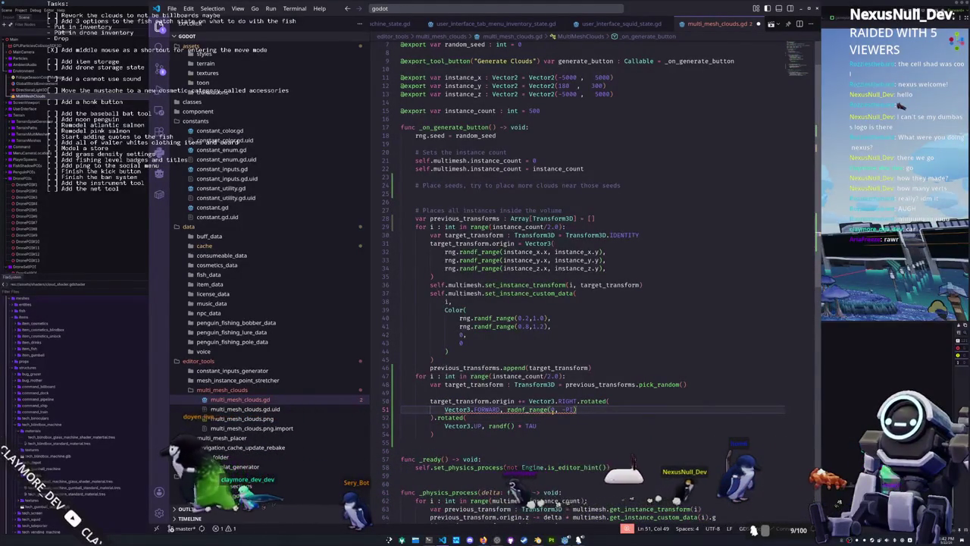
- Correct the misspelled radnf_range to randf_range and review the result
mouse_move(575, 409)
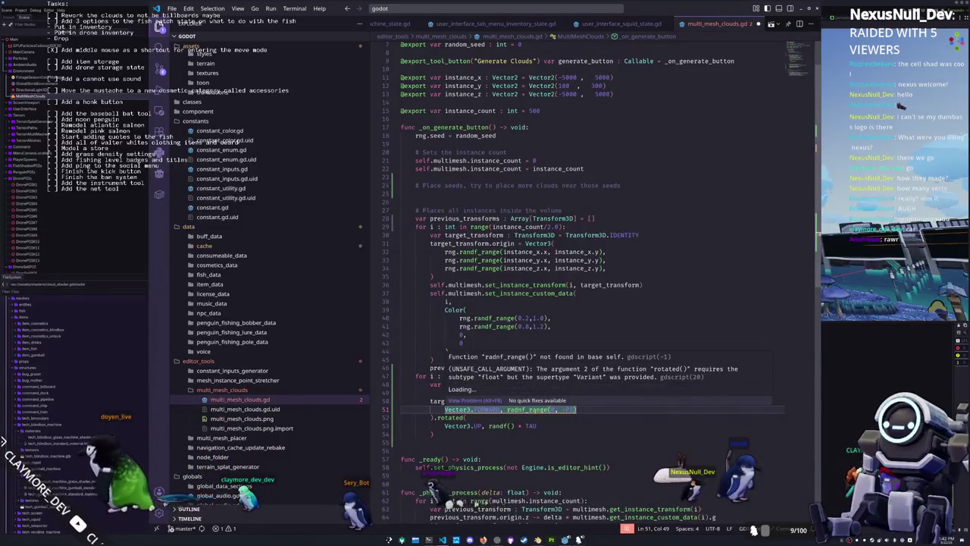
click(536, 409)
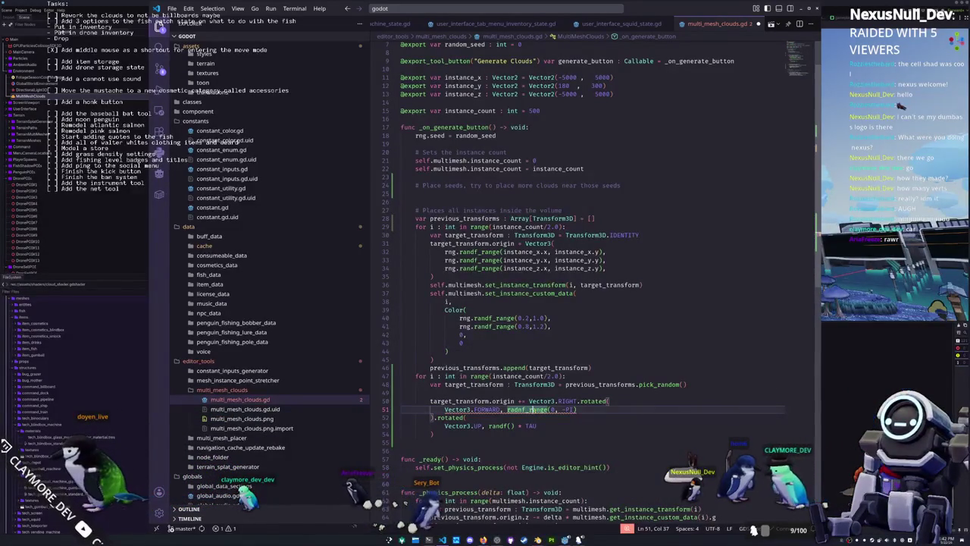
key(BackSpace)
text(n)
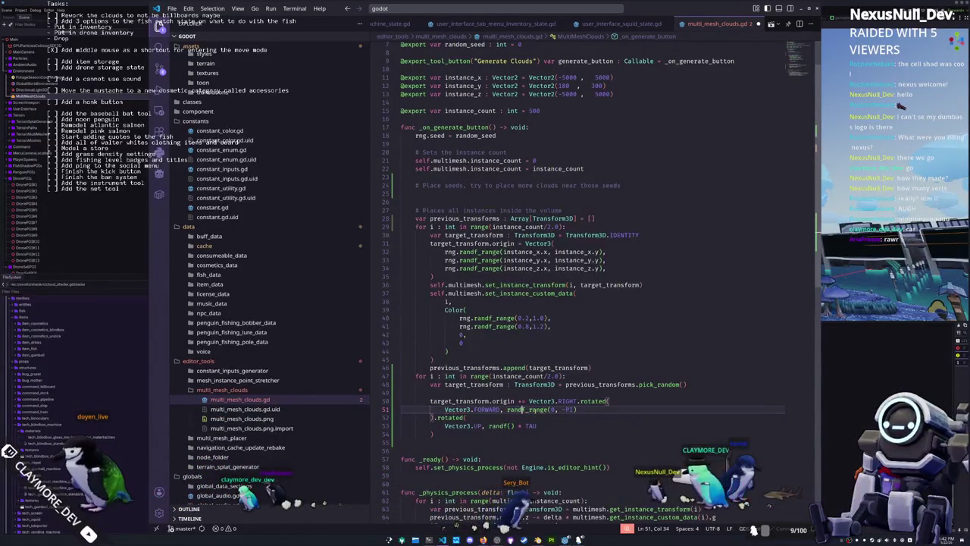
scroll(535, 411, down, 1)
click(541, 402)
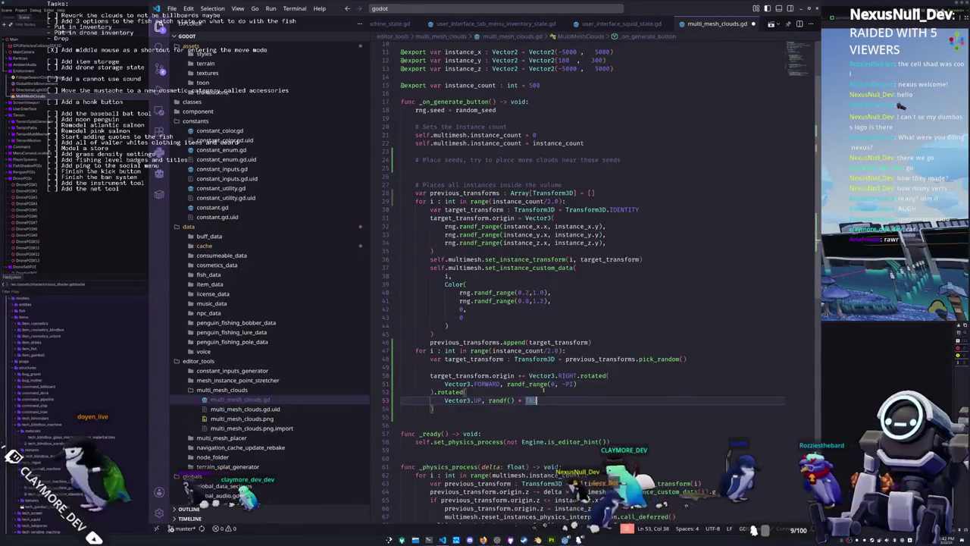
mouse_move(528, 384)
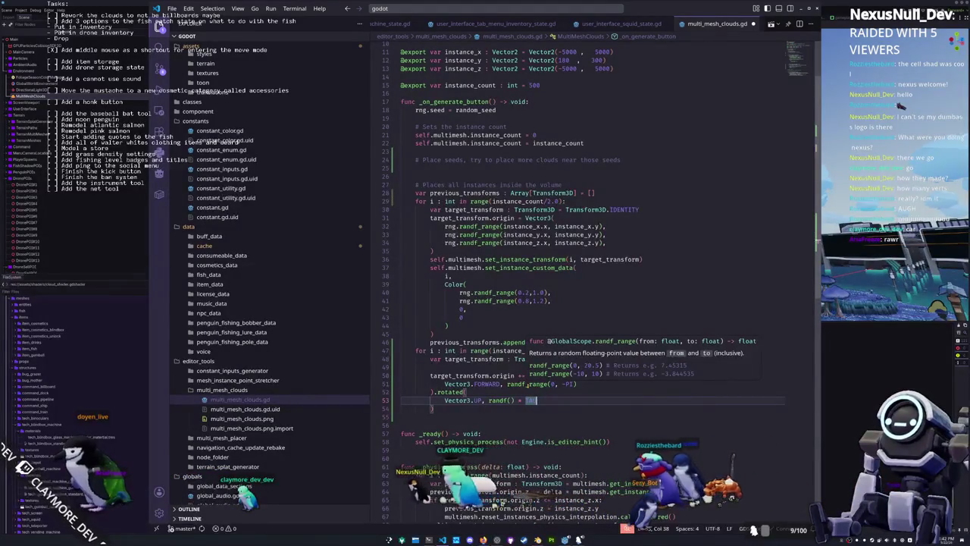
click(528, 384)
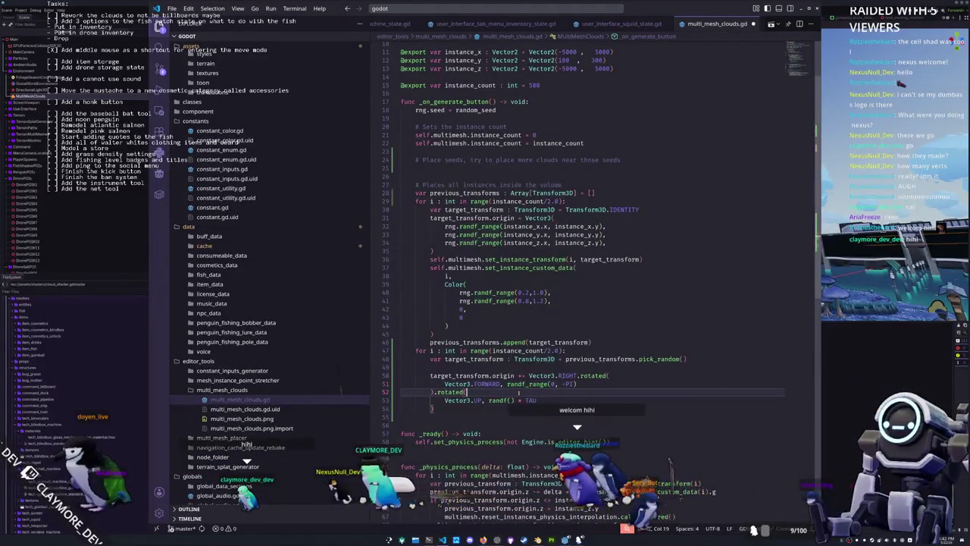
- Append target_transform to previous_transforms after the offset in the second loop
scroll(485, 390, down, 1)
click(460, 395)
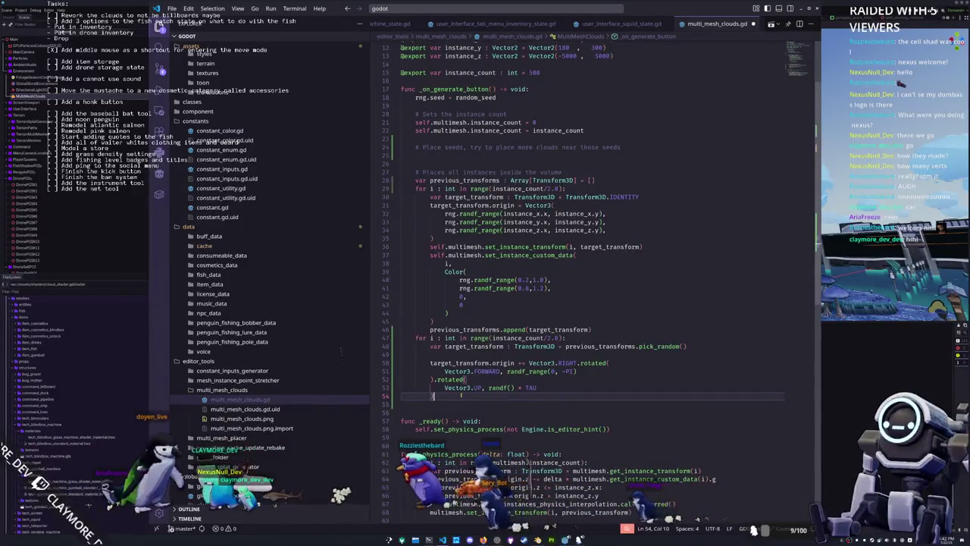
key(Return)
key(Return)
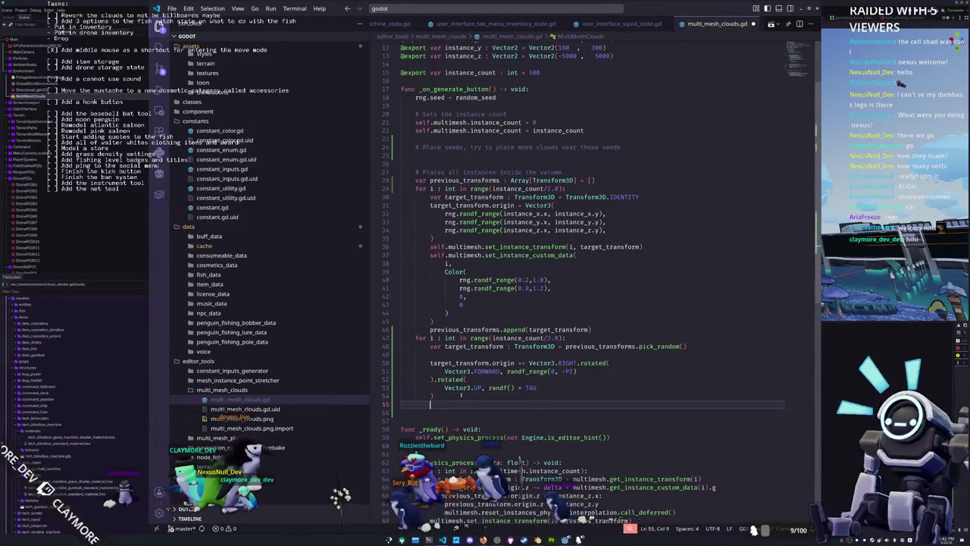
text(previous_tr)
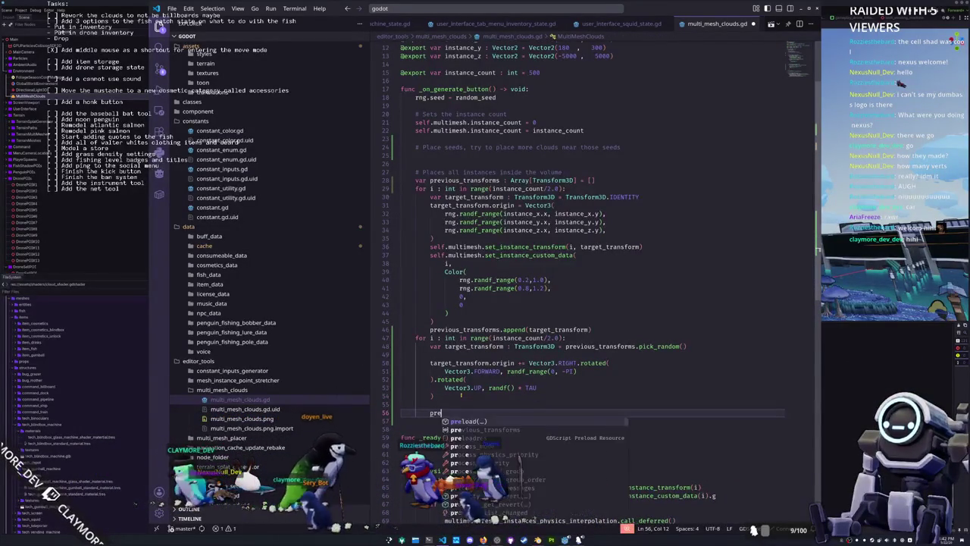
key(Tab)
text(.a)
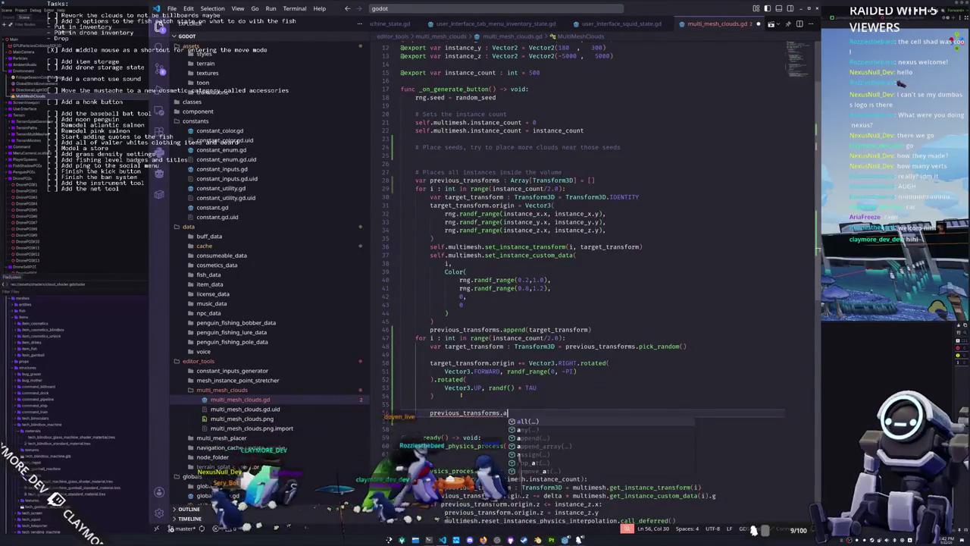
text(ppend(target_)
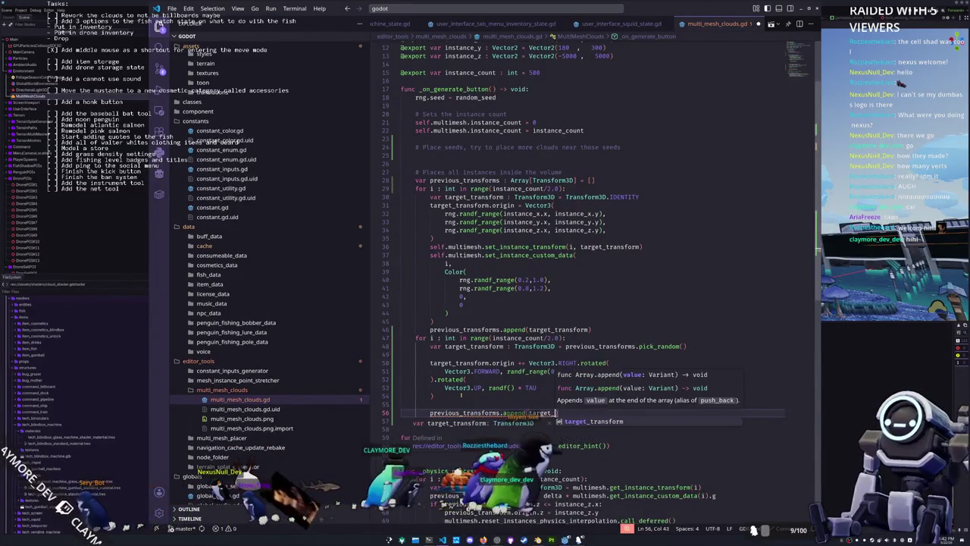
key(Tab)
text())
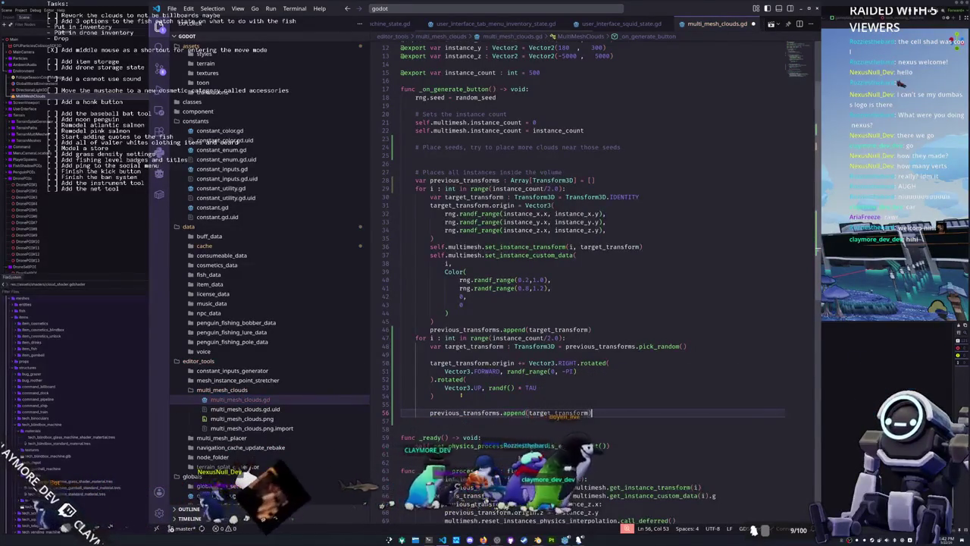
key(Return)
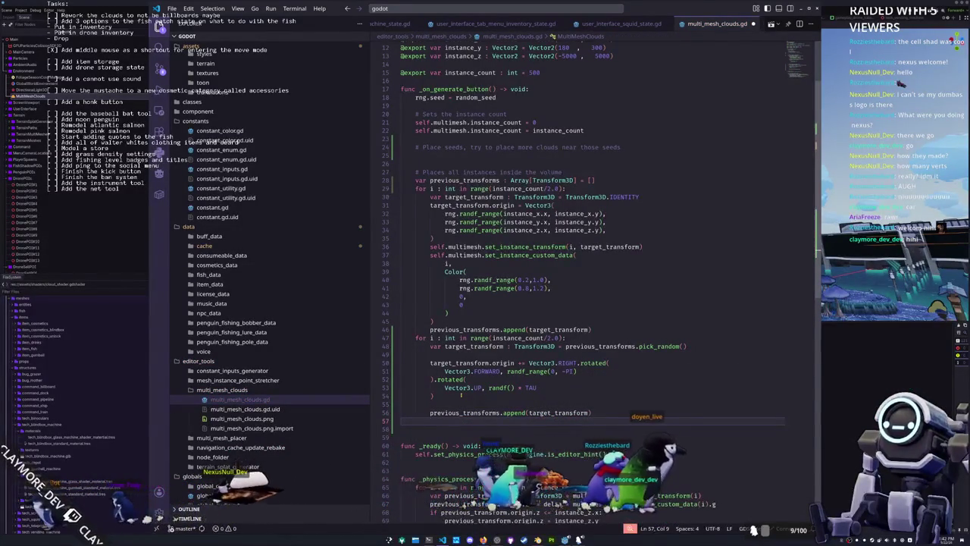
- Copy the first loop's set_instance_transform and custom-data Color block into the second loop and indent it
key(Up)
key(Up)
key(Up)
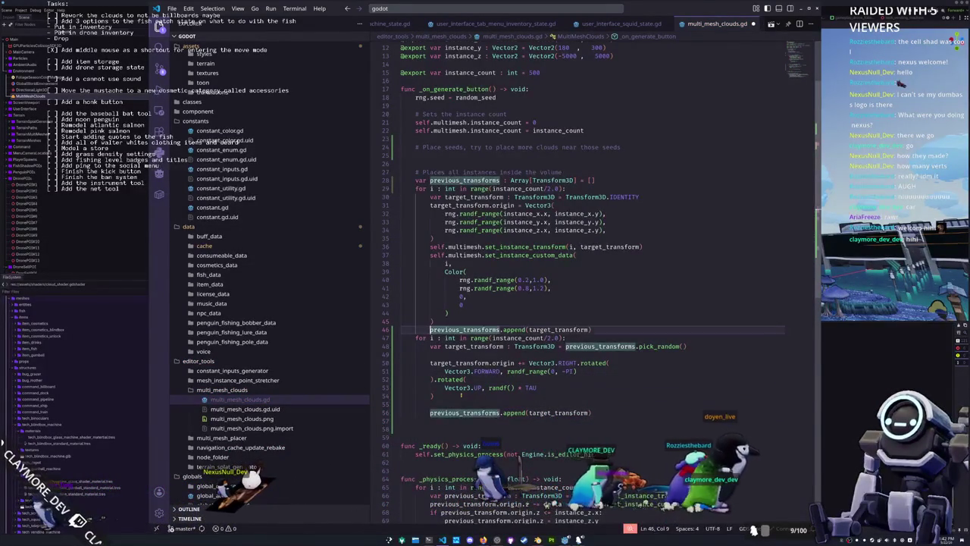
key(shift+Up)
key(shift+Up)
key(shift+Up)
key(ctrl+c)
click(461, 404)
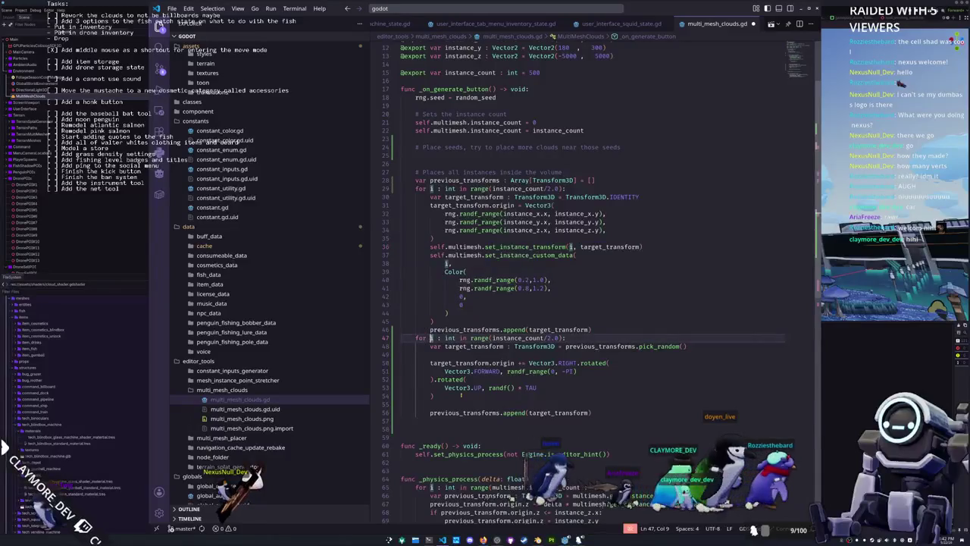
key(ctrl+v)
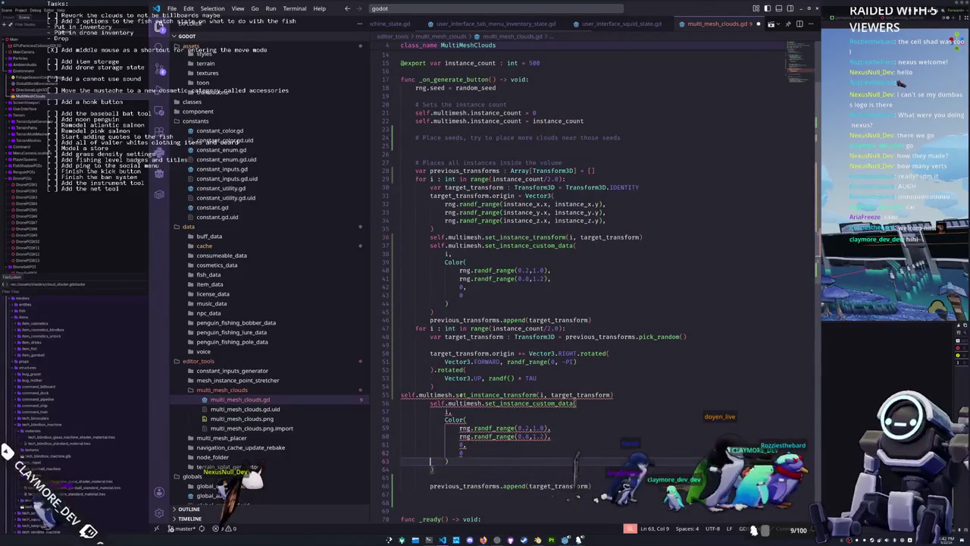
key(Up)
key(Up)
key(Up)
key(Down)
key(Home)
key(Tab)
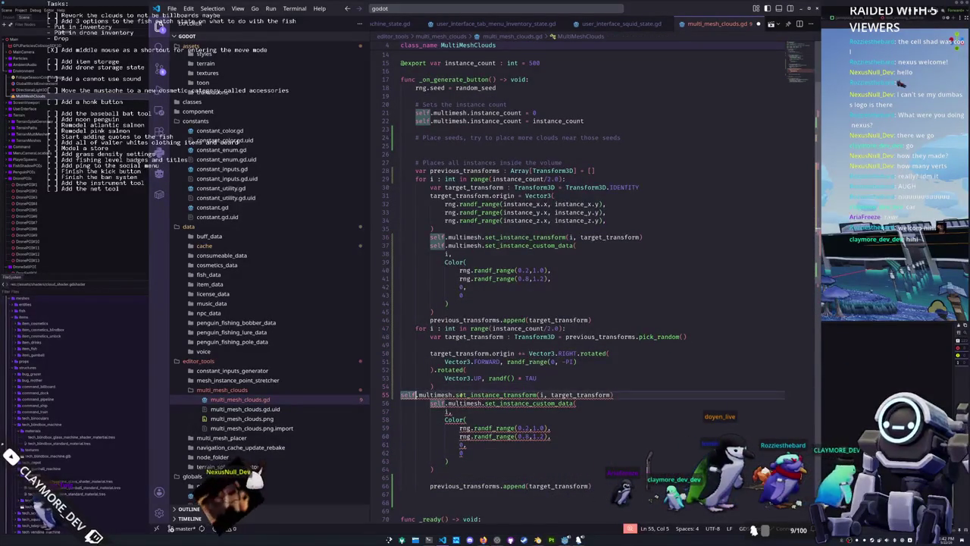
key(Tab)
key(Down)
key(Down)
key(Down)
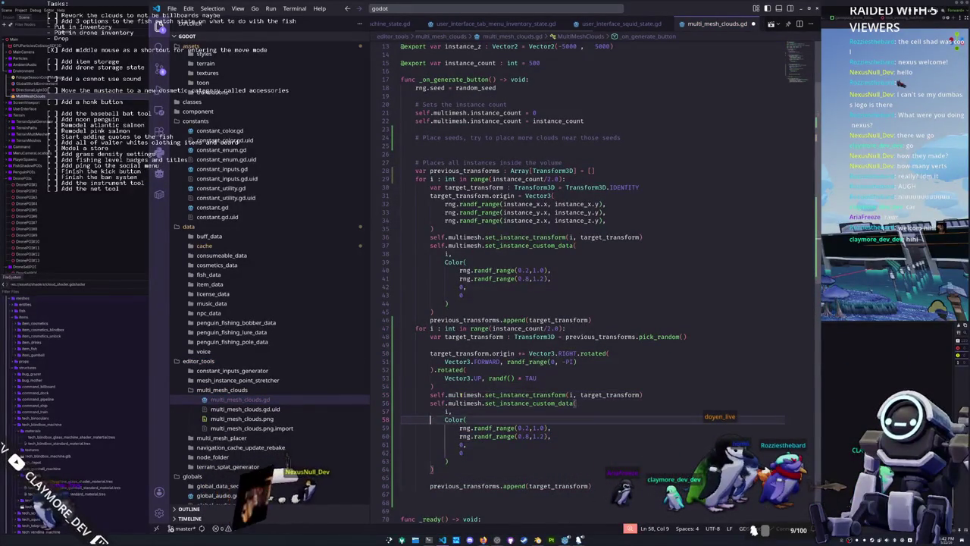
- Select the index i in the pasted set_instance_custom_data and set_instance_transform calls
key(Up)
key(Up)
key(Up)
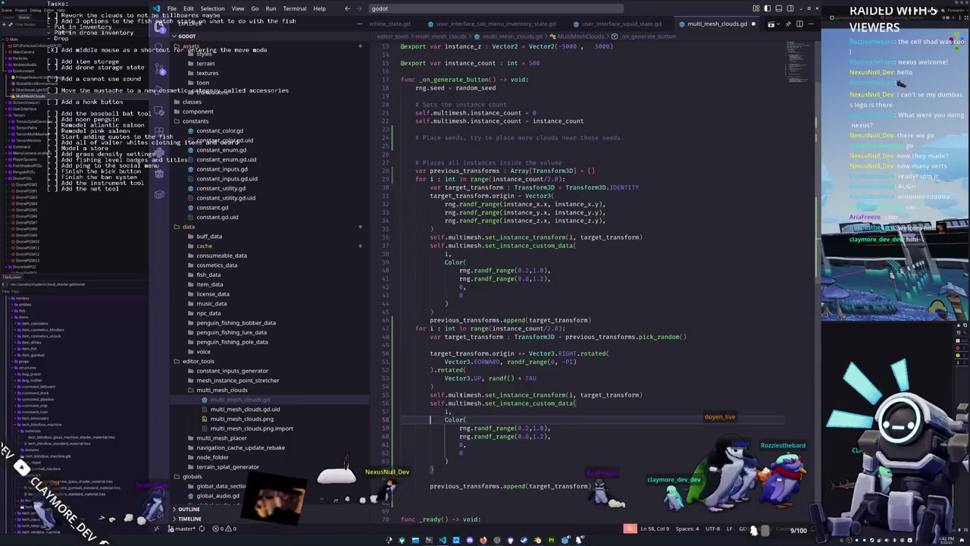
key(ctrl+Right)
key(shift+Left)
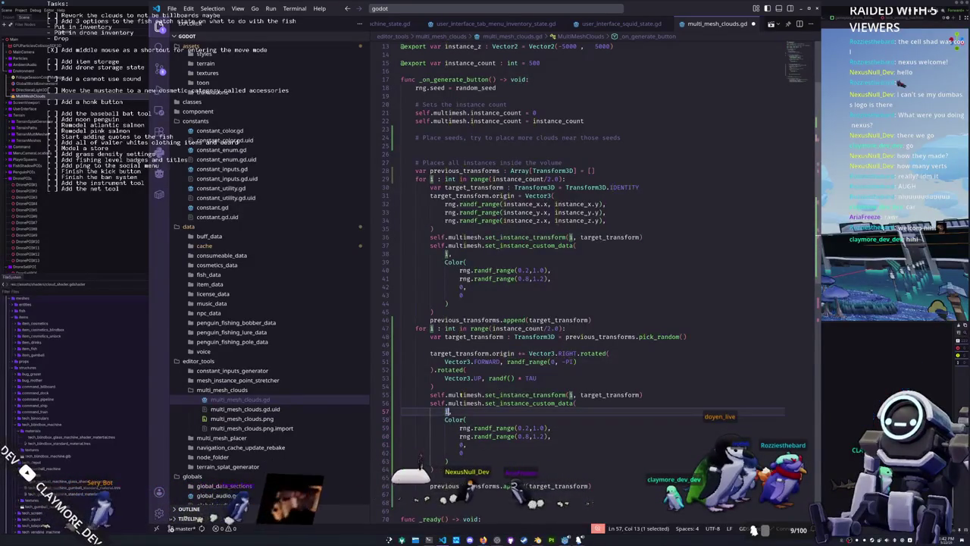
key(Up)
key(Up)
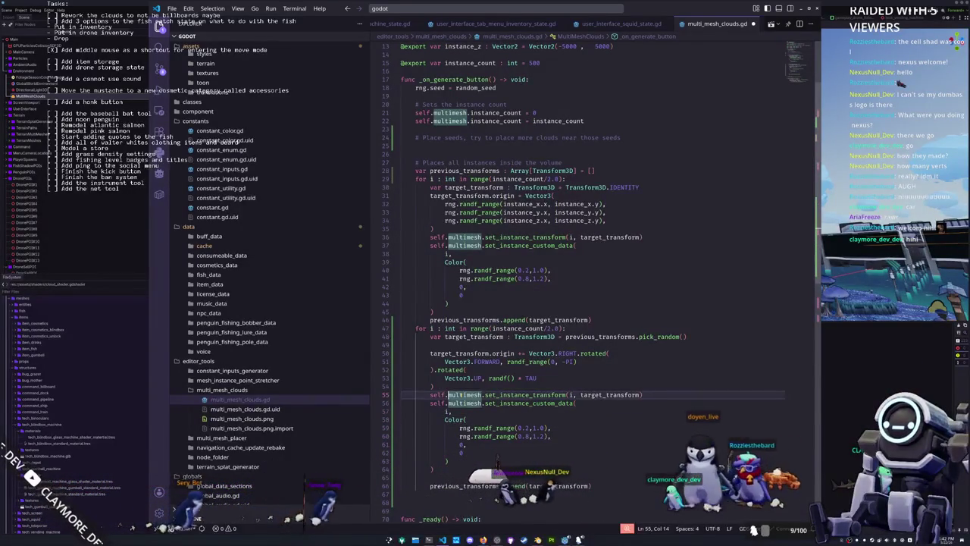
key(ctrl+Right)
key(ctrl+Right)
key(ctrl+Right)
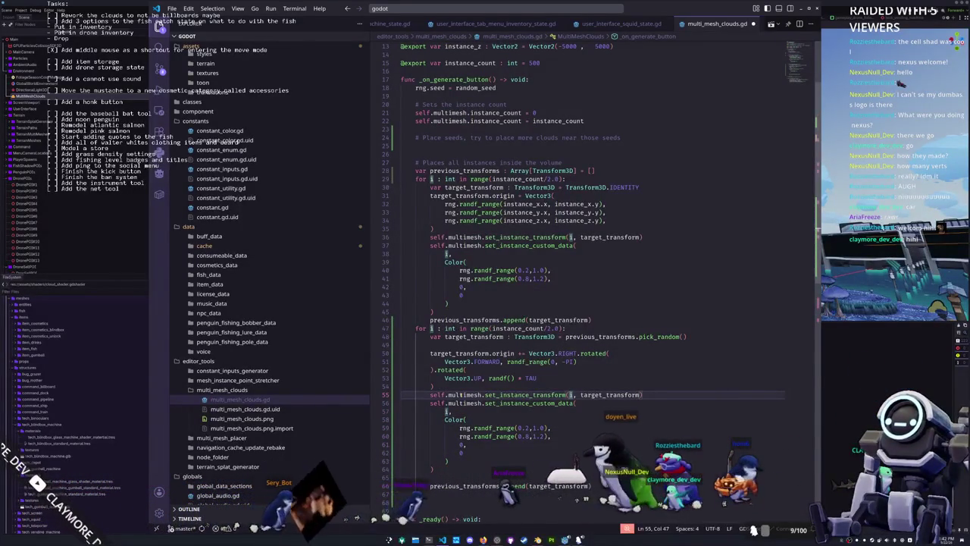
- Change the set_instance_transform index to floori(instance_count/2.0) + i
text(instance_)
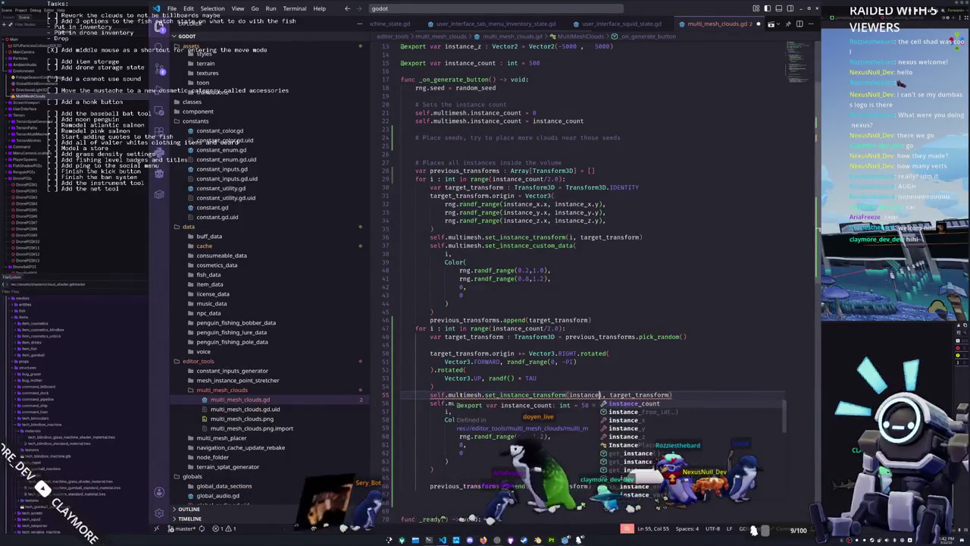
text(count/2)
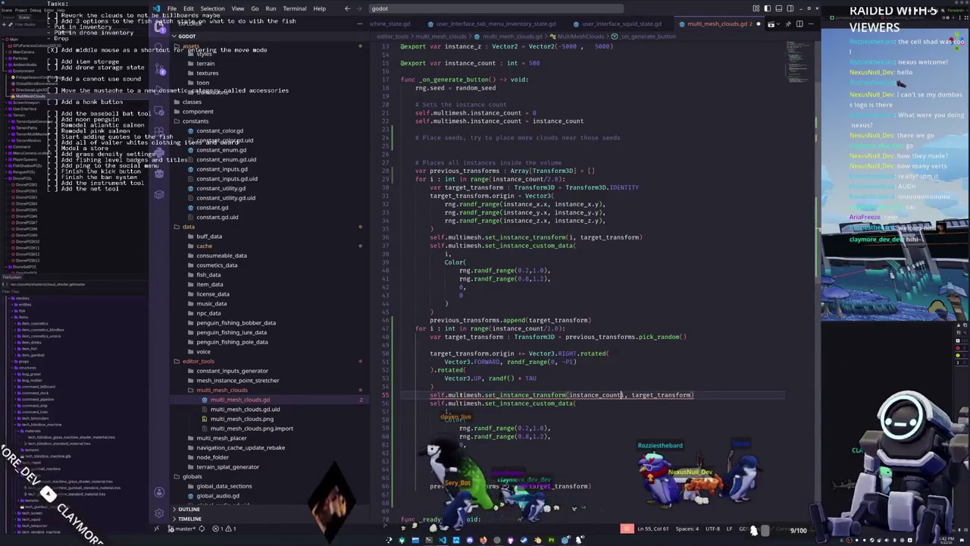
text(.0 + i)
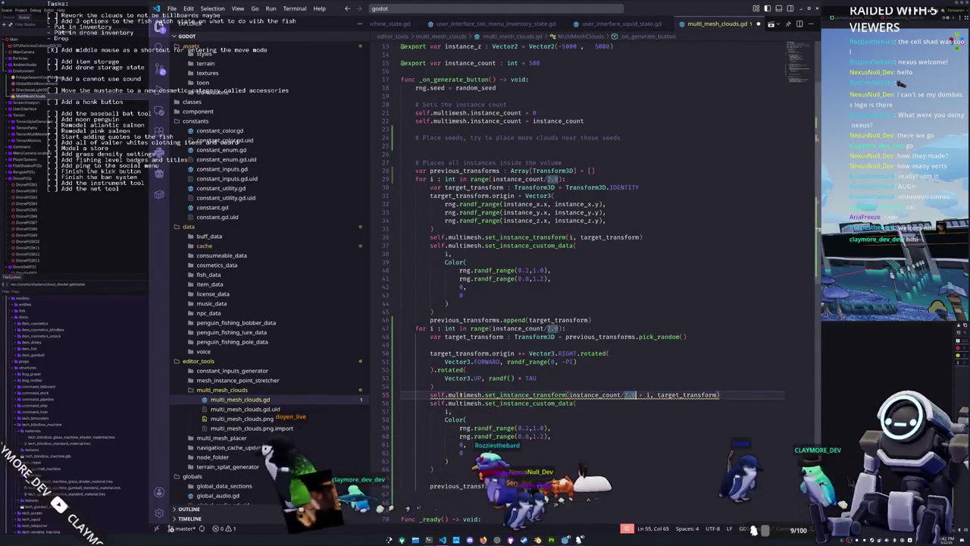
text(floori)
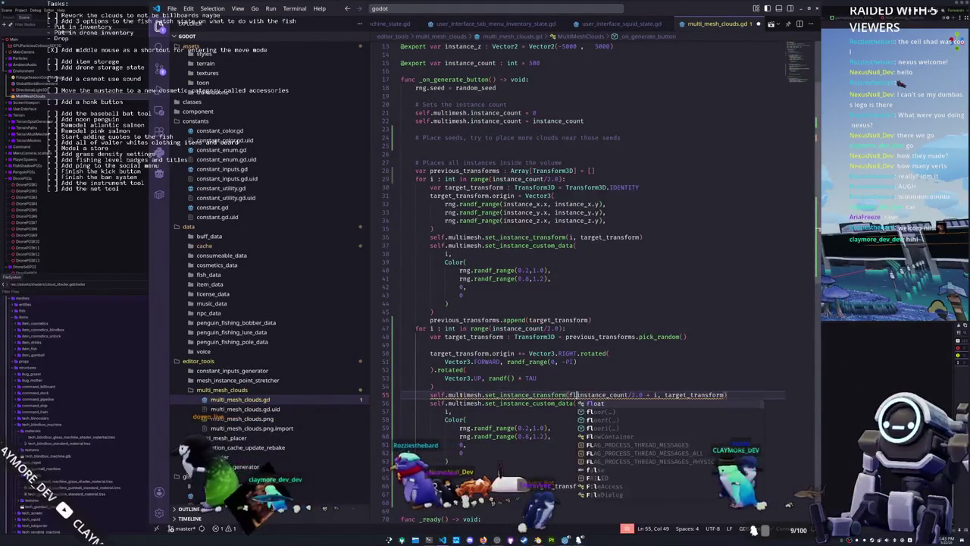
text(()
click(661, 395)
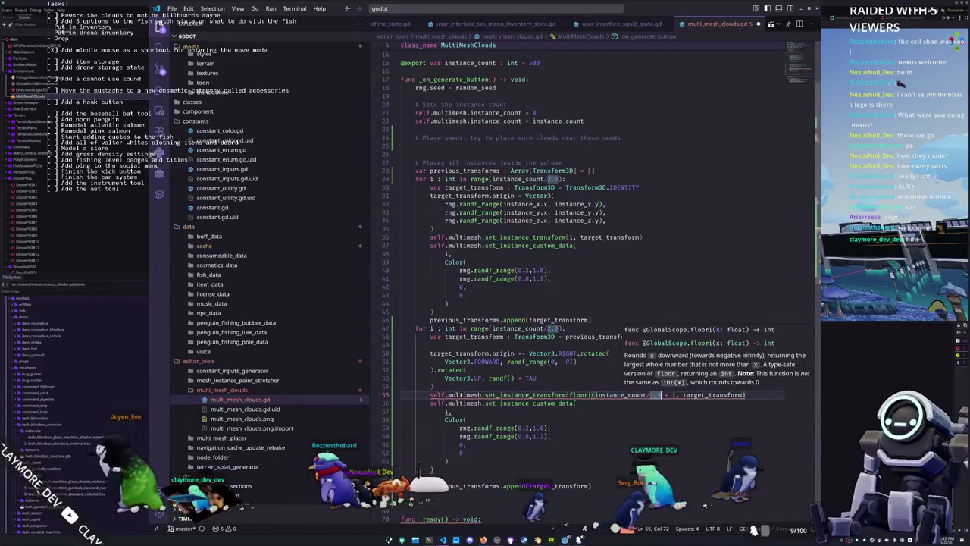
text())
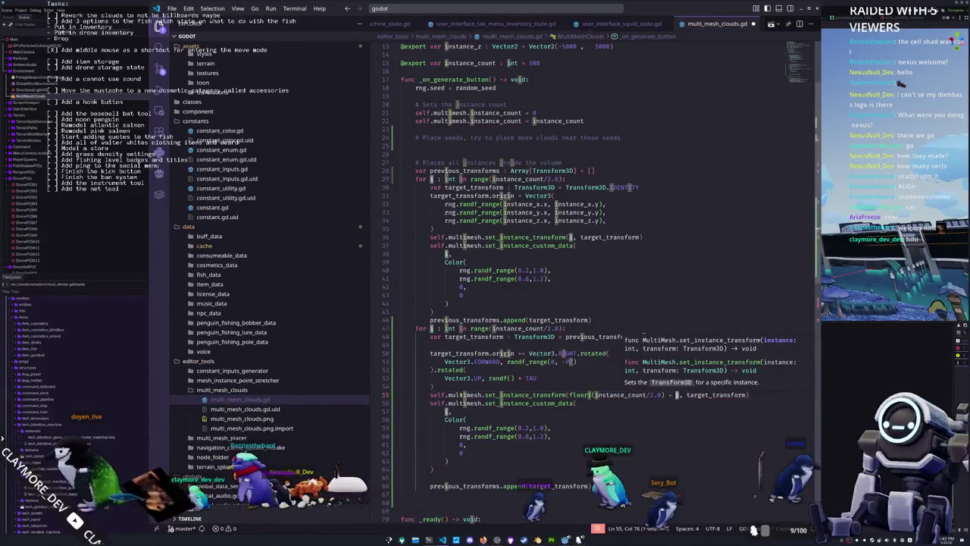
- Apply the same floori(instance_count/2.0) + i index to set_instance_custom_data, save, and switch to Godot
click(578, 402)
key(Down)
key(Home)
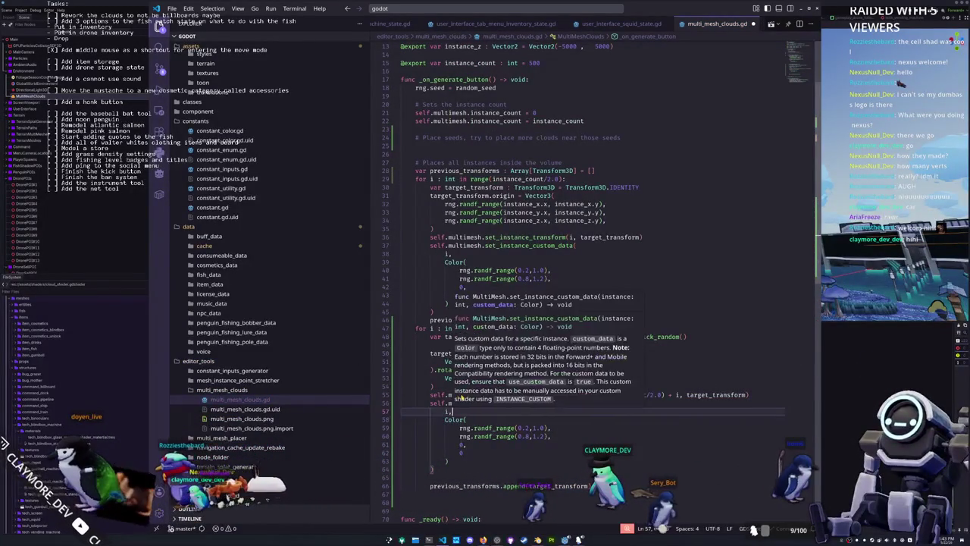
key(ctrl+v)
text(+)
key(Escape)
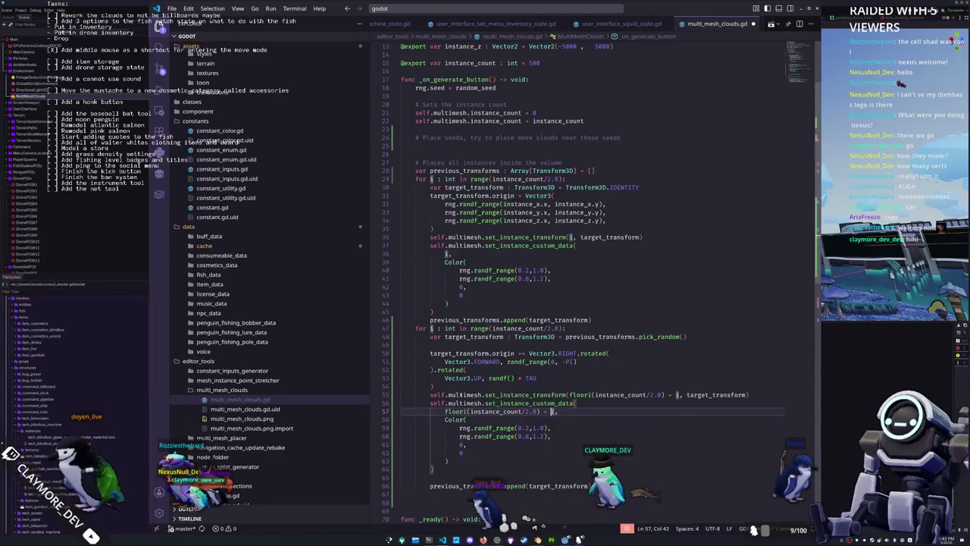
key(Down)
key(Down)
key(Down)
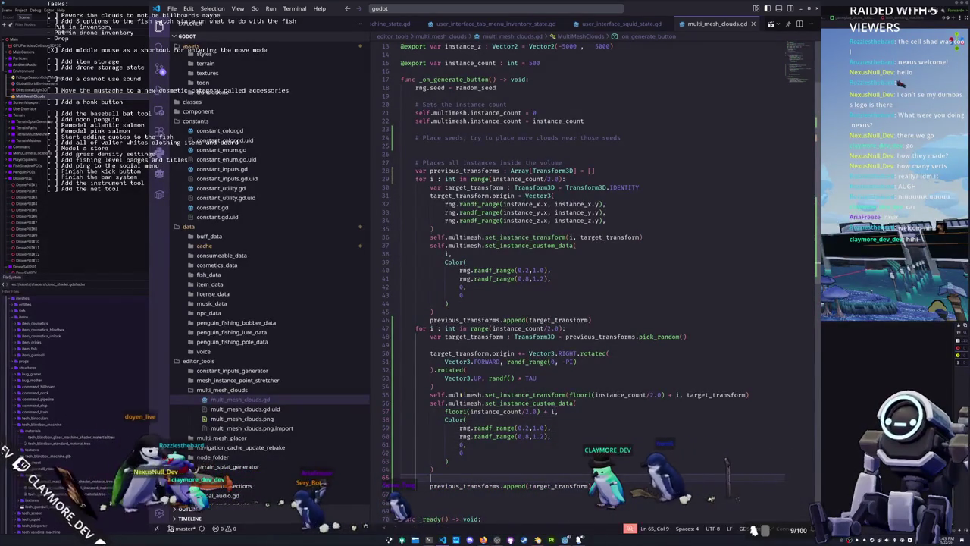
key(ctrl+s)
key(alt+Tab)
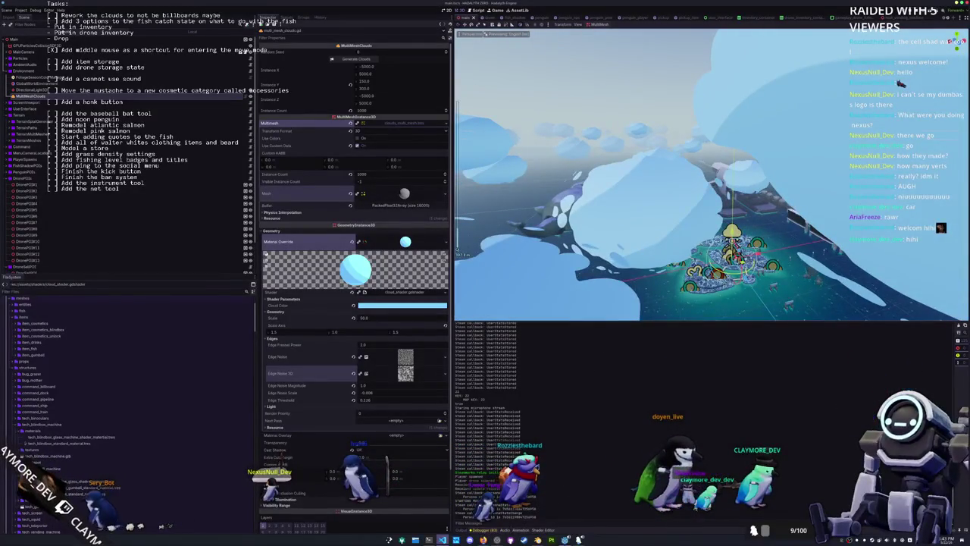
- Multiply the rotated offset on line 54 by randf_range(10,50), then return to Godot
key(alt+Tab)
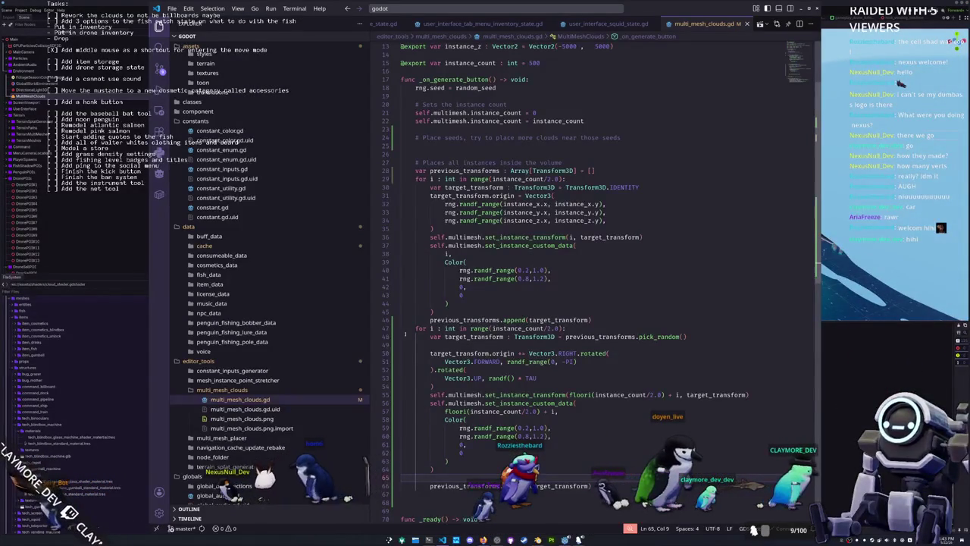
click(435, 385)
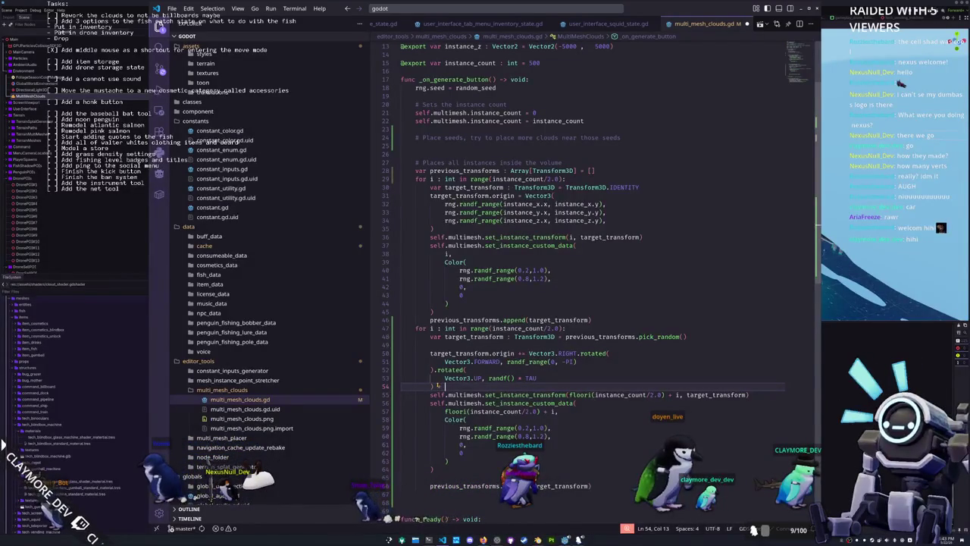
text(randf_range()
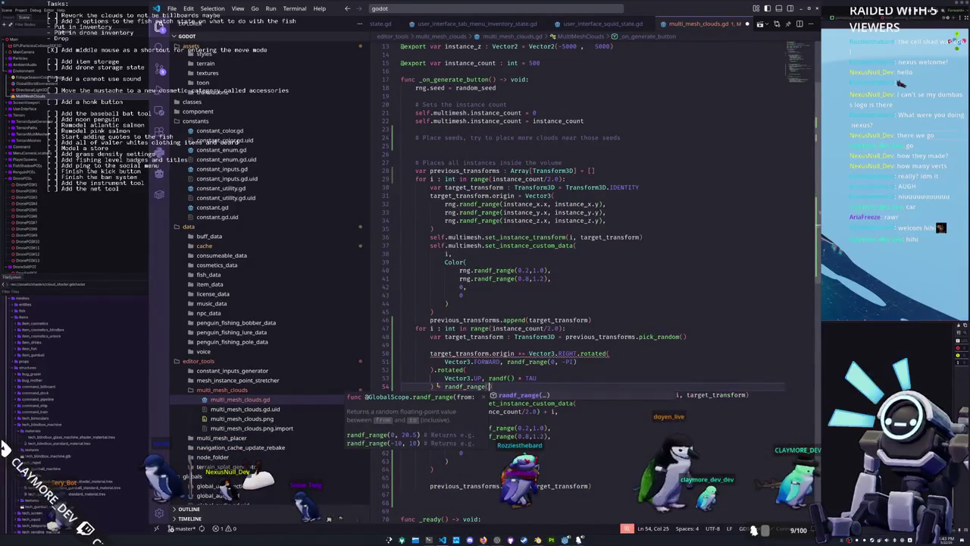
text(10)
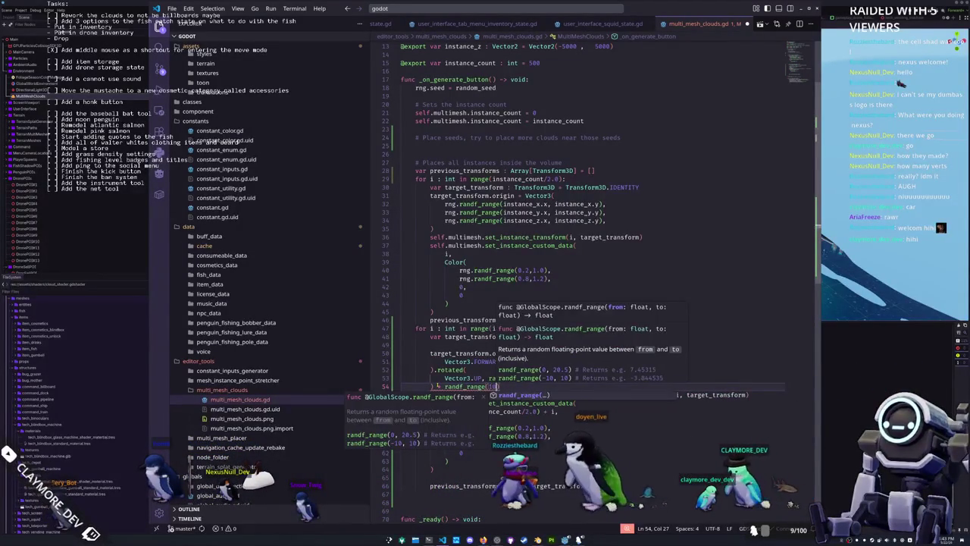
text(,50)
click(402, 394)
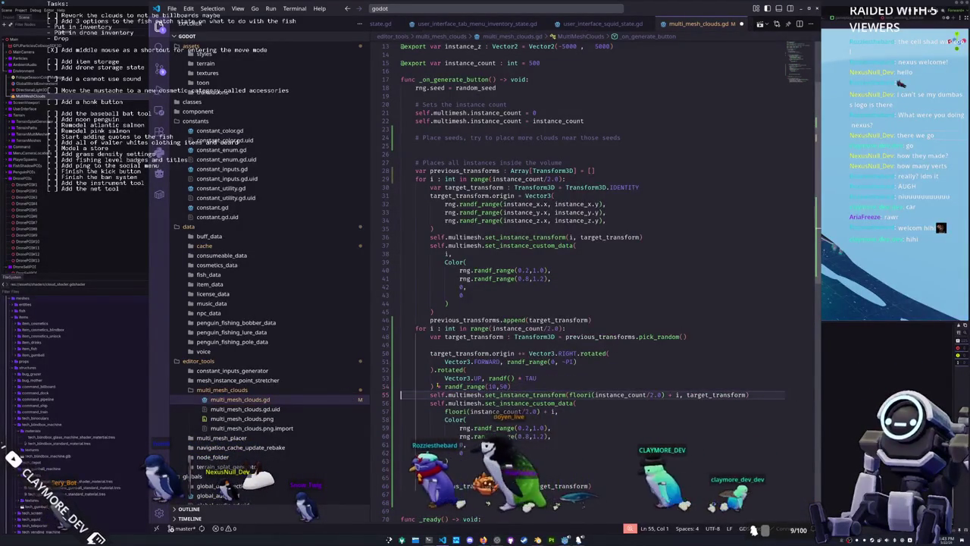
key(alt+Tab)
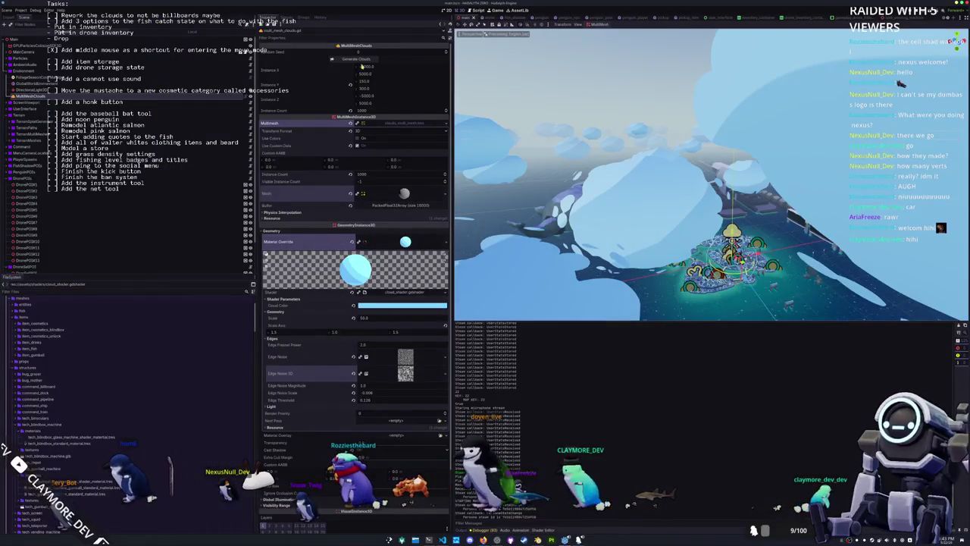
- Regenerate the clouds five times with the new random offsets to compare layouts
click(366, 60)
click(365, 59)
click(365, 59)
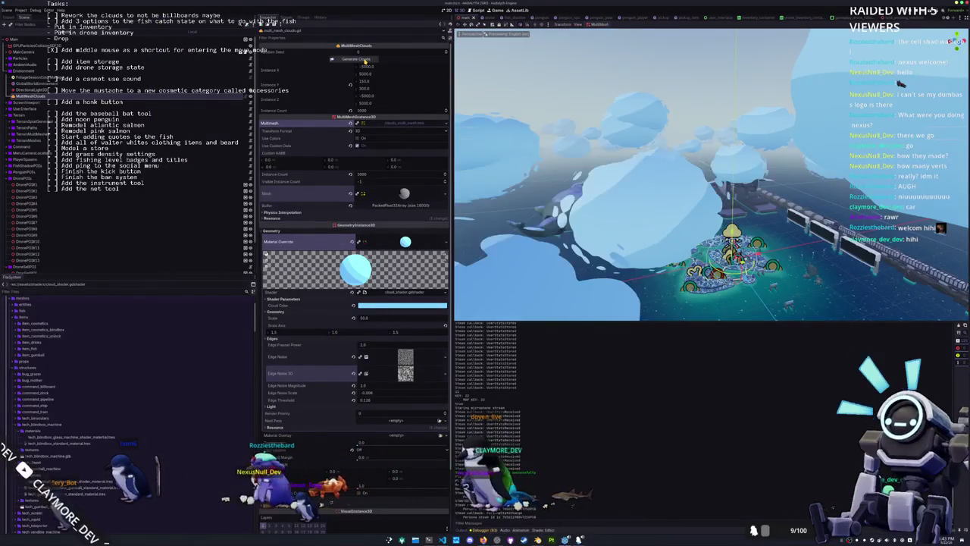
click(365, 59)
click(366, 59)
- Orbit the view down to water level near the island, glance at the cloud script, and return to Godot
drag(682, 189, 457, 248)
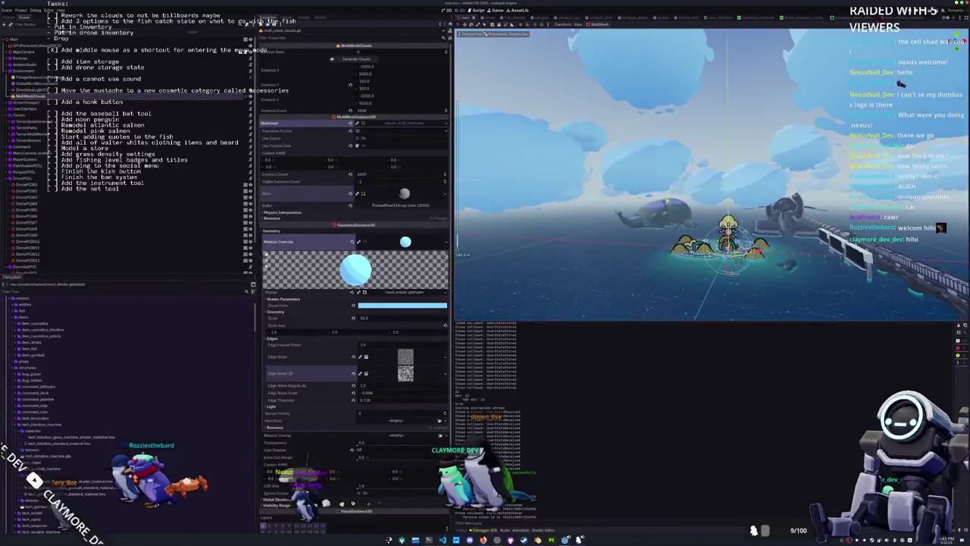
key(alt+Tab)
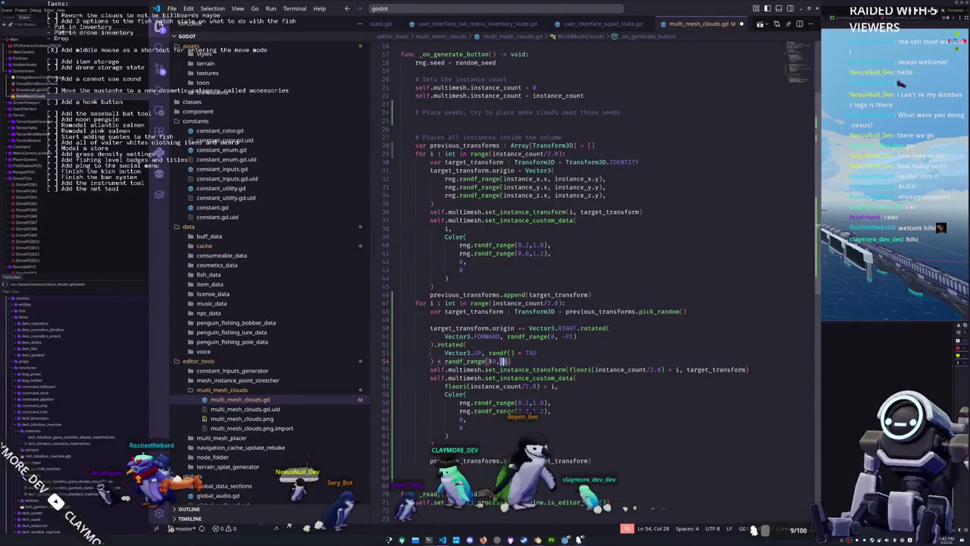
key(alt+Tab)
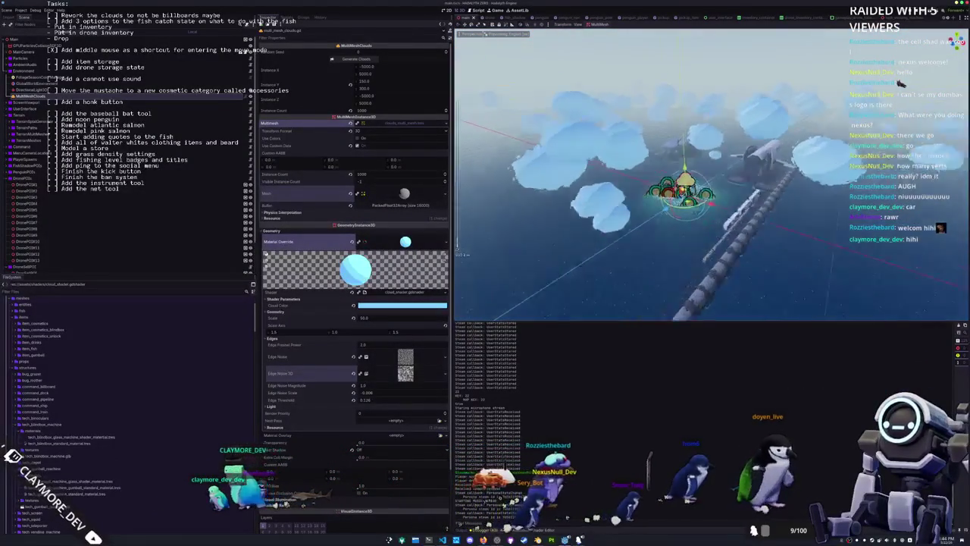
- Save the scene and check the cloud script before returning to Godot
key(ctrl+s)
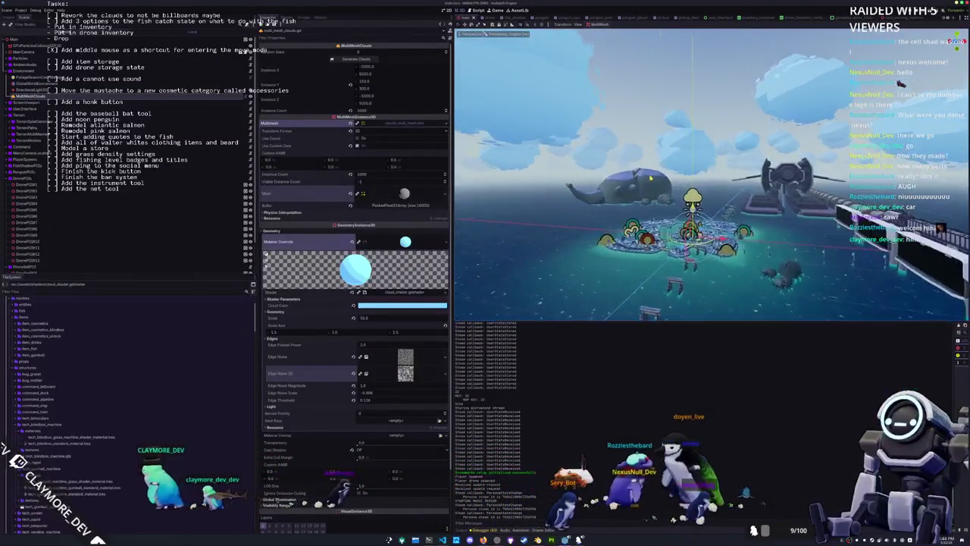
key(alt+Tab)
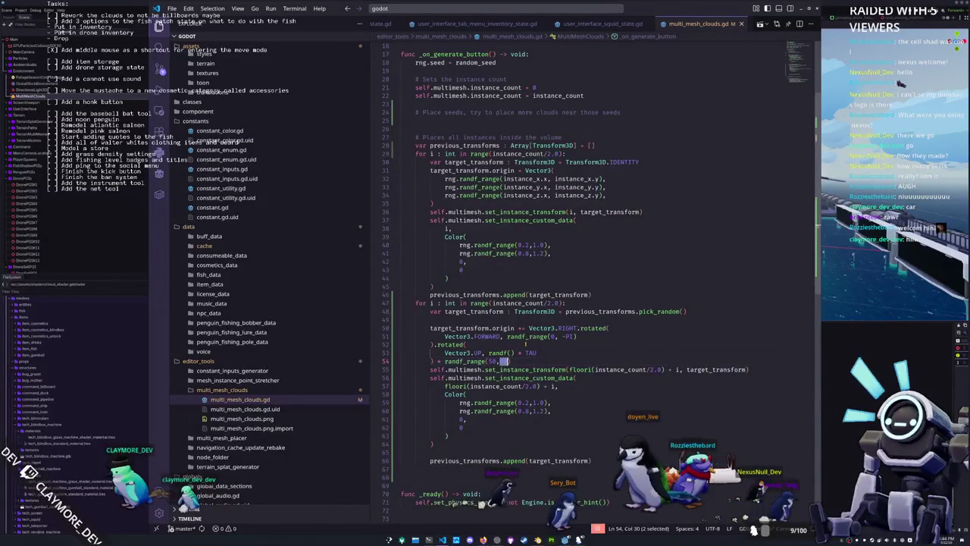
key(alt+Tab)
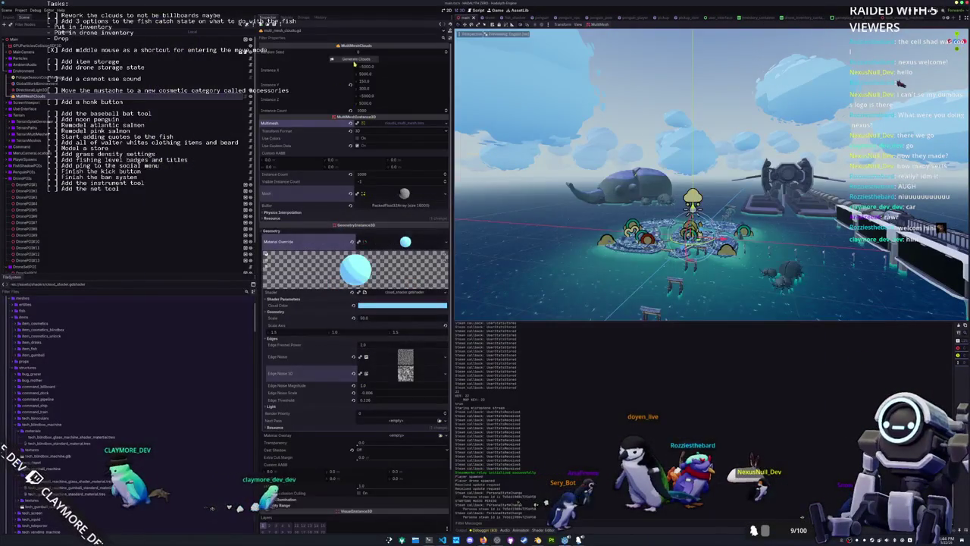
- Fly the viewport past the whale and down toward the ship and islands, then go back to the script
mouse_move(713, 174)
mouse_down()
mouse_move(674, 180)
mouse_move(694, 211)
mouse_move(671, 236)
mouse_move(671, 208)
mouse_move(671, 227)
mouse_move(723, 220)
mouse_move(497, 201)
mouse_move(479, 139)
mouse_move(458, 162)
mouse_up()
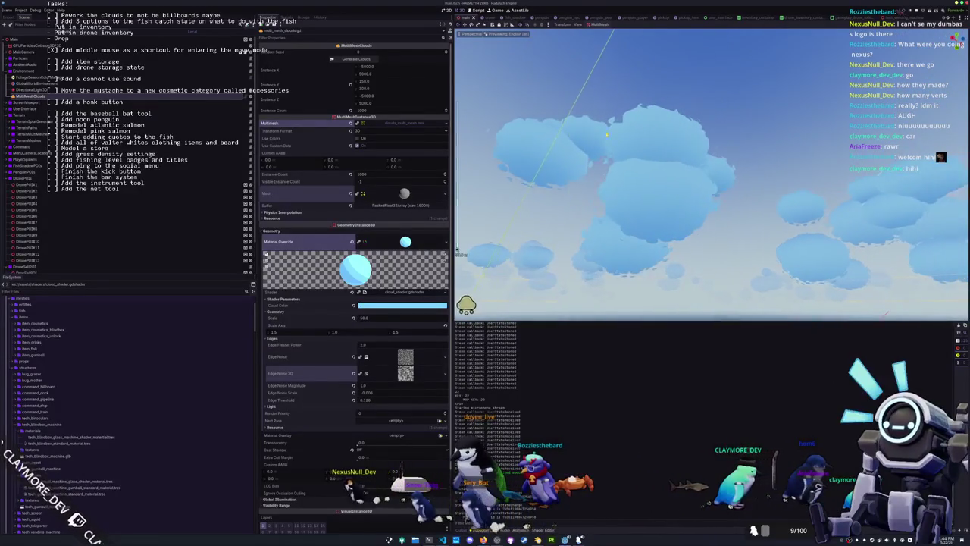
mouse_move(612, 147)
mouse_down()
mouse_move(690, 159)
mouse_move(652, 172)
mouse_move(607, 130)
mouse_move(619, 145)
mouse_move(657, 148)
mouse_move(622, 155)
mouse_up()
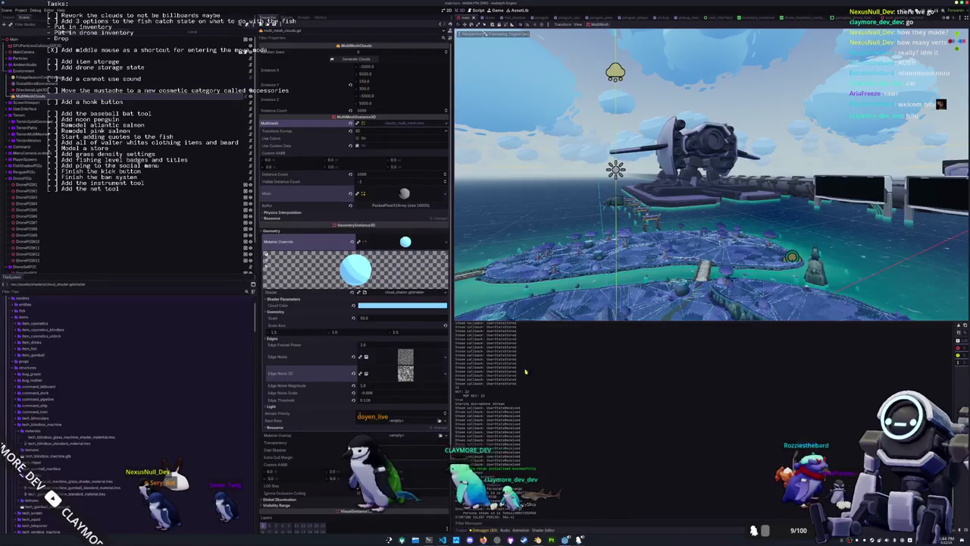
drag(622, 154, 622, 155)
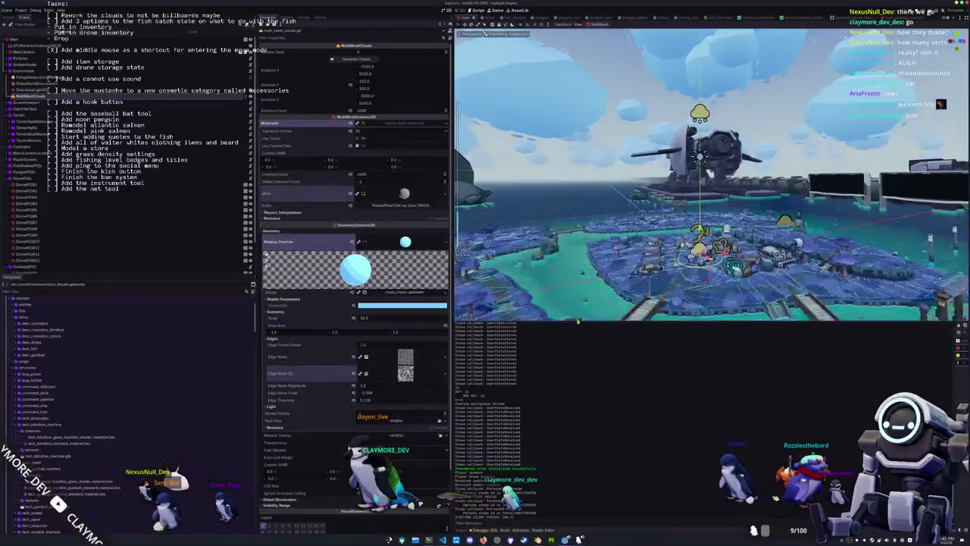
key(alt+Tab)
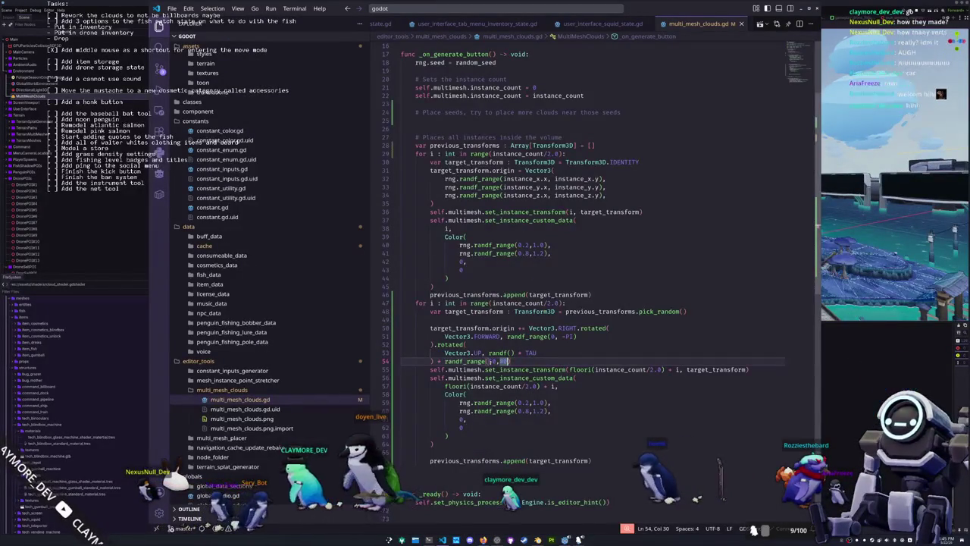
- Change randf_range's minimum offset on line 54 to 20 and save the scene in Godot
drag(487, 361, 491, 361)
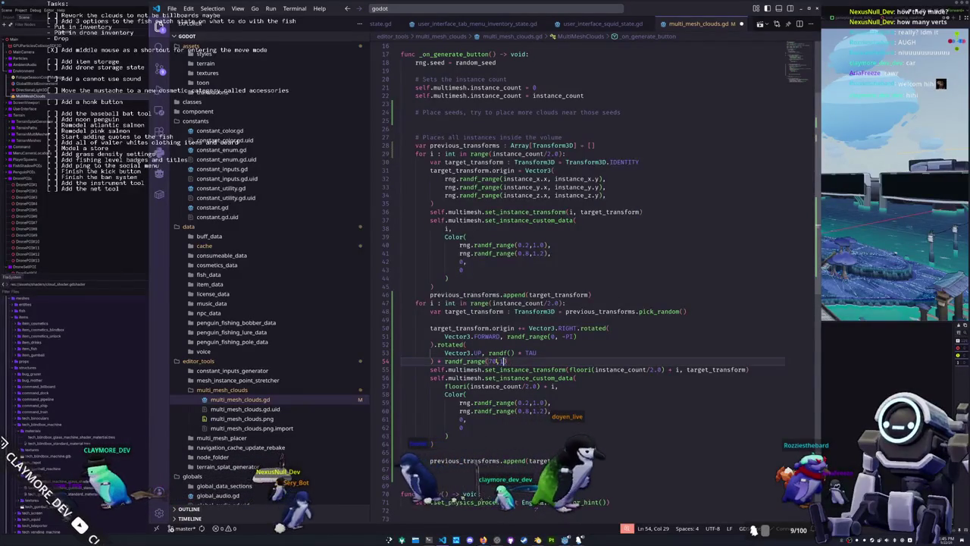
key(alt+Tab)
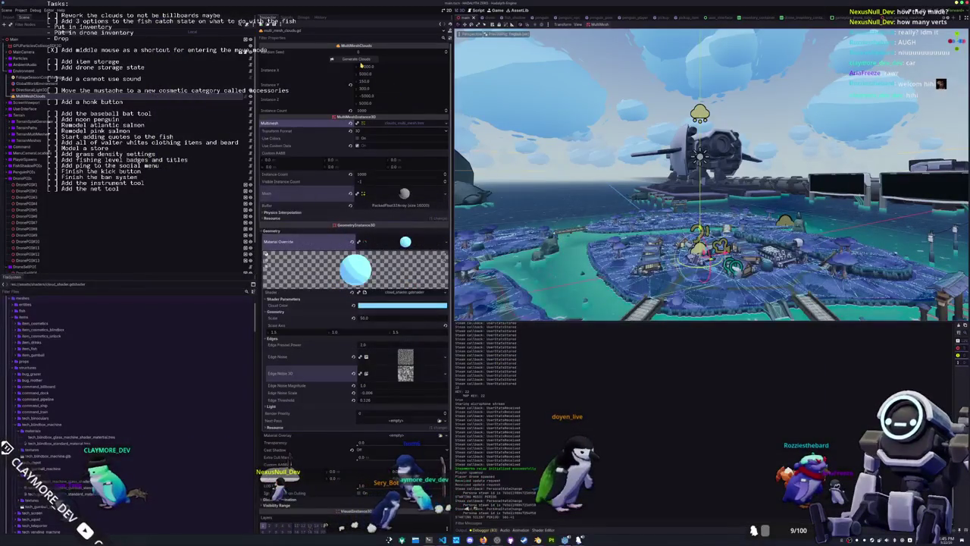
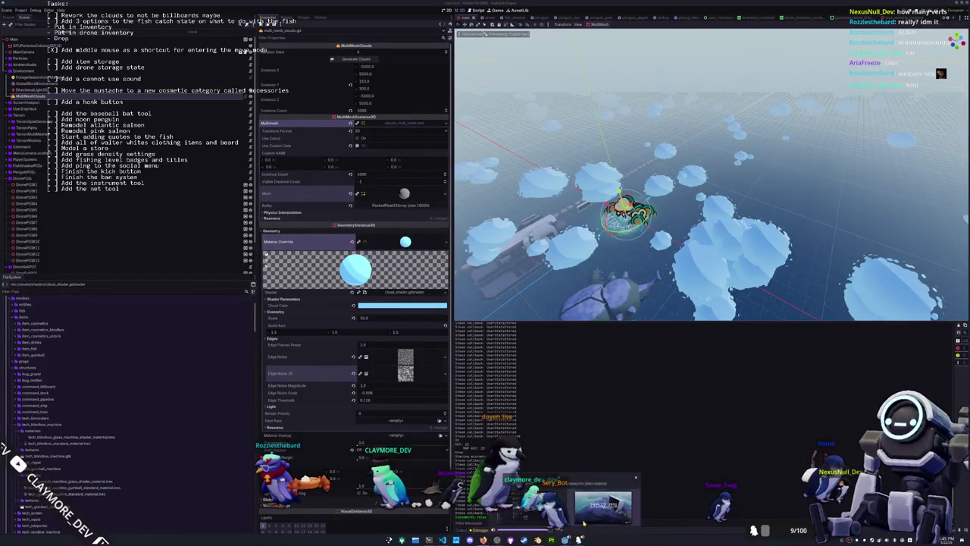
- Start a singleplayer game and walk and look around the sky to view the new clouds
click(583, 522)
click(486, 286)
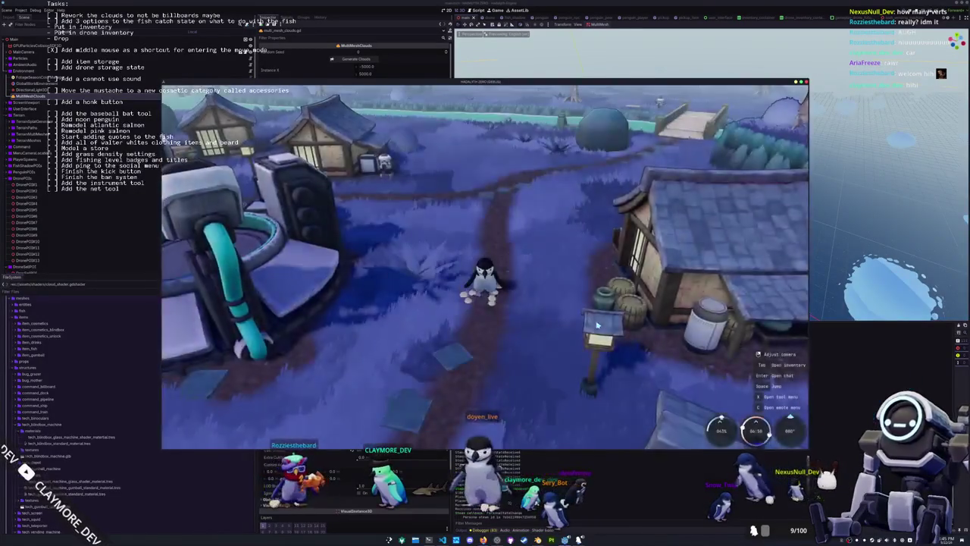
drag(598, 324, 603, 447)
mouse_move(485, 304)
mouse_down()
mouse_move(479, 234)
mouse_move(493, 307)
mouse_move(539, 345)
mouse_move(500, 311)
mouse_move(560, 341)
mouse_up()
key(w)
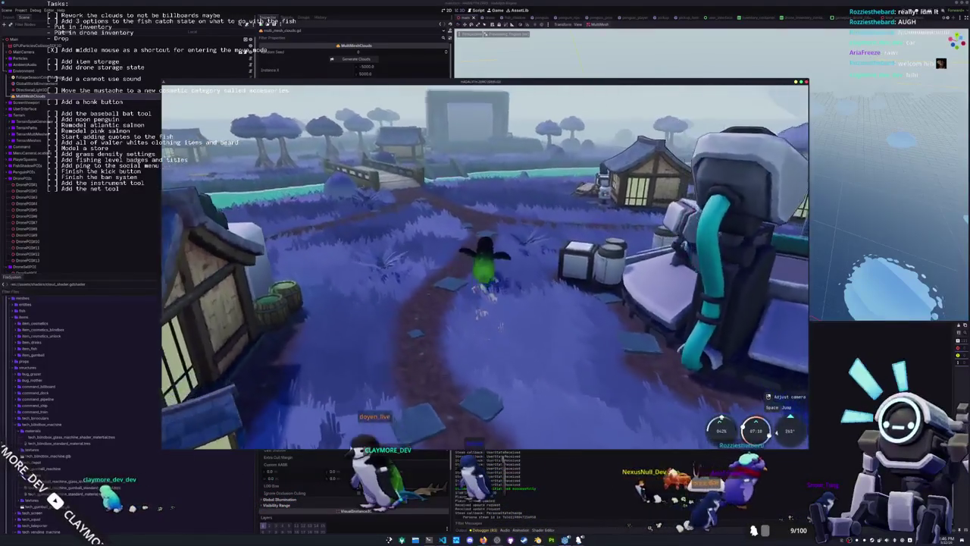
drag(485, 304, 496, 235)
- Open foliage_season_color_manager.gd in Visual Studio Code via the quick file search
key(alt+Tab)
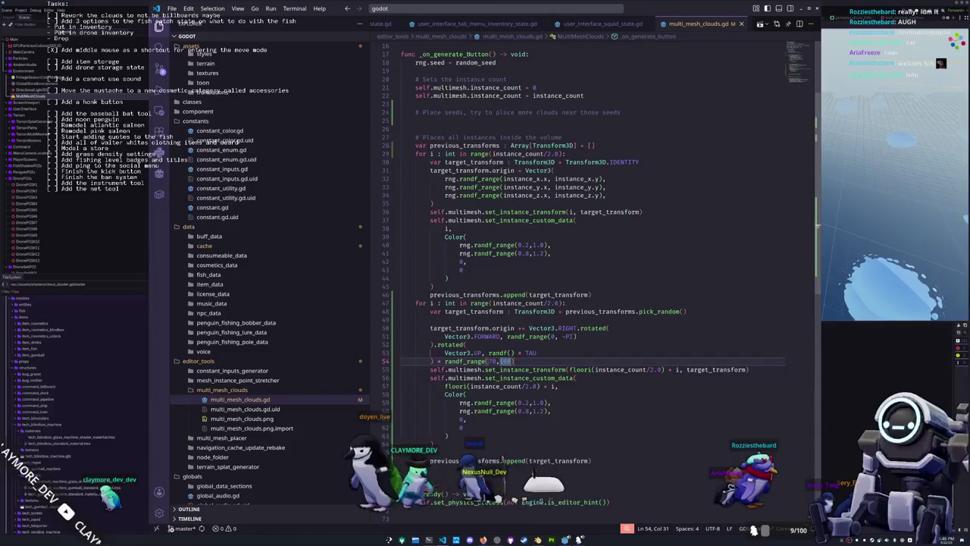
click(497, 7)
text(global_)
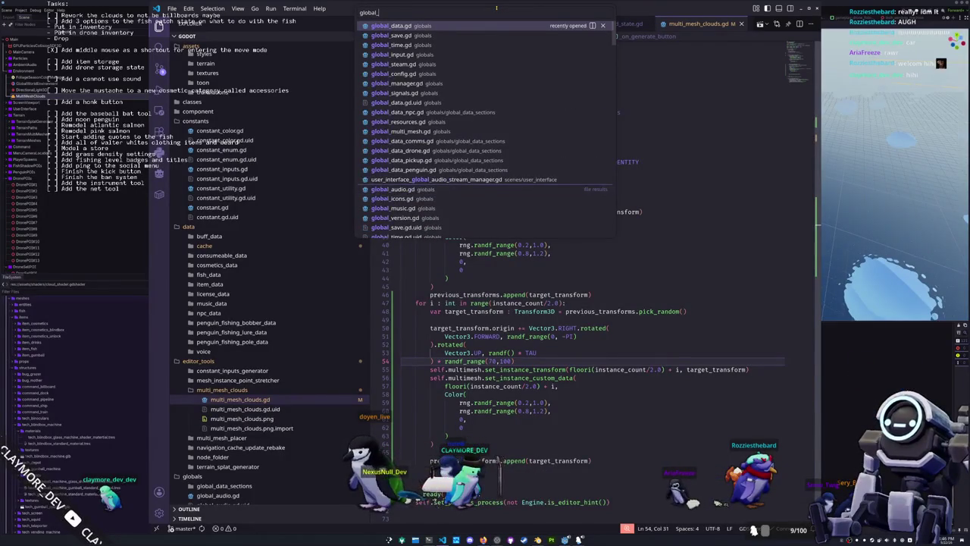
text(wea)
key(BackSpace)
key(BackSpace)
key(BackSpace)
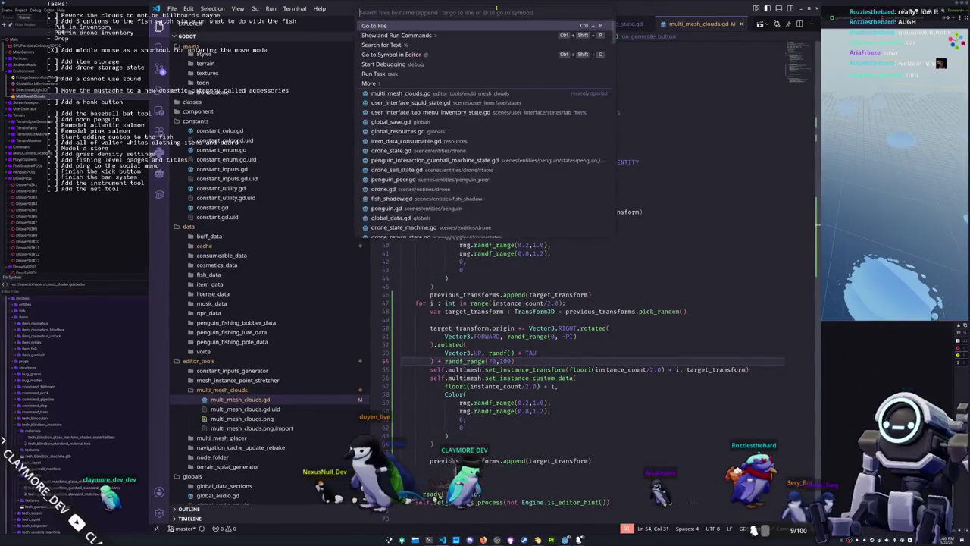
text(foliage_)
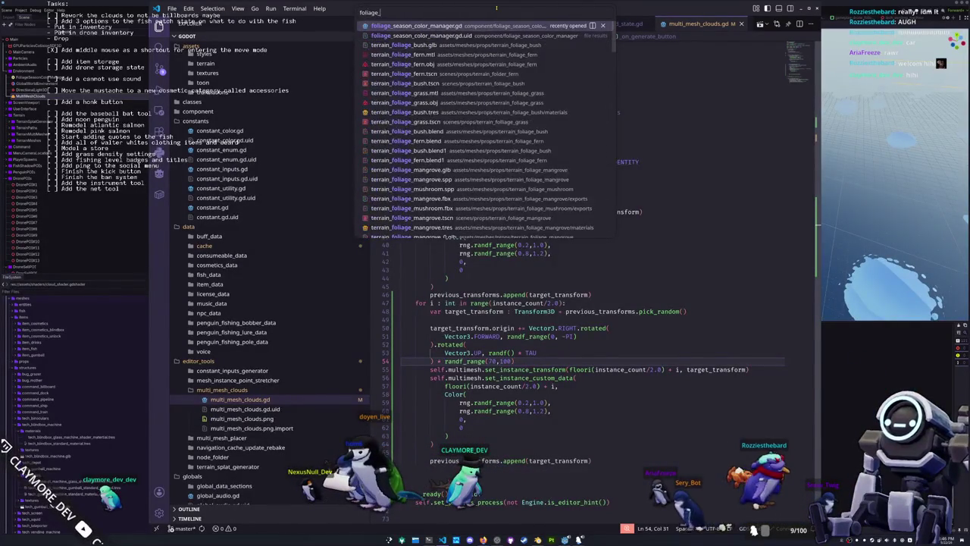
key(Return)
- Add 'weather_sample = 0.0' at line 133 in _update_color and save the script
scroll(474, 209, down, 10)
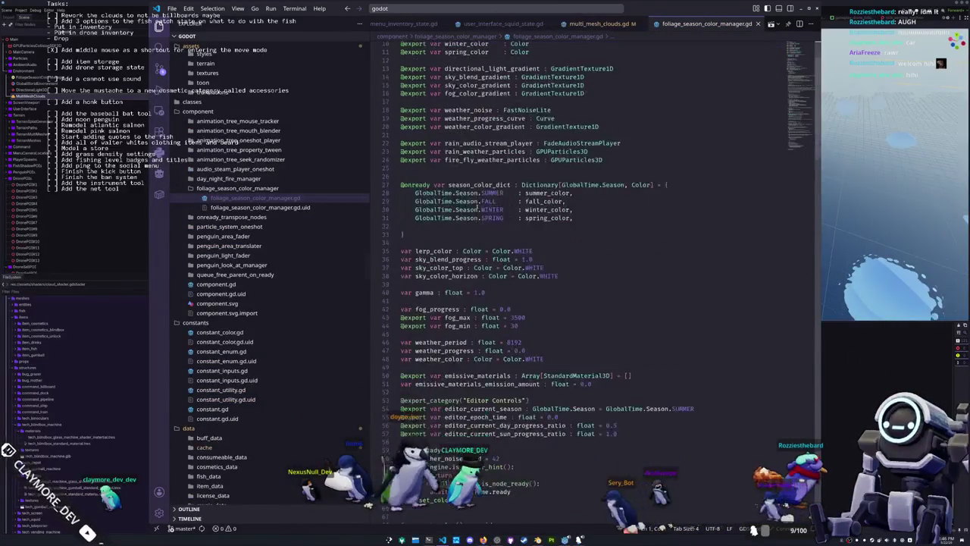
scroll(474, 209, down, 2)
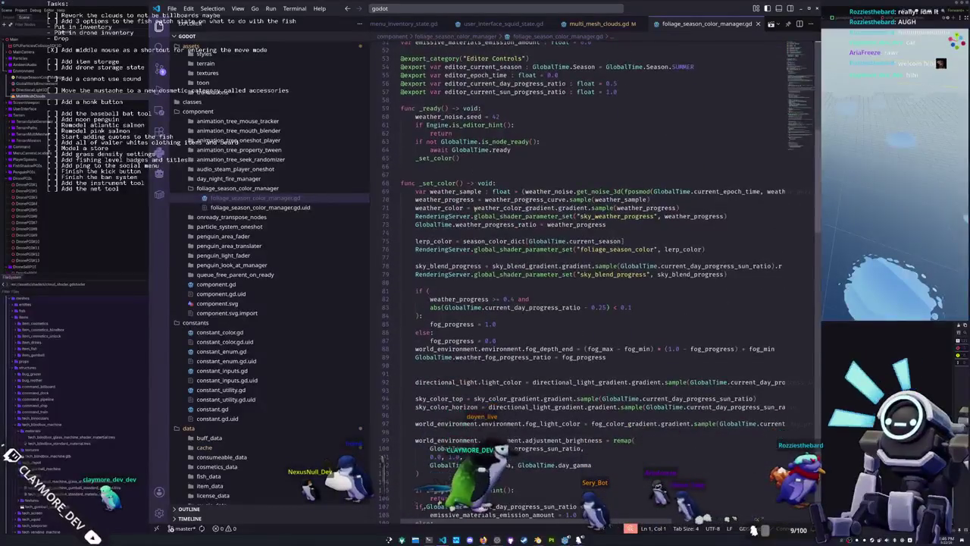
scroll(446, 224, down, 10)
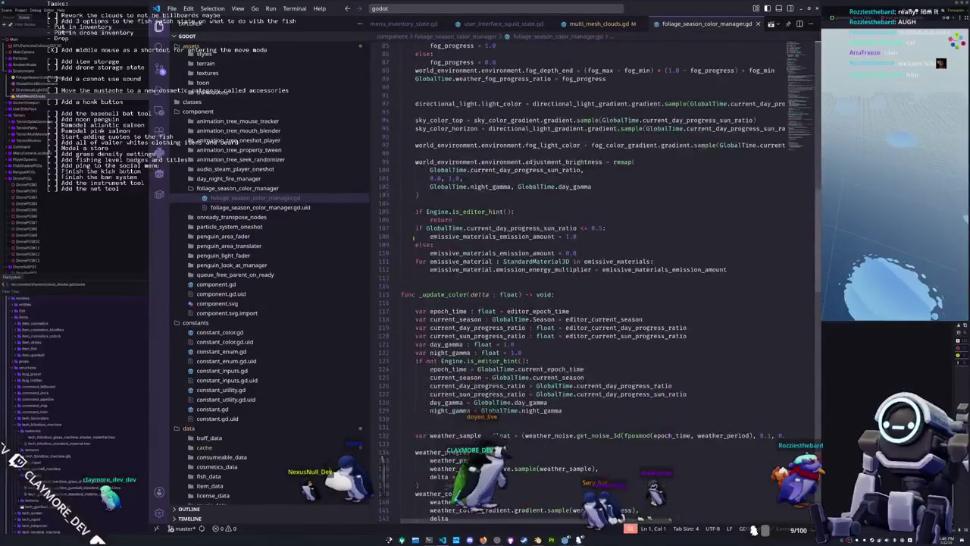
scroll(414, 239, down, 4)
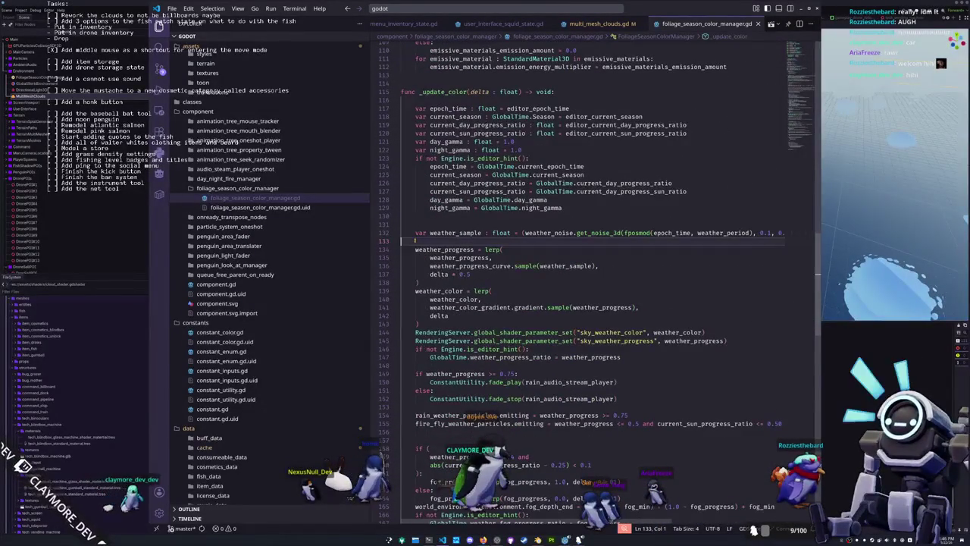
key(Return)
text(wea)
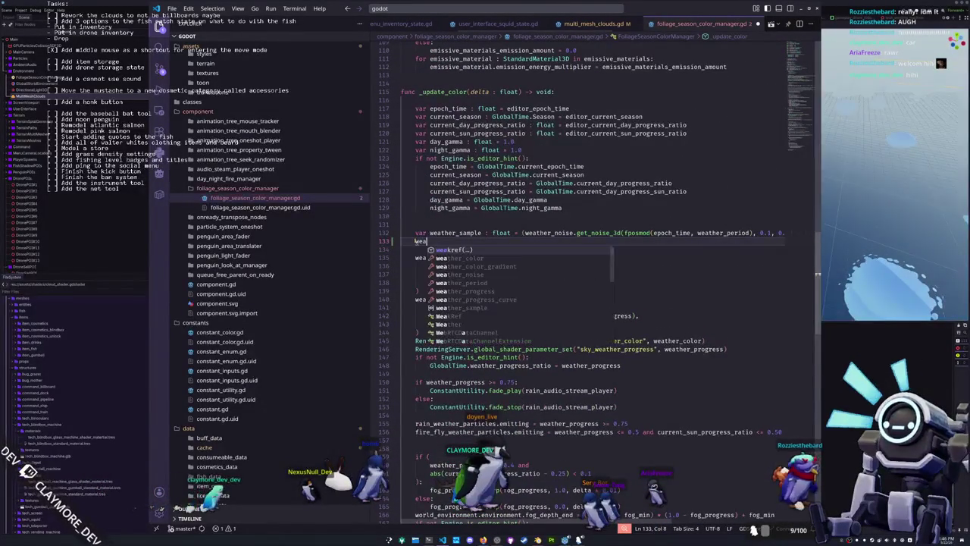
text(ther_sample = 0.0)
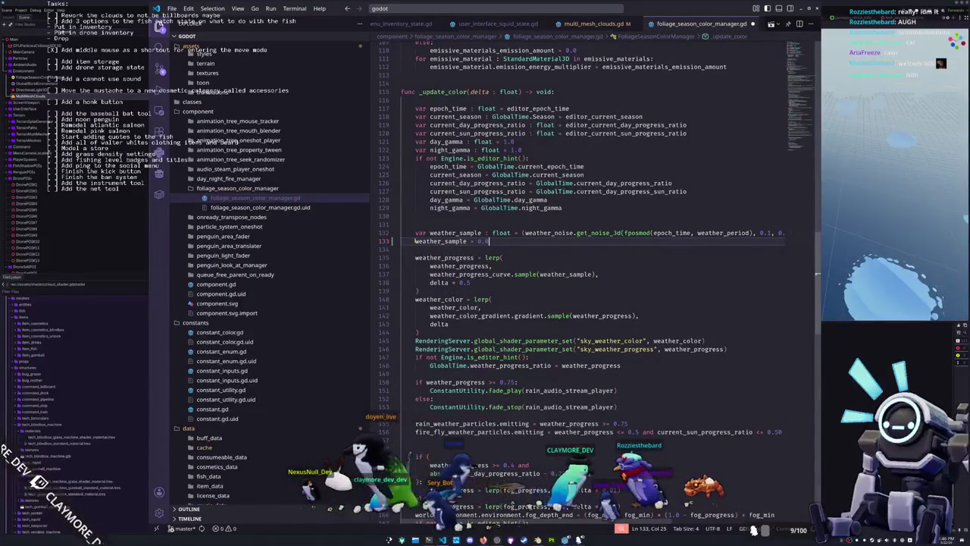
key(ctrl+s)
key(alt+Tab)
- Turn the game camera upward until the view is mostly sky and puffy clouds
mouse_move(501, 289)
mouse_down()
mouse_move(455, 319)
mouse_move(500, 280)
mouse_move(614, 280)
mouse_move(453, 288)
mouse_up()
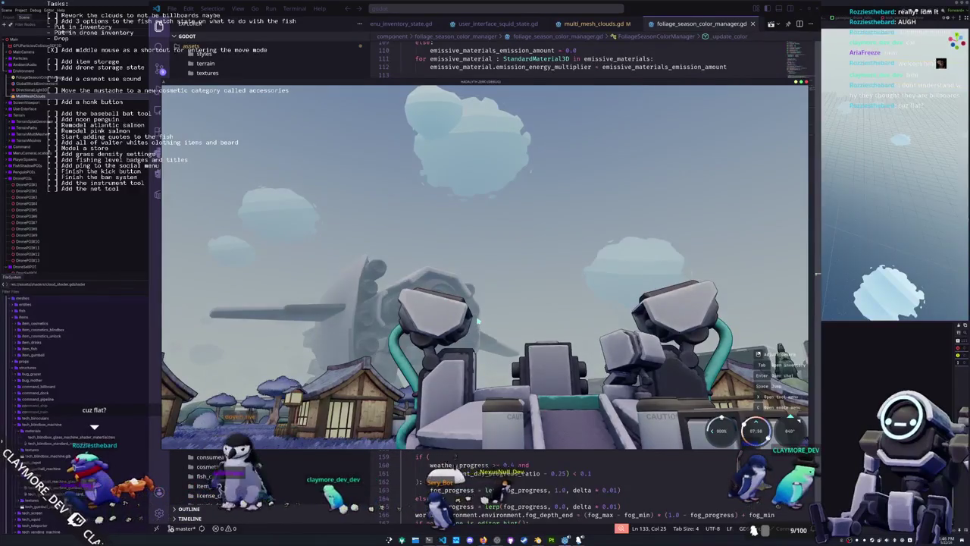
mouse_move(452, 289)
mouse_down()
mouse_move(429, 348)
mouse_move(482, 330)
mouse_move(576, 337)
mouse_up()
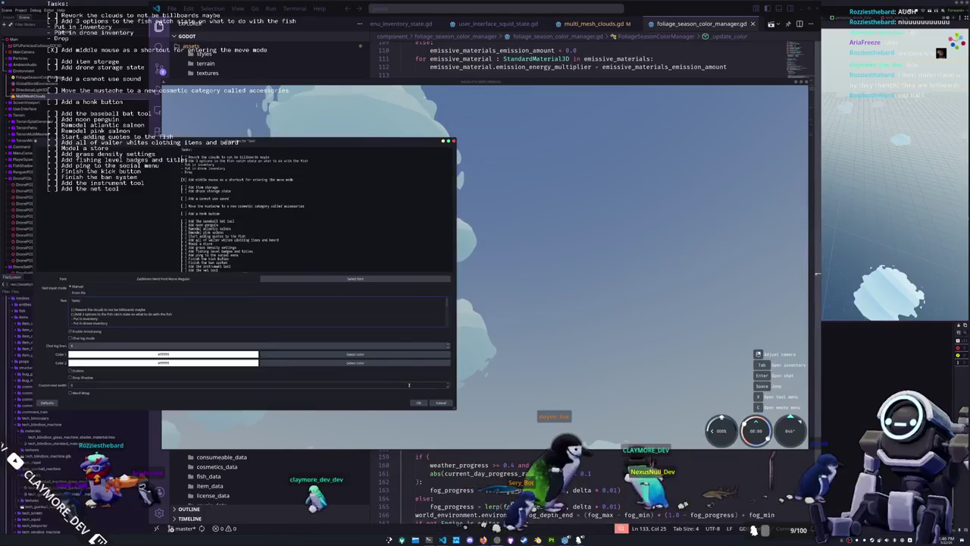
- Close the Tasks text properties dialog and move the OBS window to the upper right
click(419, 402)
mouse_move(316, 142)
mouse_down()
mouse_move(446, 153)
mouse_move(881, 142)
mouse_move(896, 90)
mouse_up()
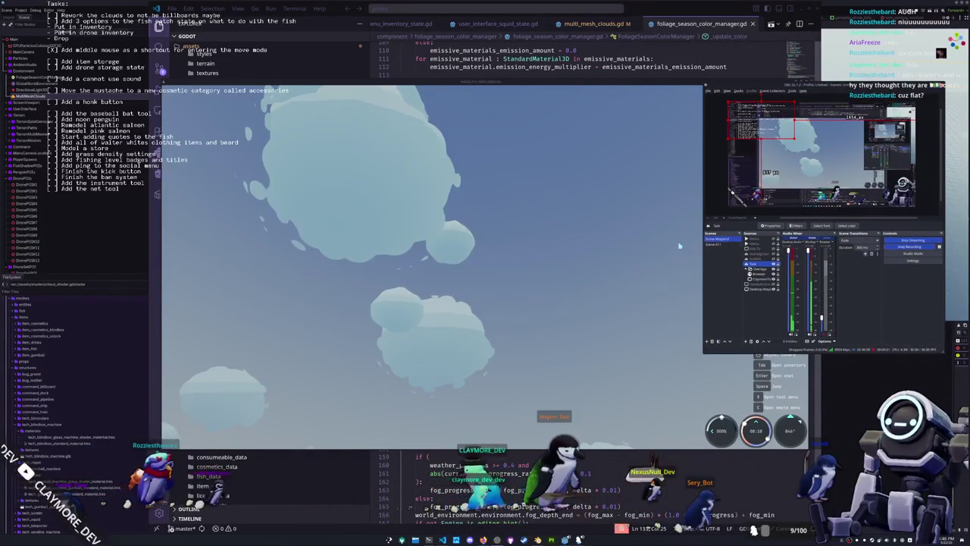
mouse_move(573, 237)
mouse_down()
mouse_move(603, 235)
mouse_move(607, 258)
mouse_up()
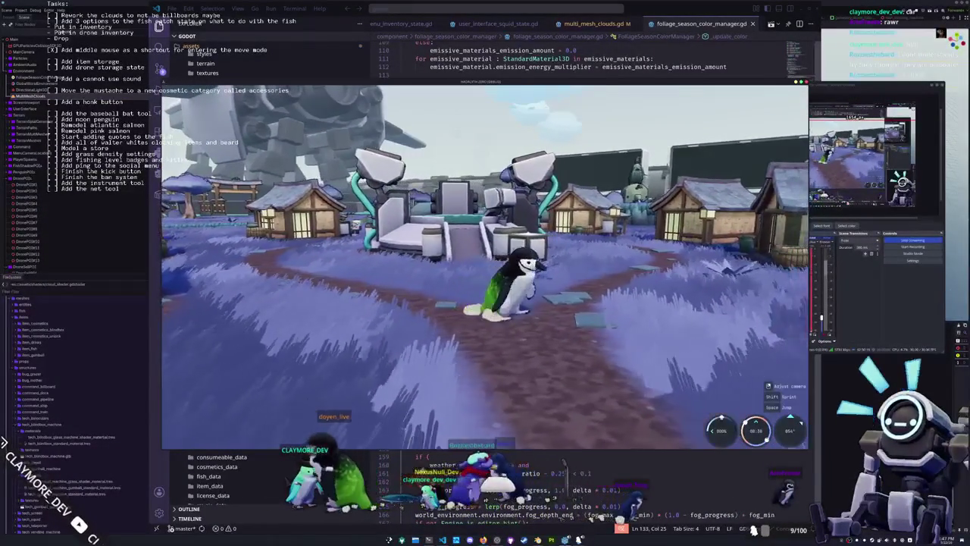
key(Tab)
click(424, 95)
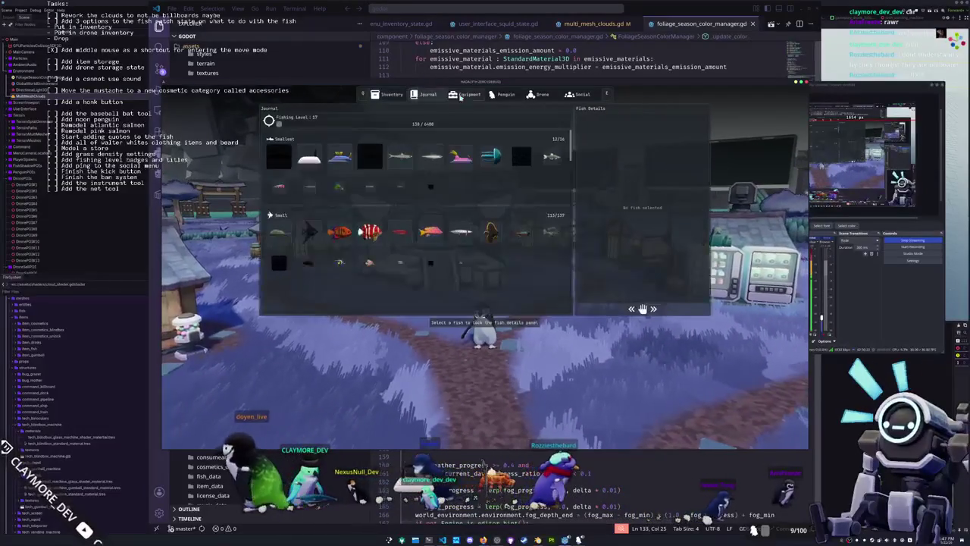
click(463, 95)
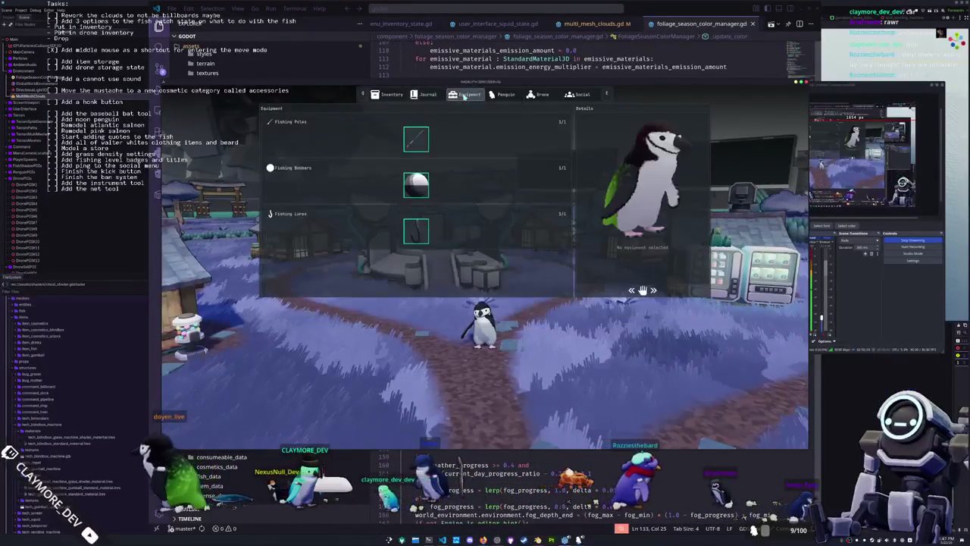
click(496, 94)
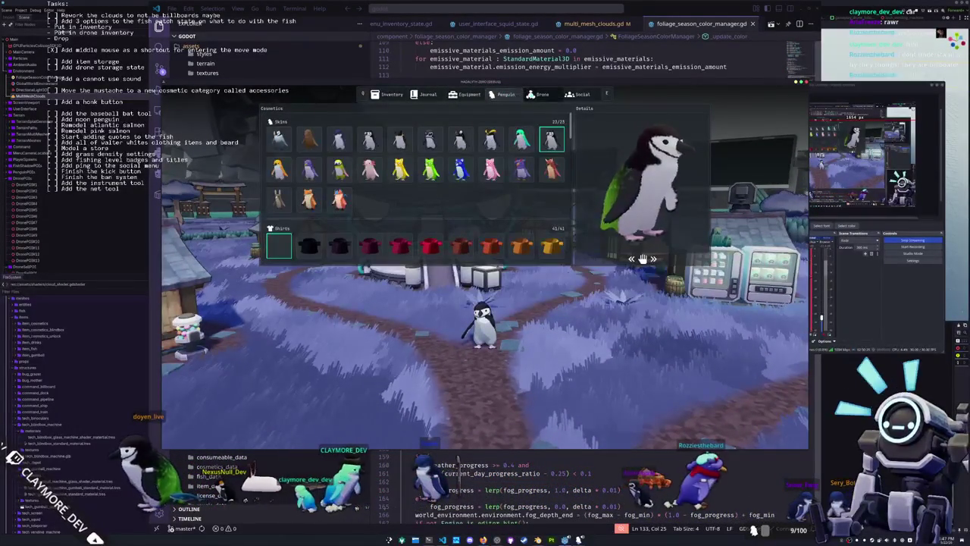
click(538, 94)
click(389, 94)
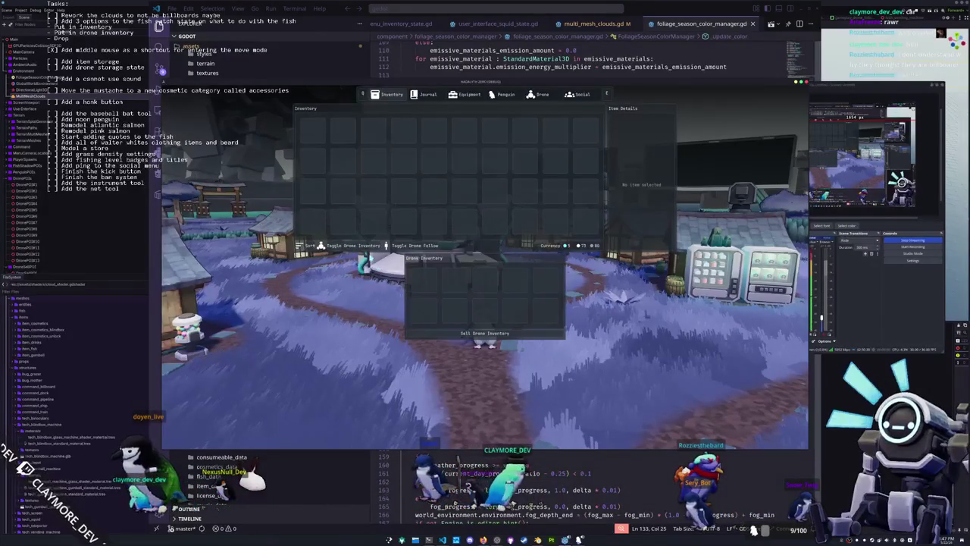
key(Tab)
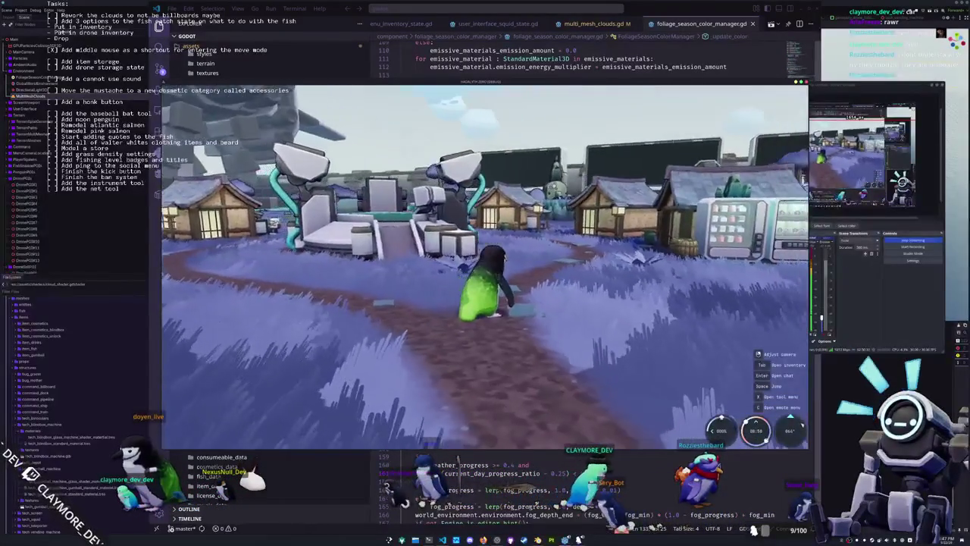
key(w)
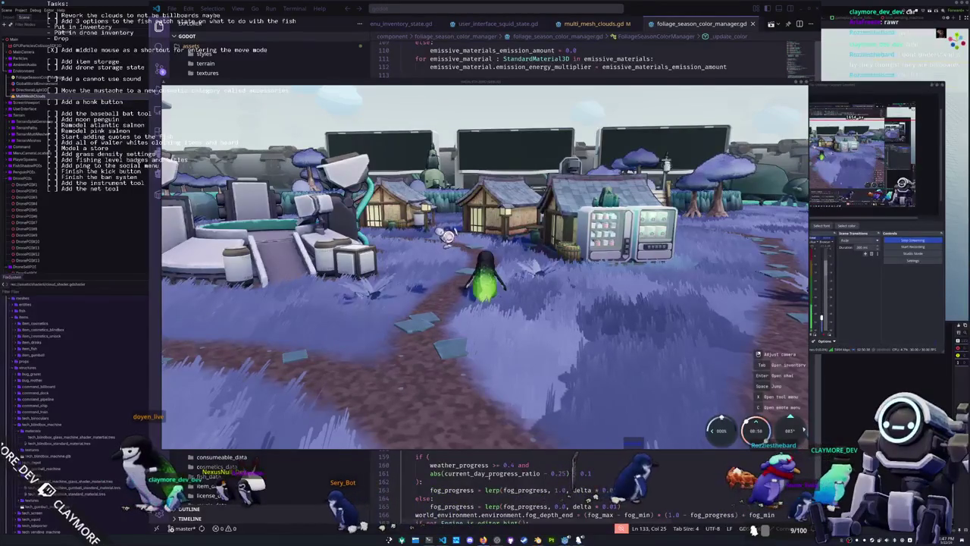
- Trash the 14.5 GiB mp4 recording from Videos/Recordings in Dolphin
key(super+e)
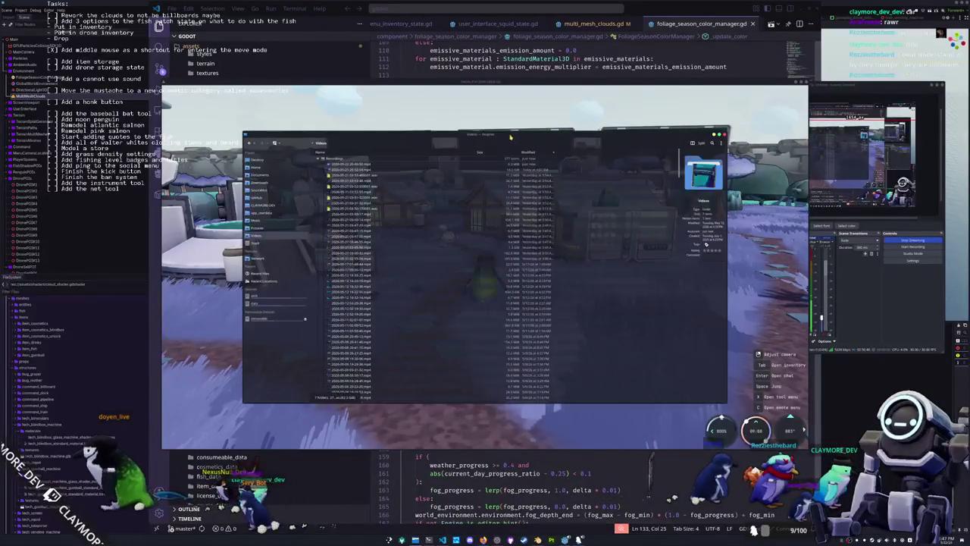
drag(511, 138, 681, 155)
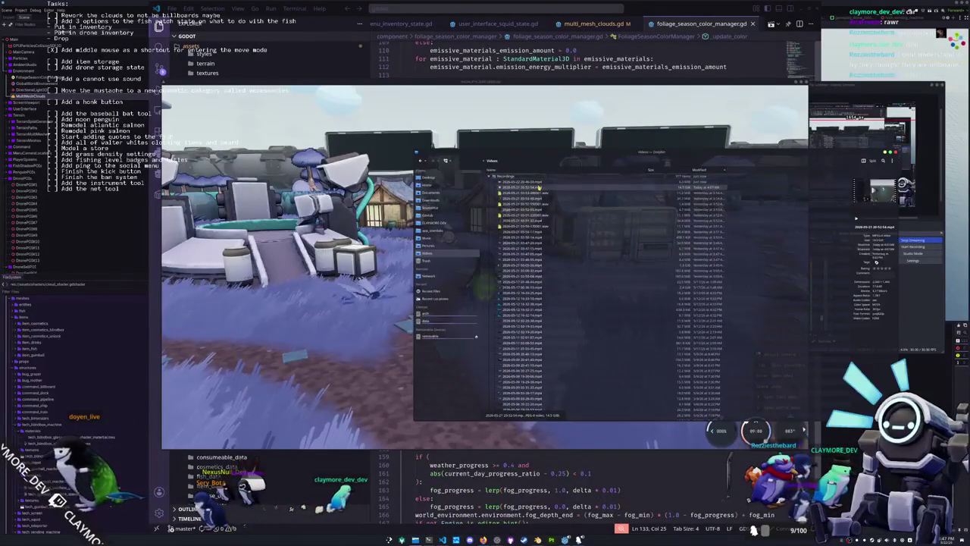
key(Delete)
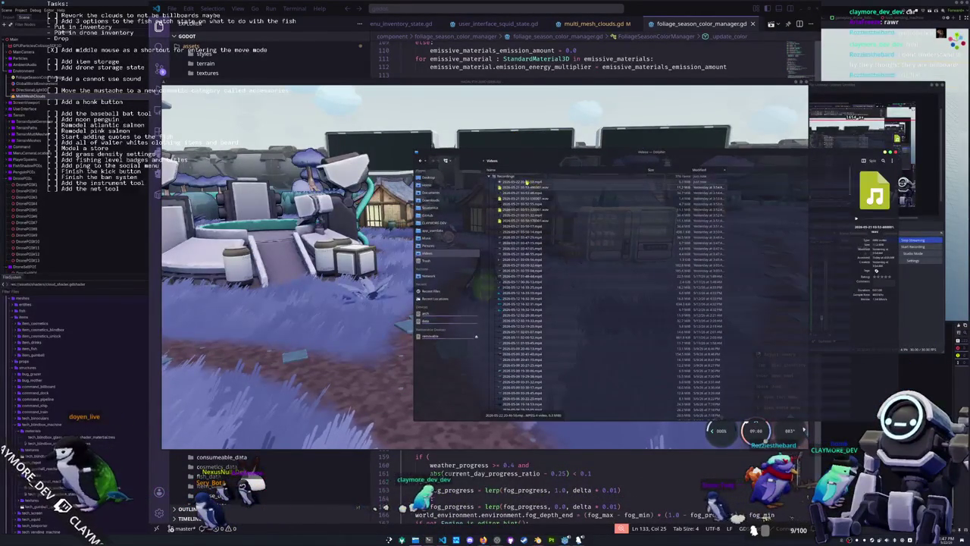
key(Up)
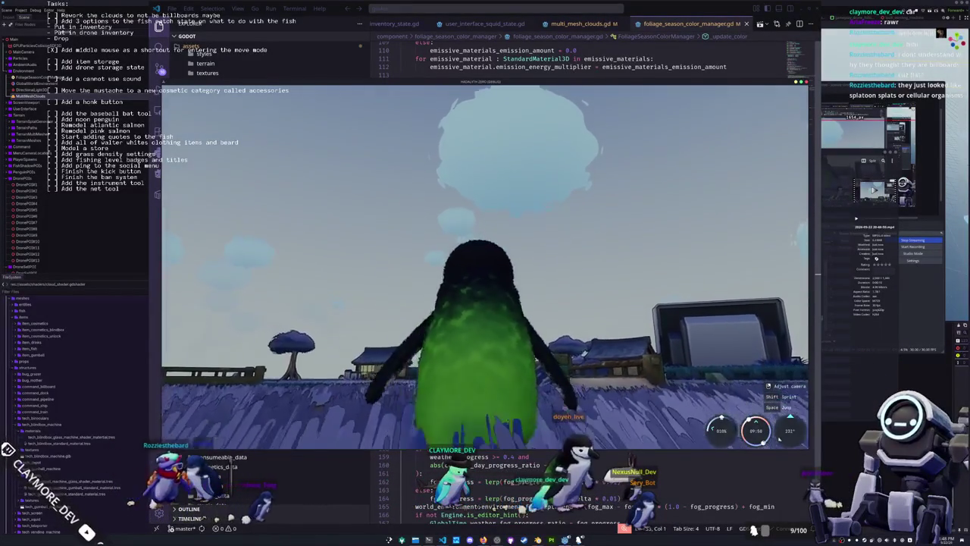
key(w)
key(w)
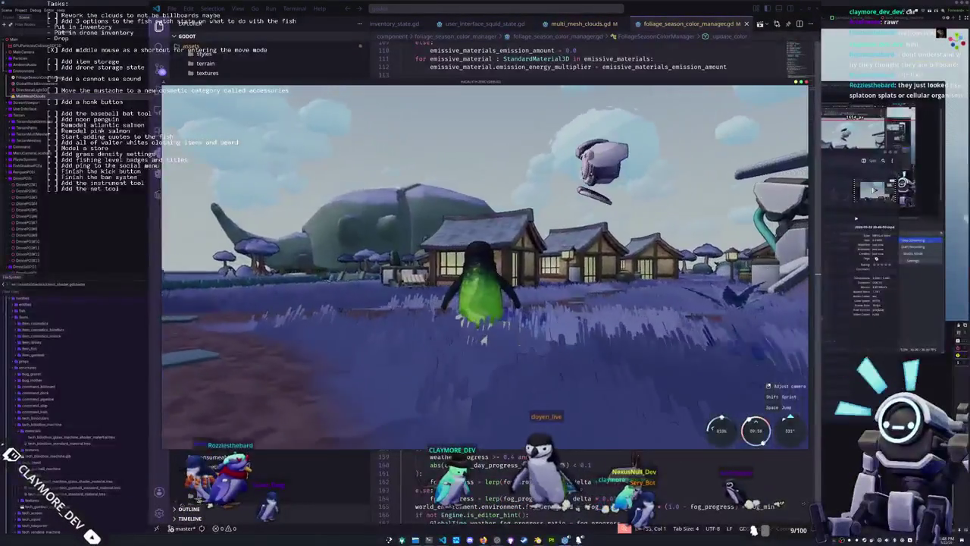
key(w)
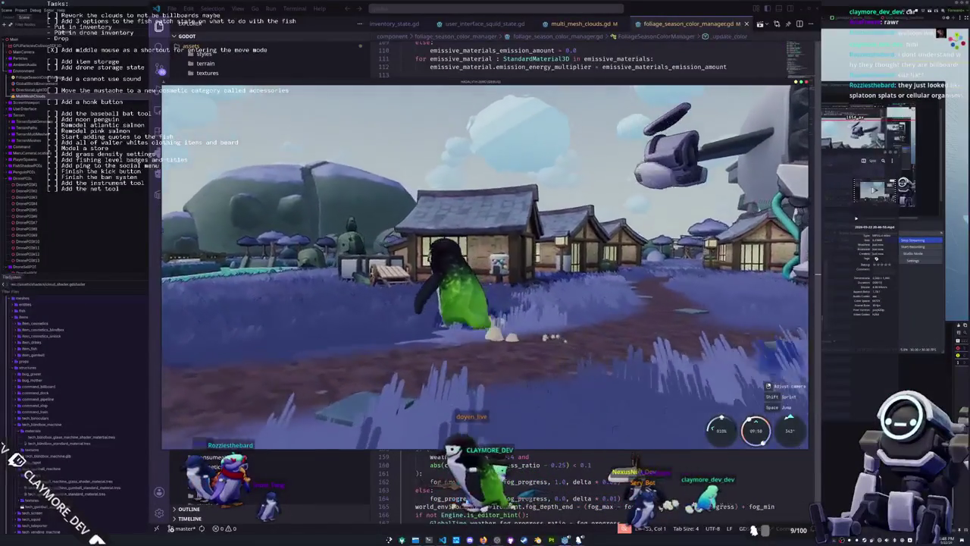
key(w)
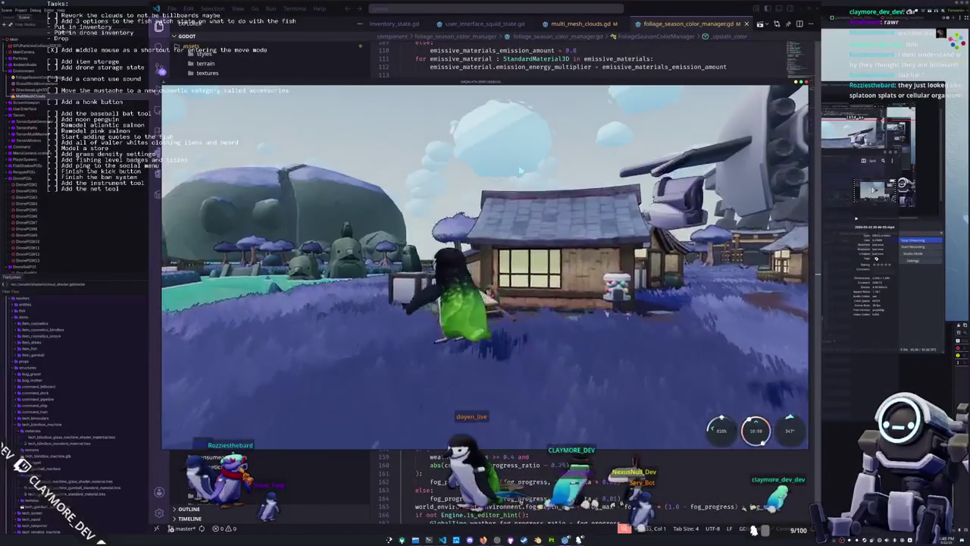
key(w)
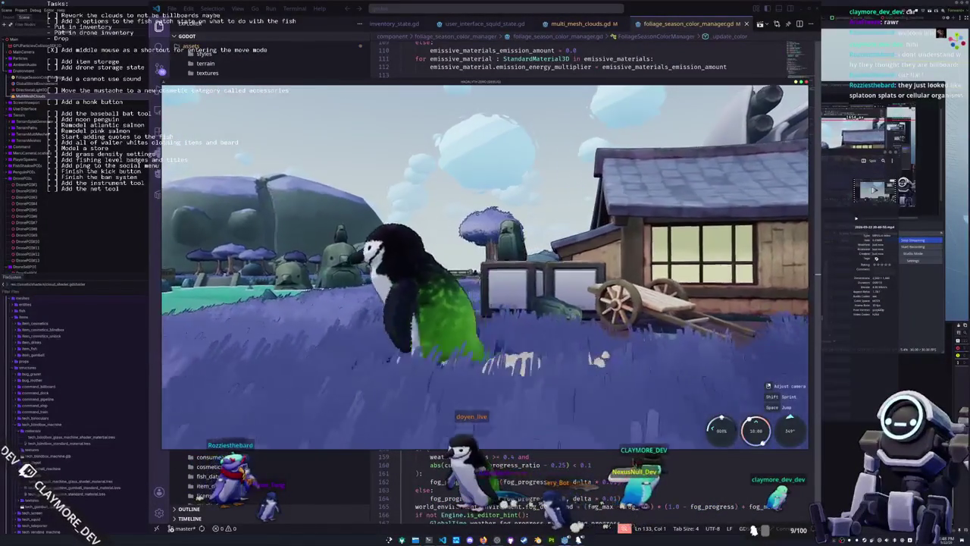
key(w)
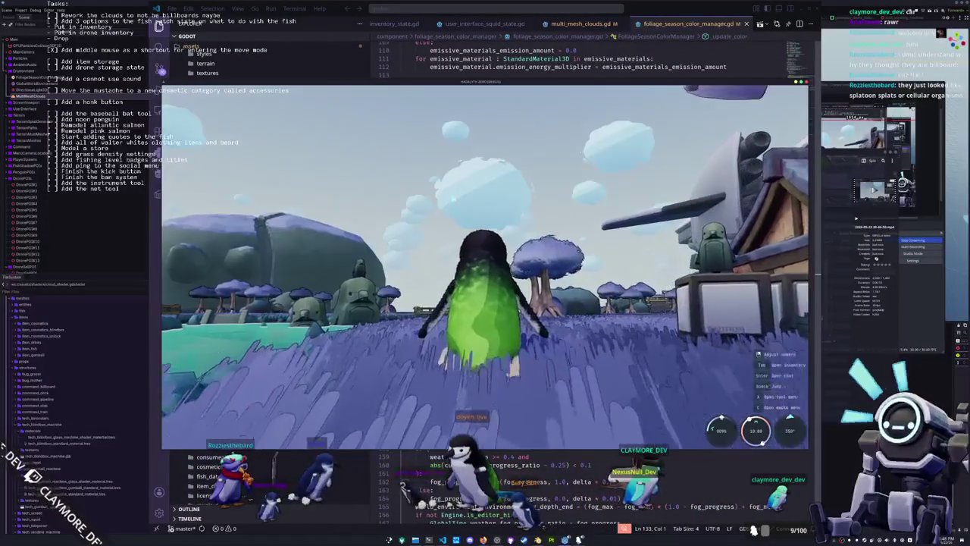
key(w)
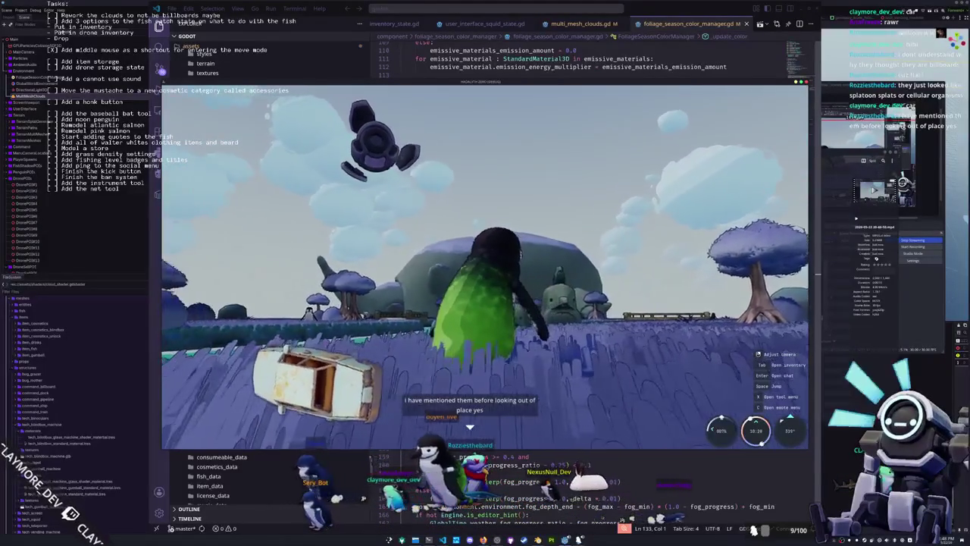
- Stop the game and paste the edge noise lookup into the cloud shader's vertex function
key(F8)
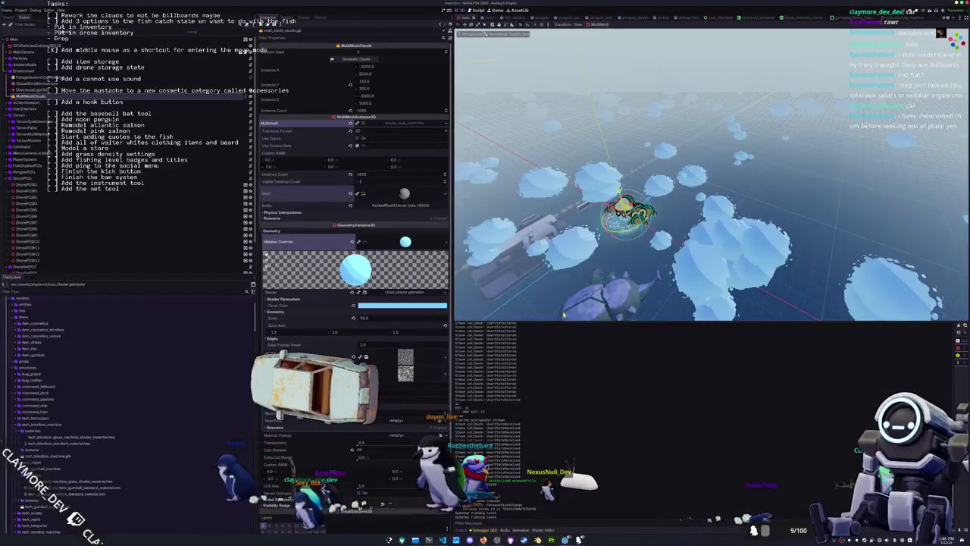
scroll(684, 277, up, 3)
scroll(684, 277, down, 5)
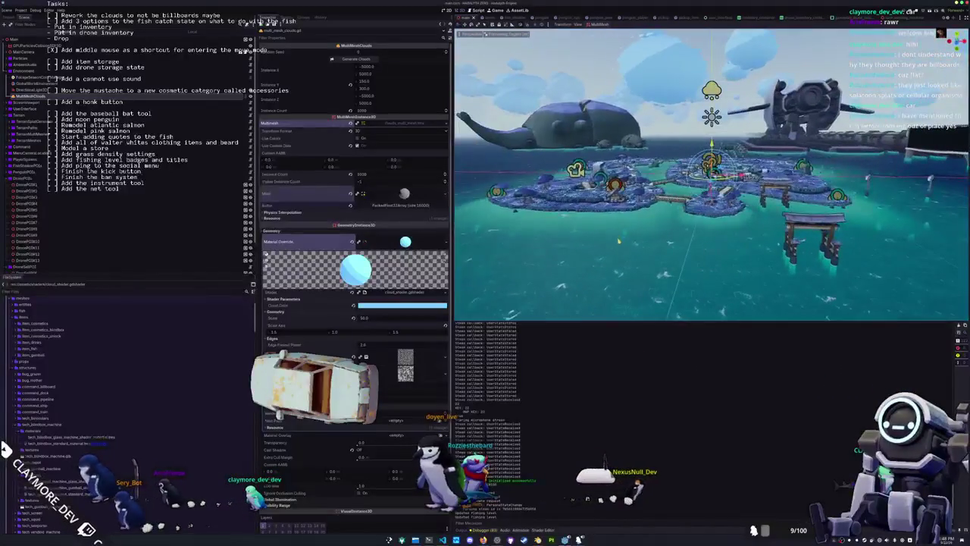
key(alt+s)
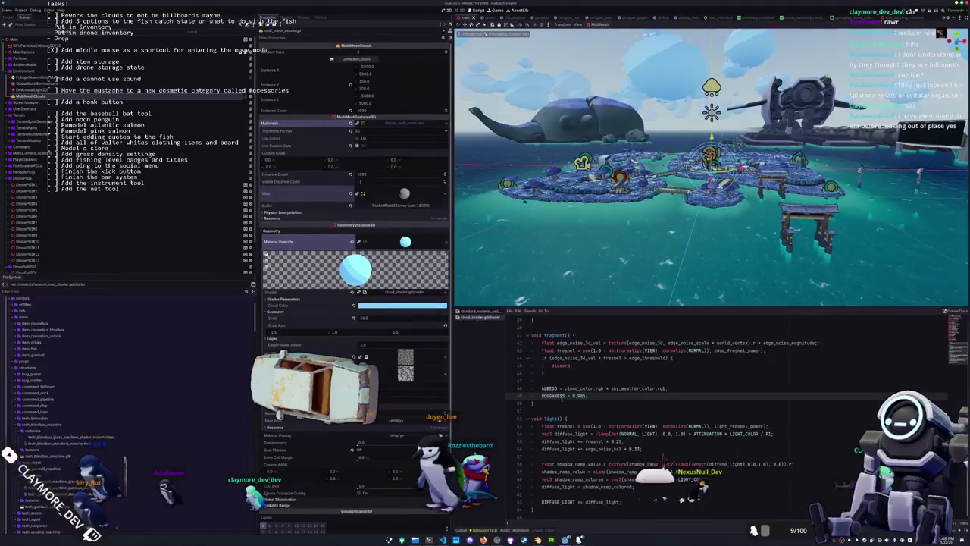
scroll(562, 400, up, 3)
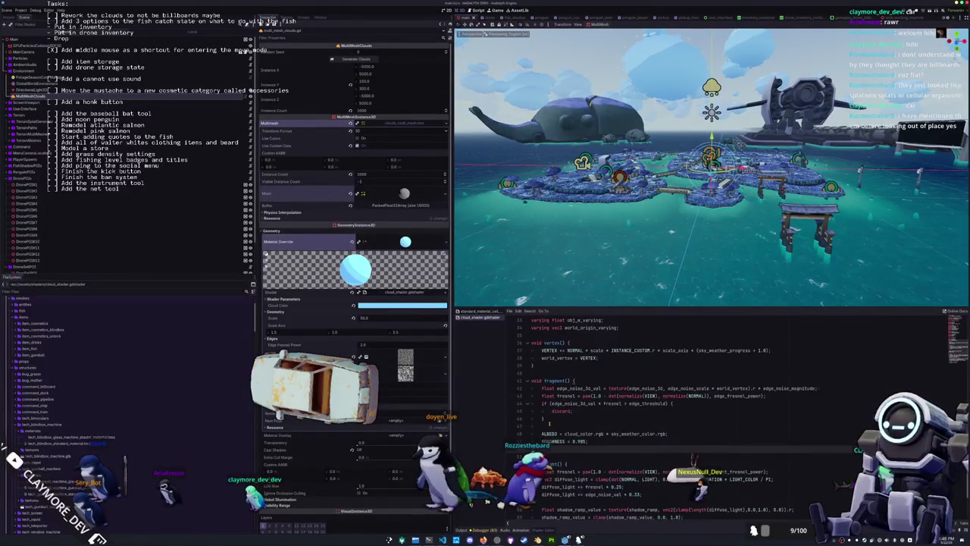
click(549, 423)
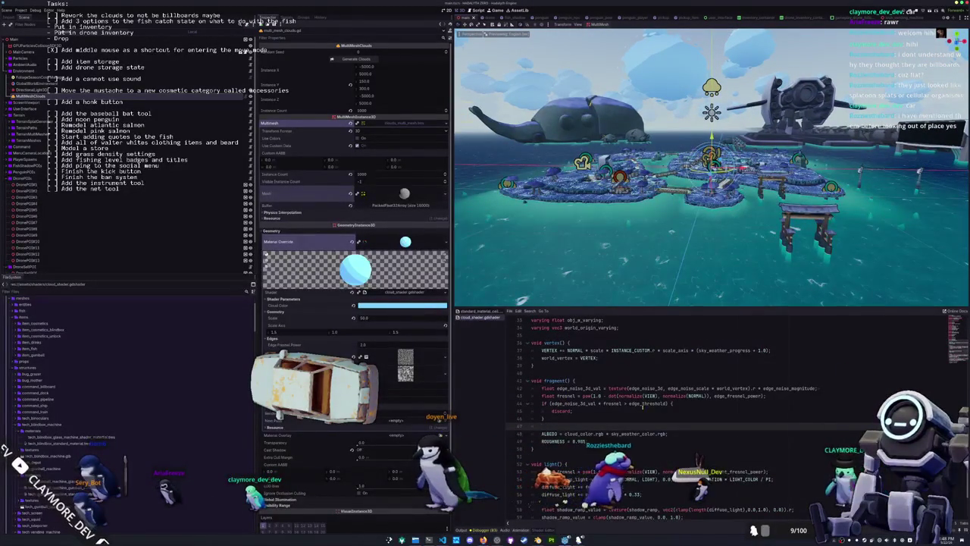
key(Up)
key(Up)
key(Up)
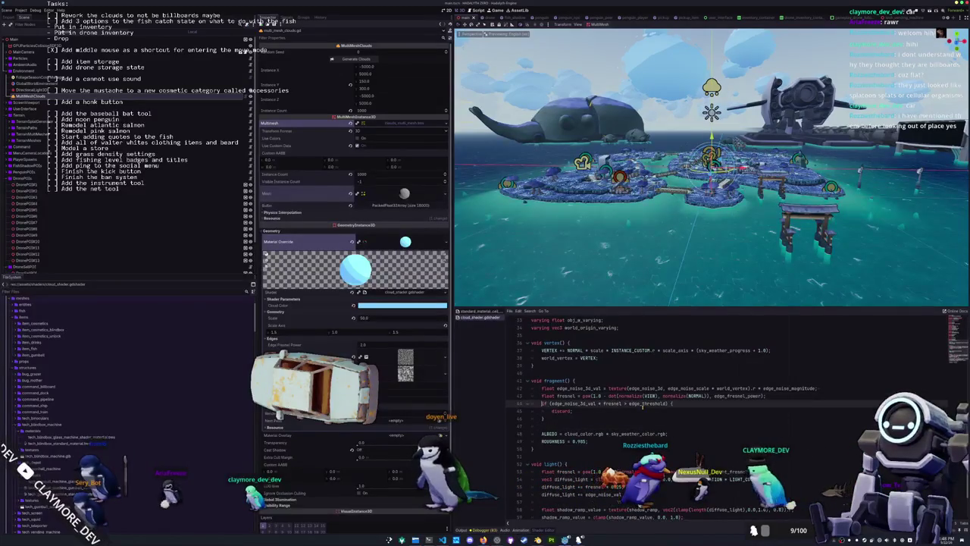
key(Up)
key(Up)
key(Up)
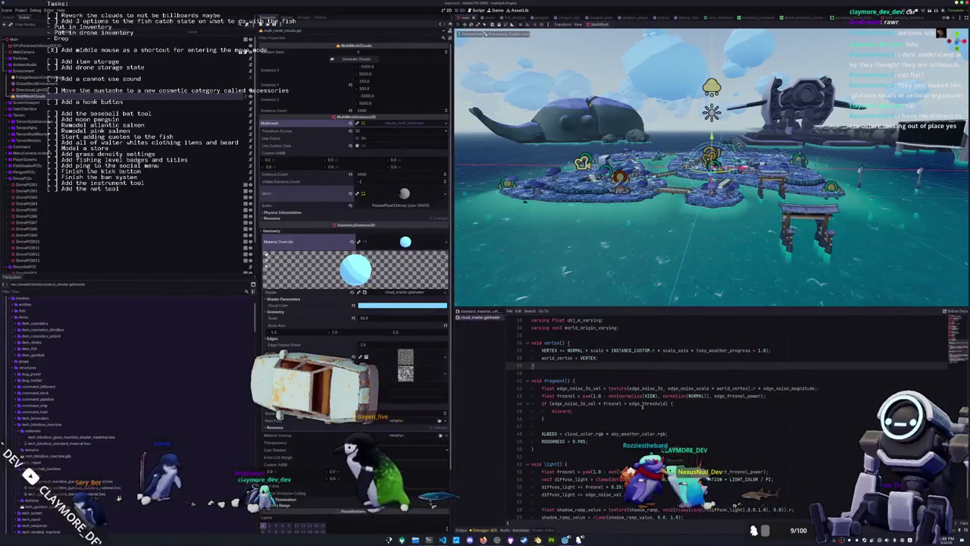
key(Return)
text(float edge_noise_3d_val = texture(edge_noise_3d, edge_noise_scale * world_vertex).r * edge_noise_magnitude;)
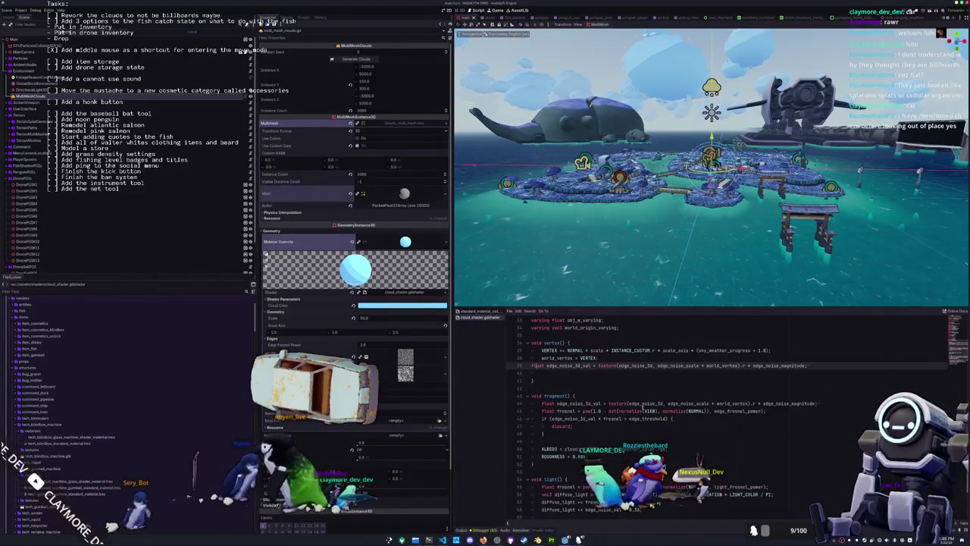
key(alt+Up)
key(Return)
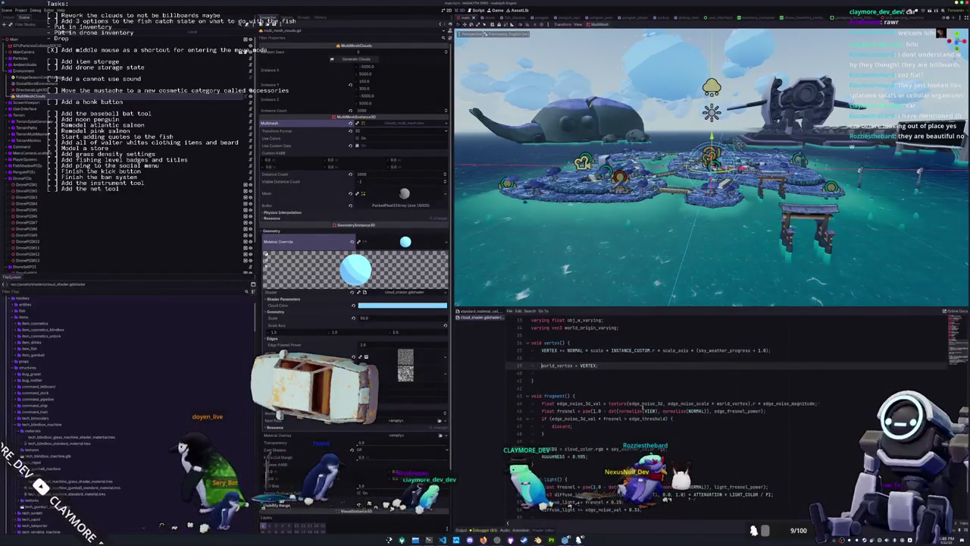
key(ctrl+shift+Return)
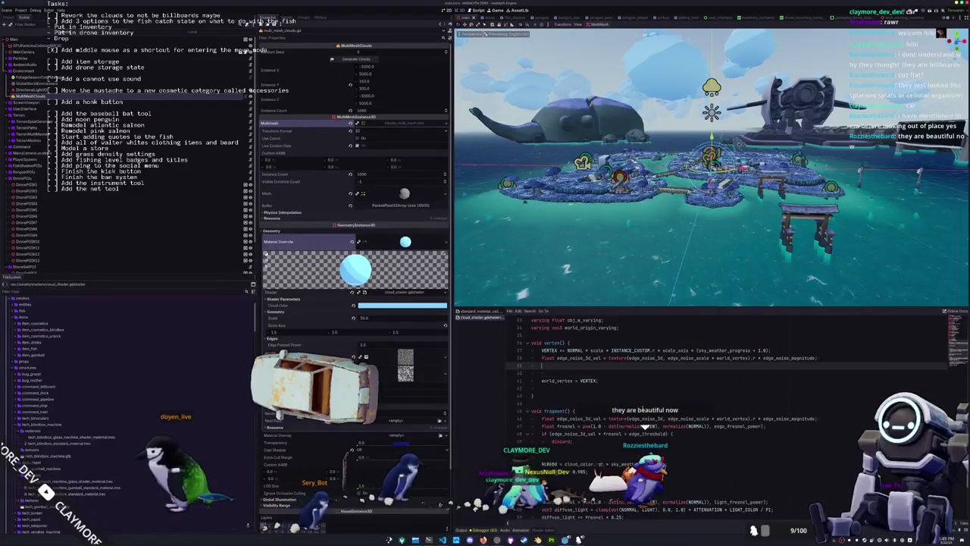
- Sample noise from VERTEX.xyz, add VERTEX += NORMAL * edge_noise_3d_val * 50.0, and save
text(f)
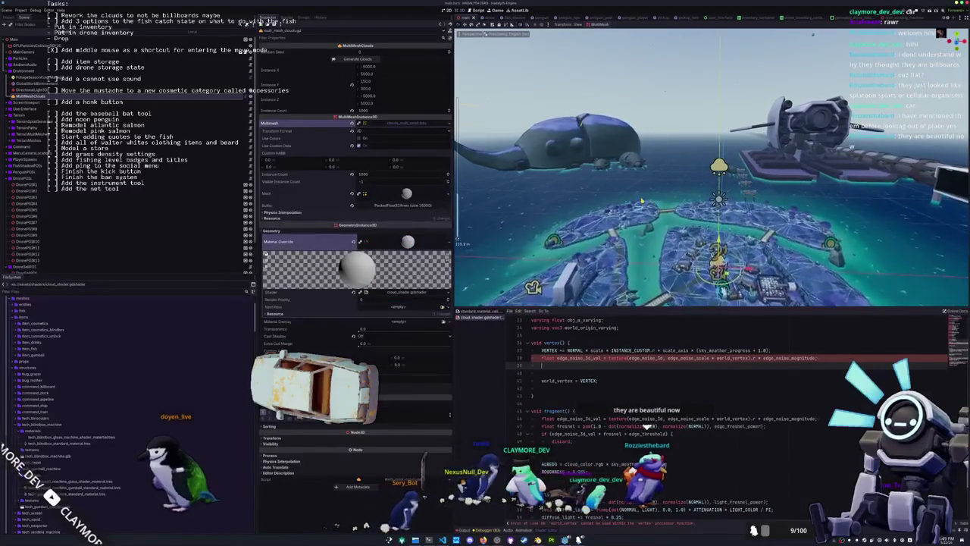
text(lo)
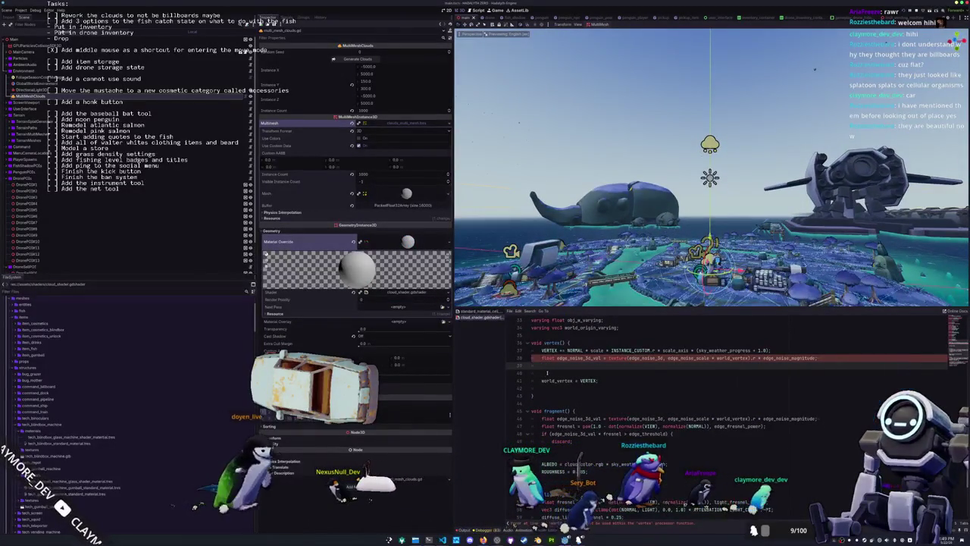
double_click(733, 357)
text(VERTEX)
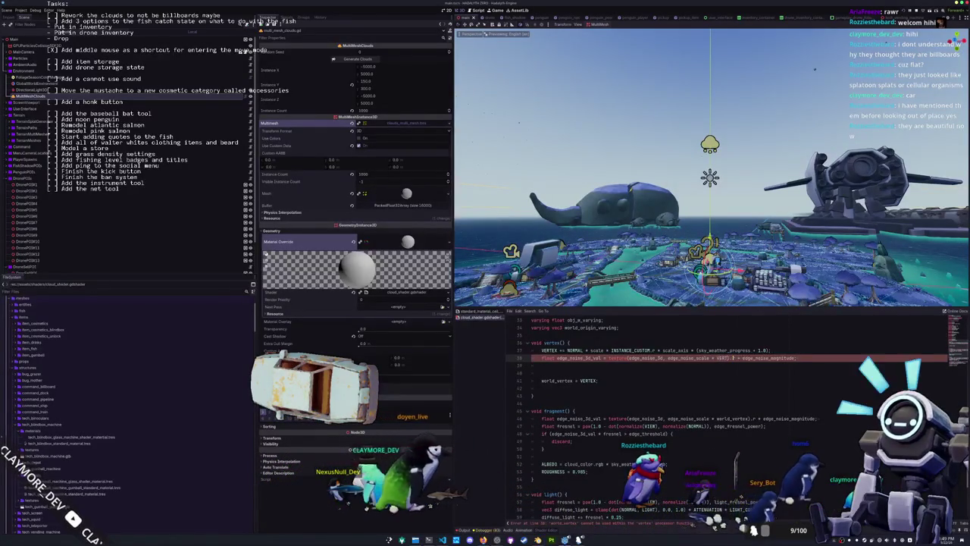
text(.xyz)
key(Down)
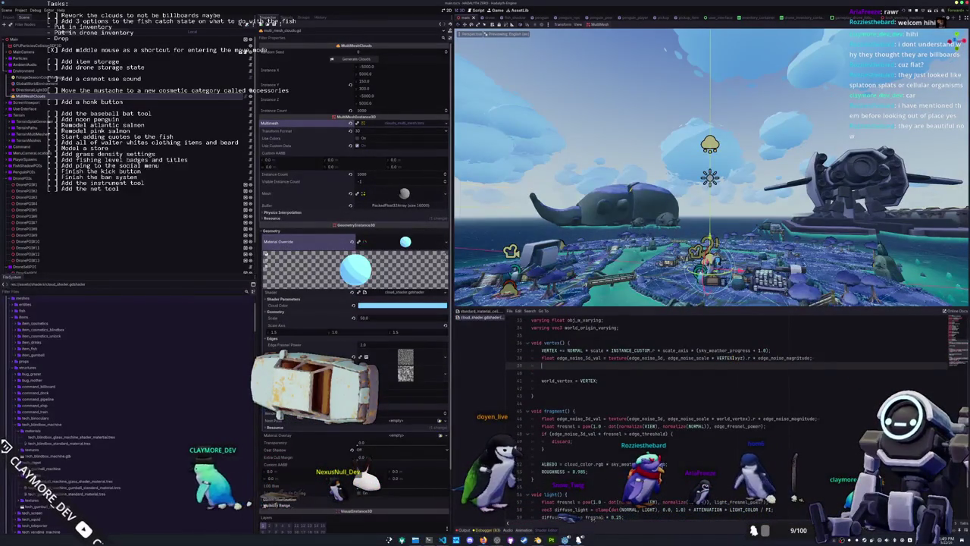
key(Down)
key(Down)
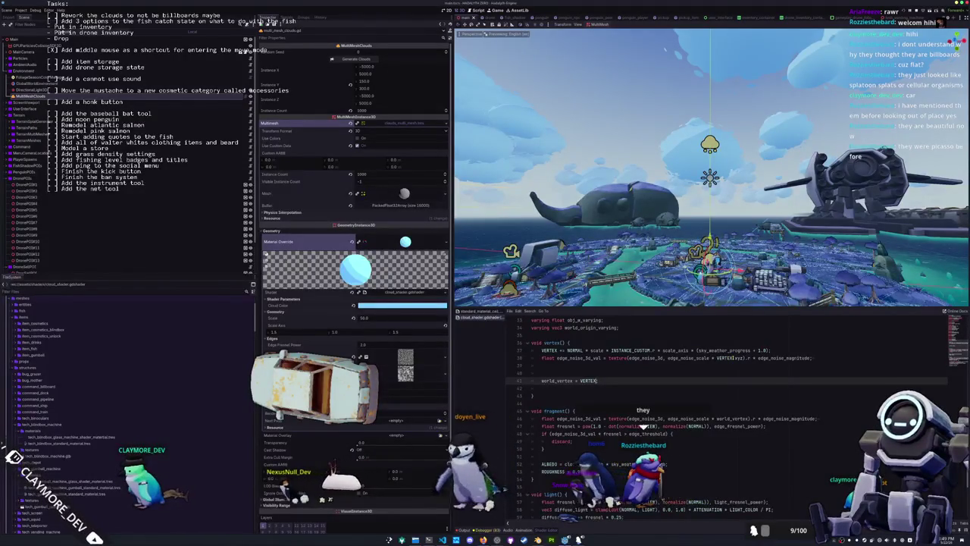
click(541, 366)
text(VERTEX)
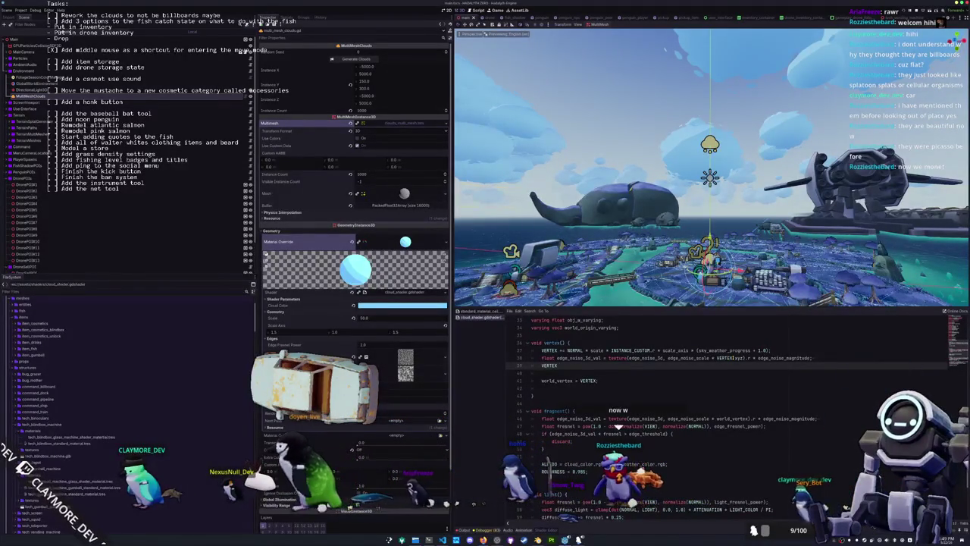
text( += NORMAL)
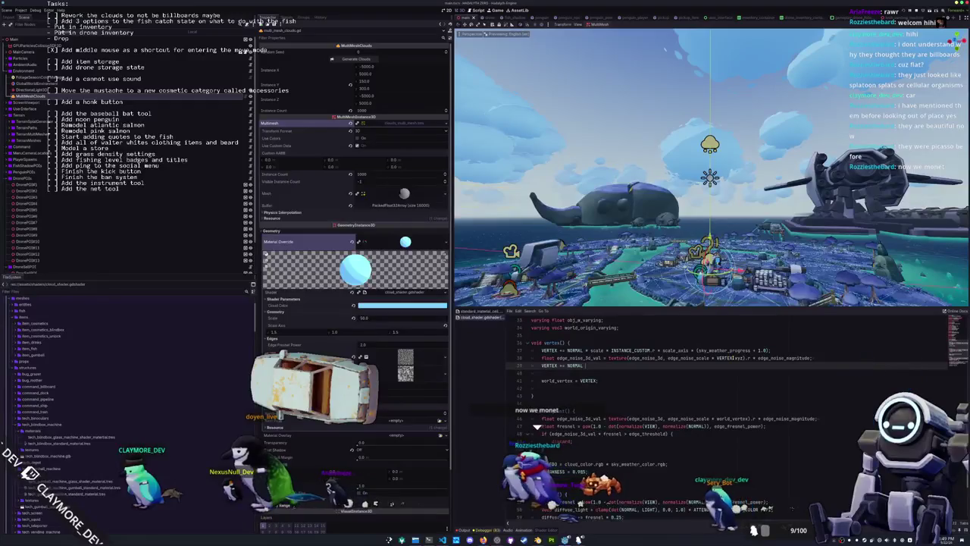
text( * edge_noise)
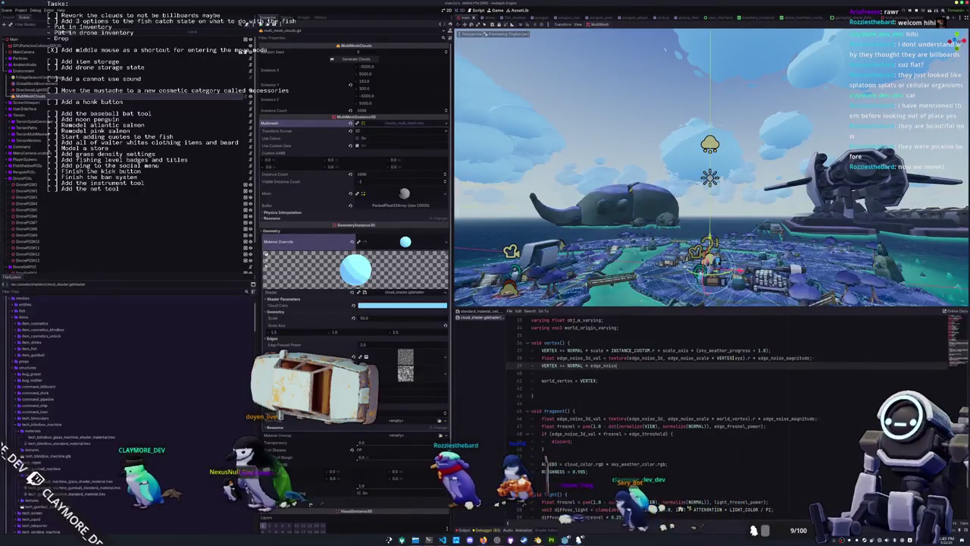
text(_3d_val;)
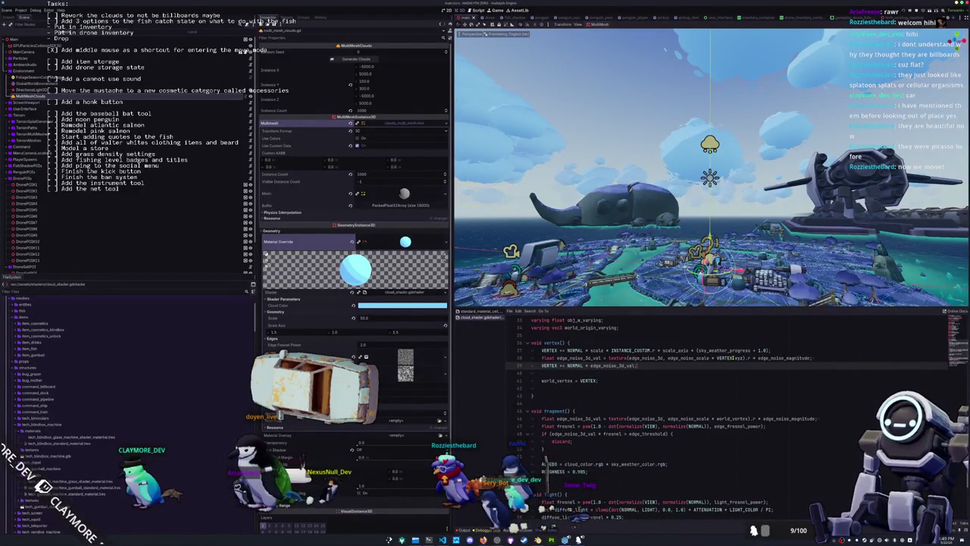
key(Down)
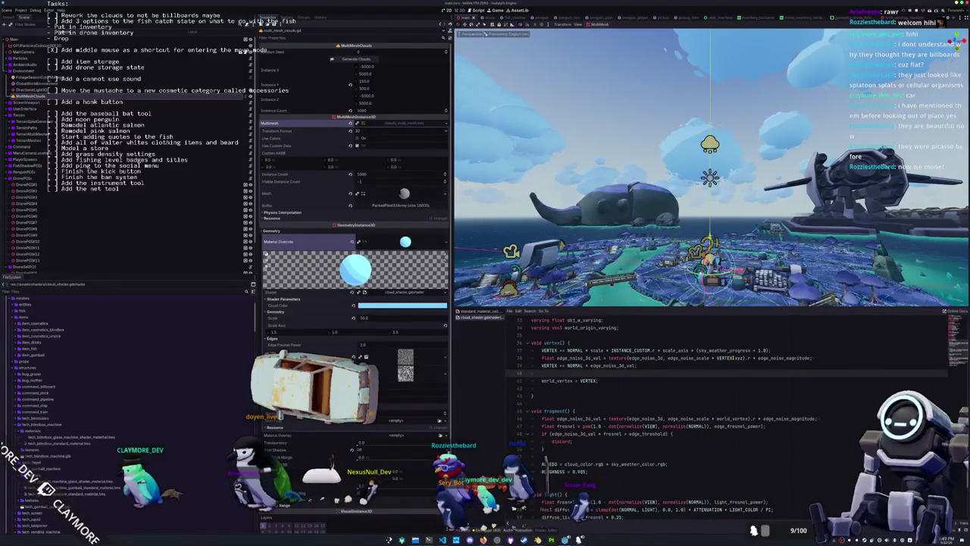
key(Up)
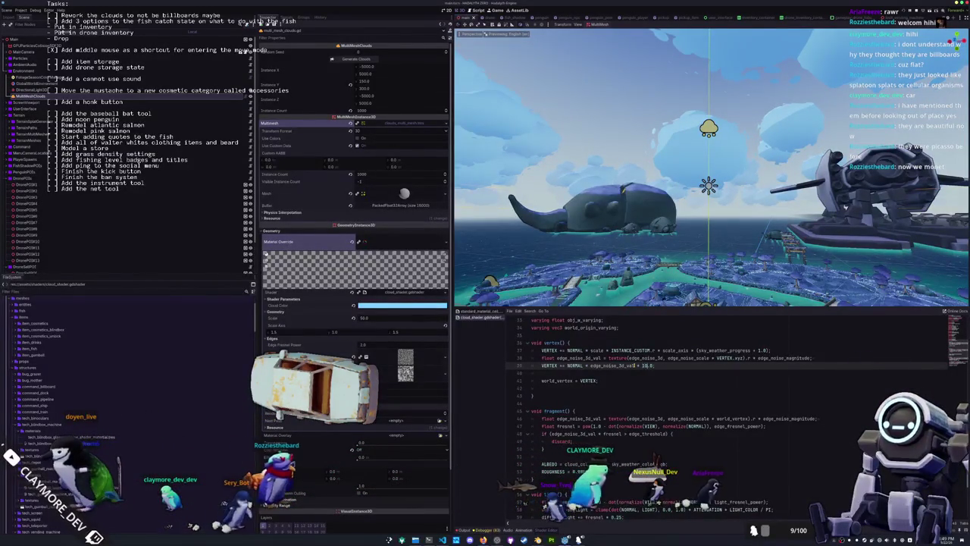
text(10.0)
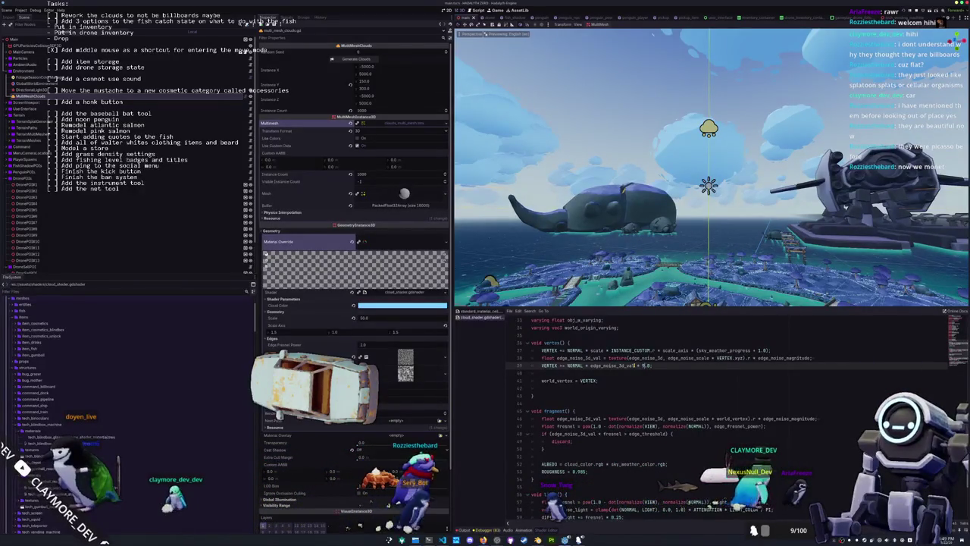
text(90.0)
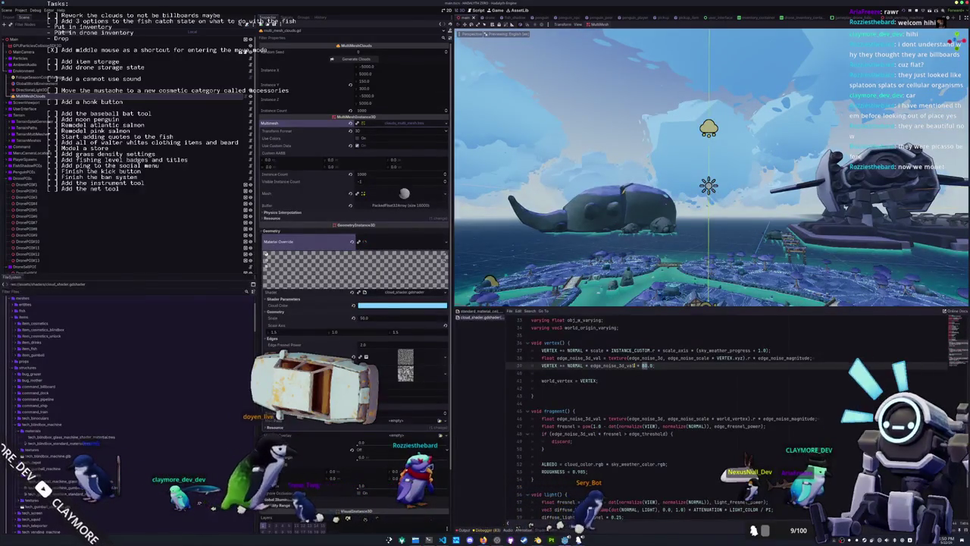
text(5)
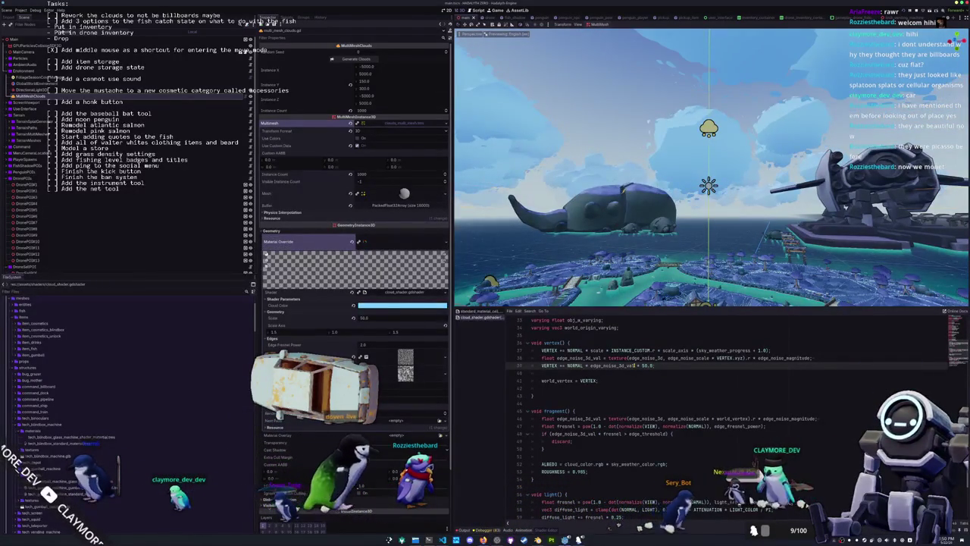
key(ctrl+s)
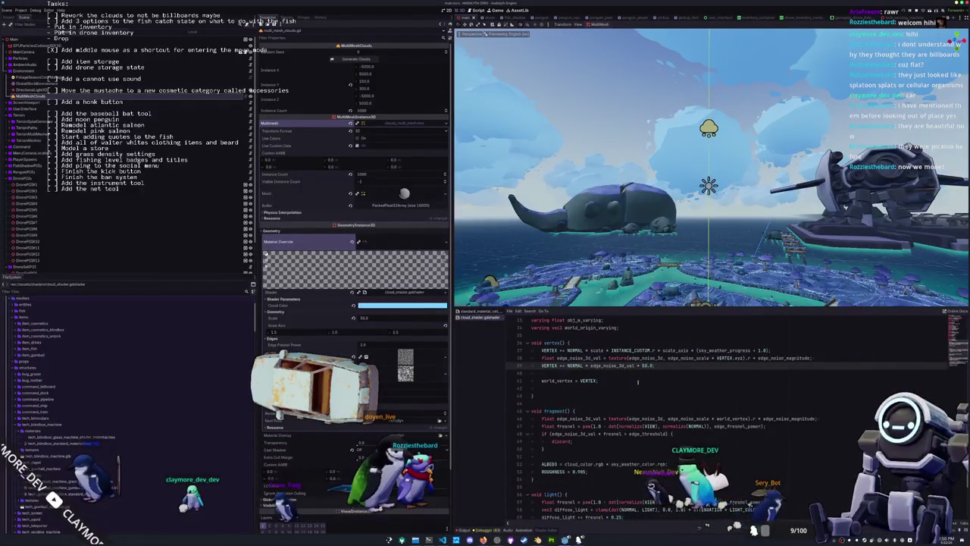
scroll(631, 372, up, 2)
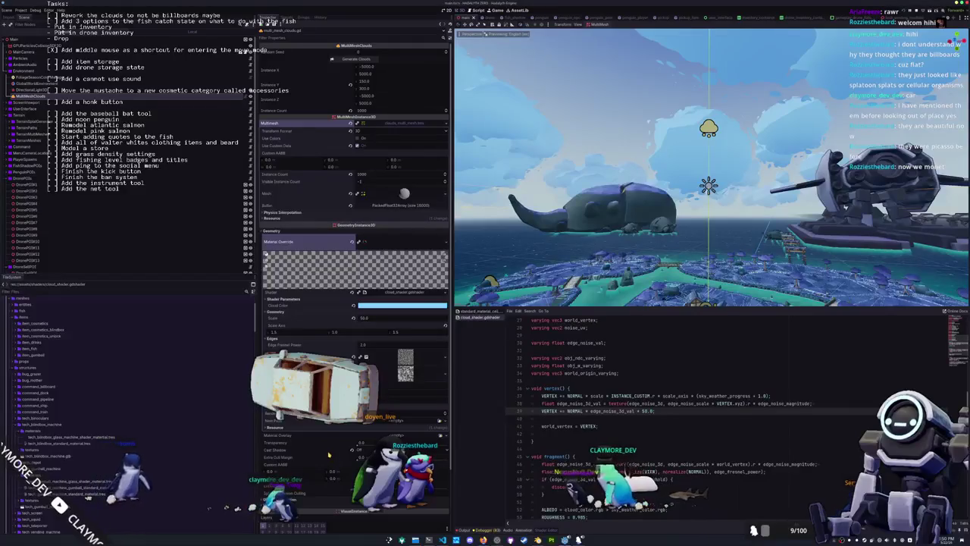
- Drag the cloud shader's Scale parameter from 50.0 down to 30.0 and orbit to compare
drag(367, 321, 365, 322)
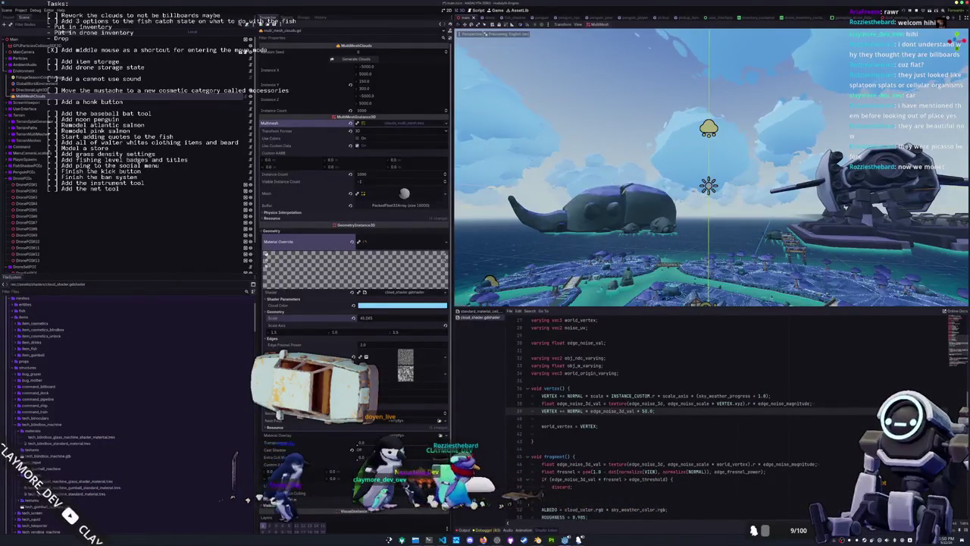
drag(366, 317, 361, 317)
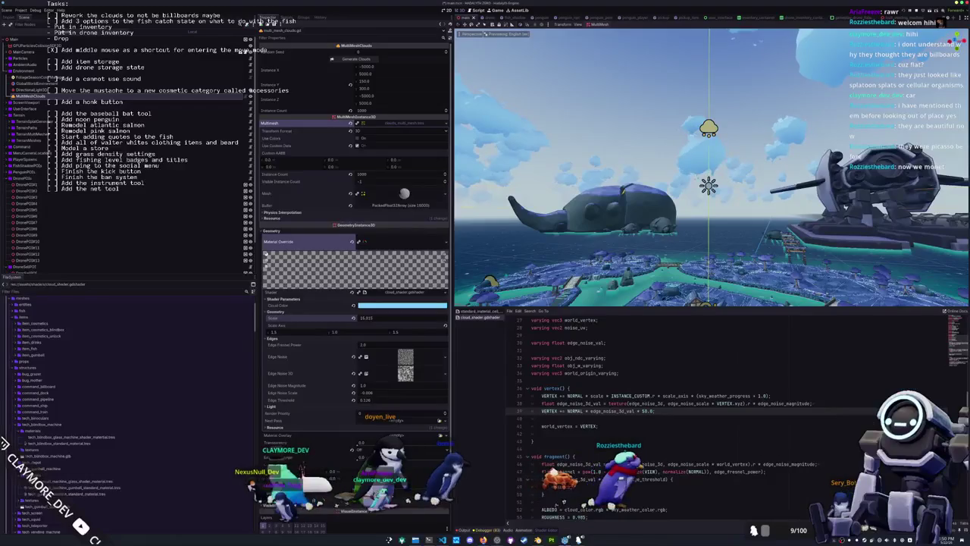
mouse_move(361, 317)
mouse_down()
mouse_move(370, 317)
mouse_move(362, 317)
mouse_up()
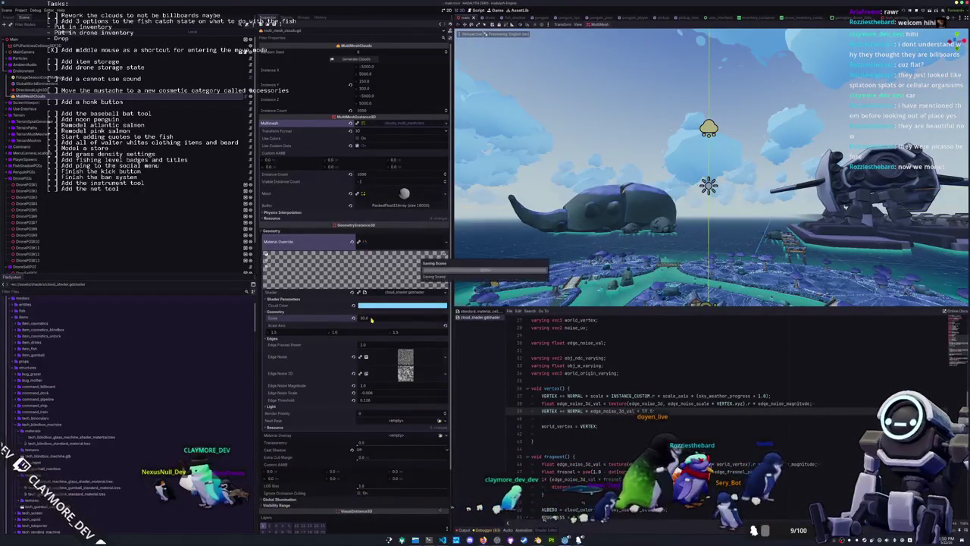
scroll(711, 169, up, 3)
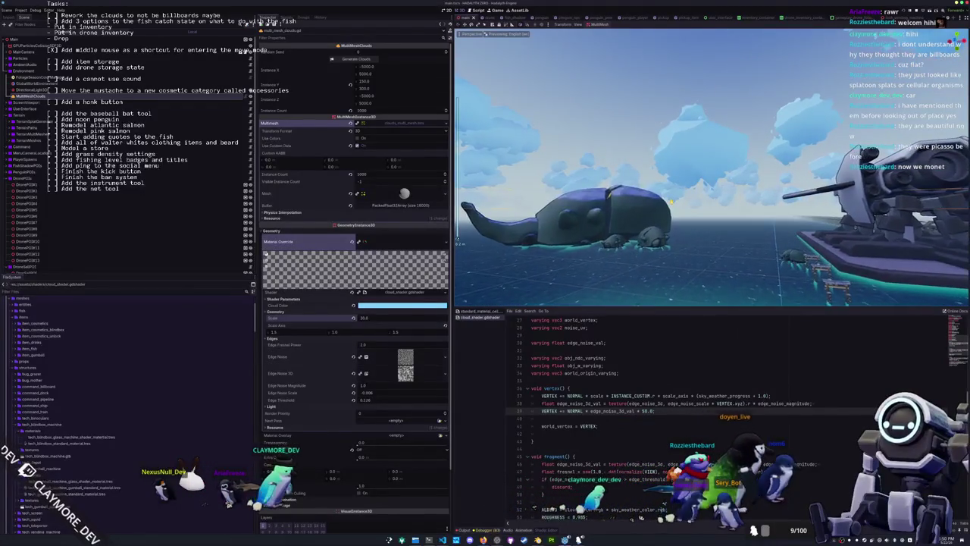
scroll(711, 168, down, 4)
drag(711, 168, 545, 168)
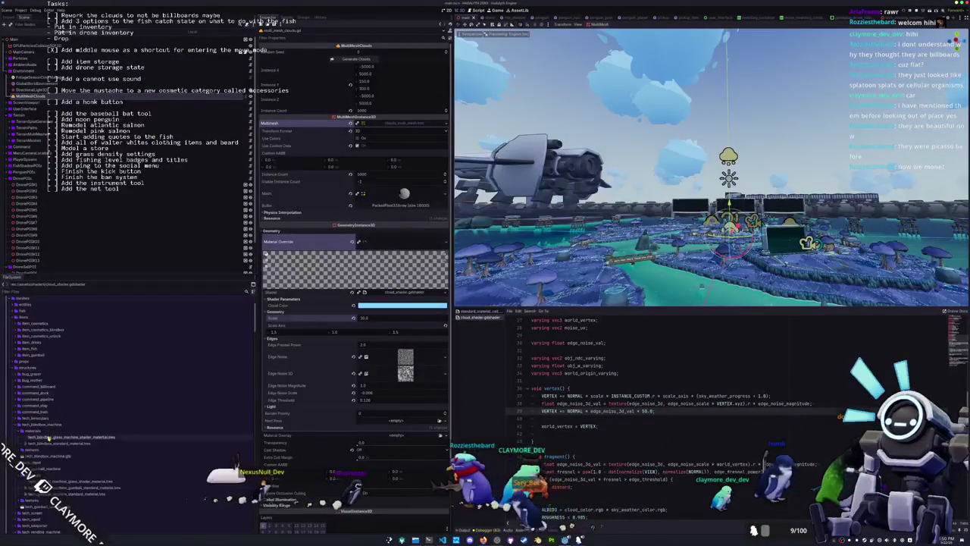
- Collapse the other FileSystem folders, expand misc > clouds, and select clouds.obj
scroll(49, 438, up, 3)
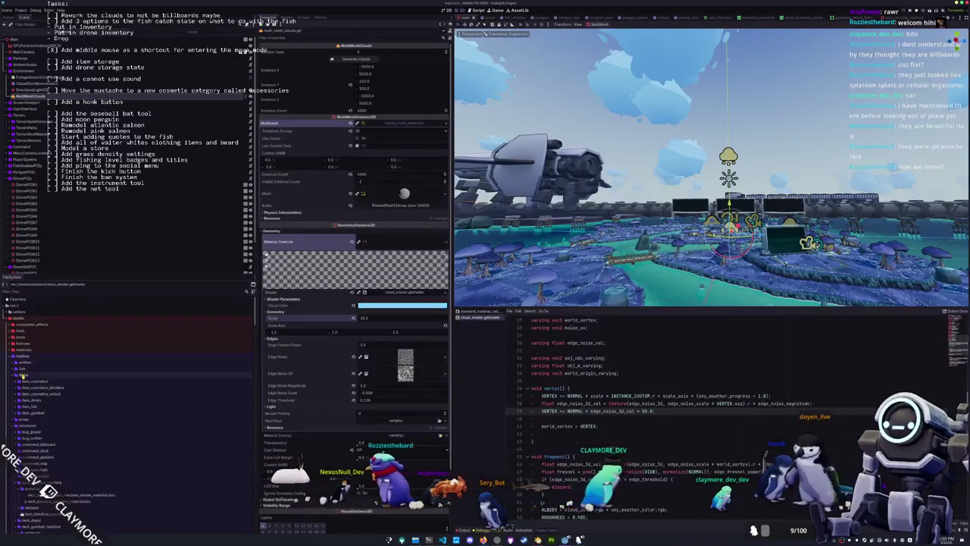
double_click(27, 374)
double_click(25, 388)
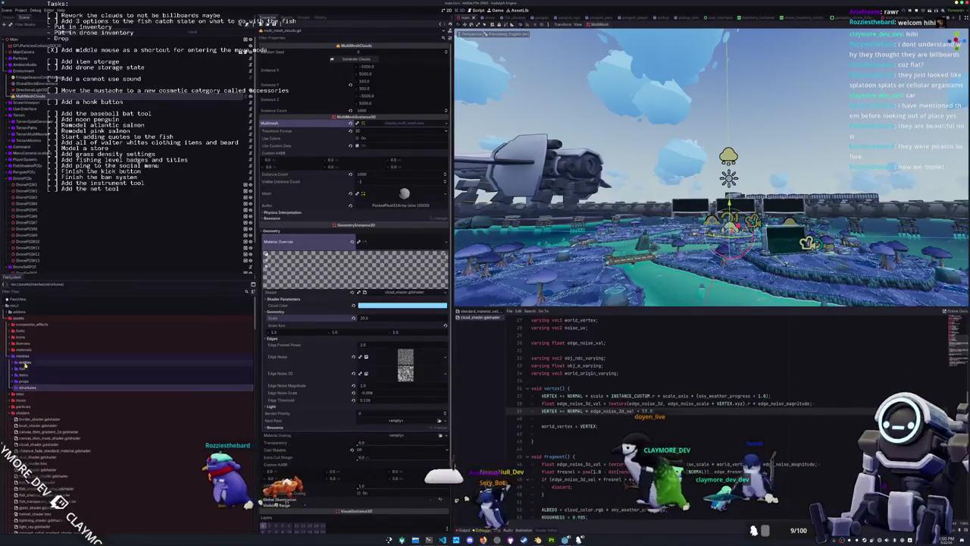
double_click(22, 355)
double_click(23, 380)
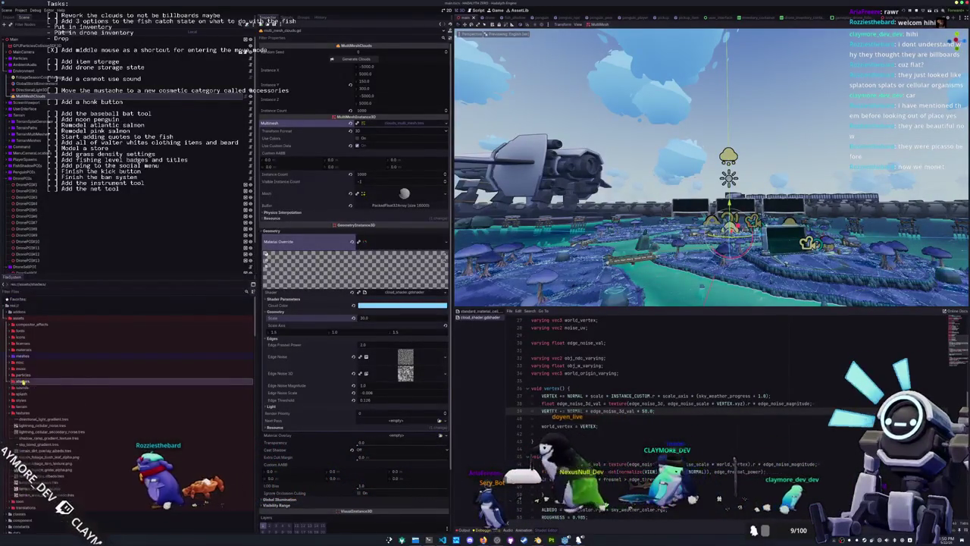
double_click(18, 413)
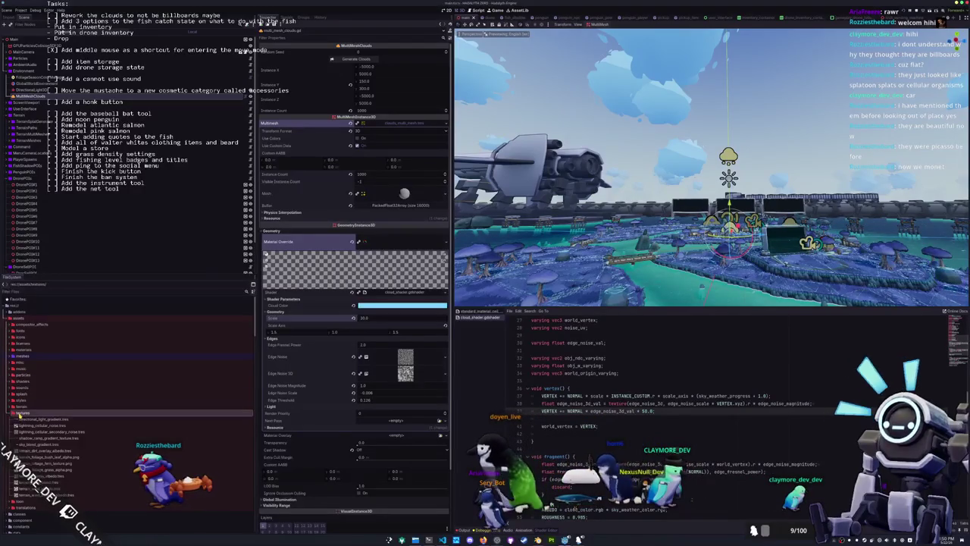
double_click(23, 356)
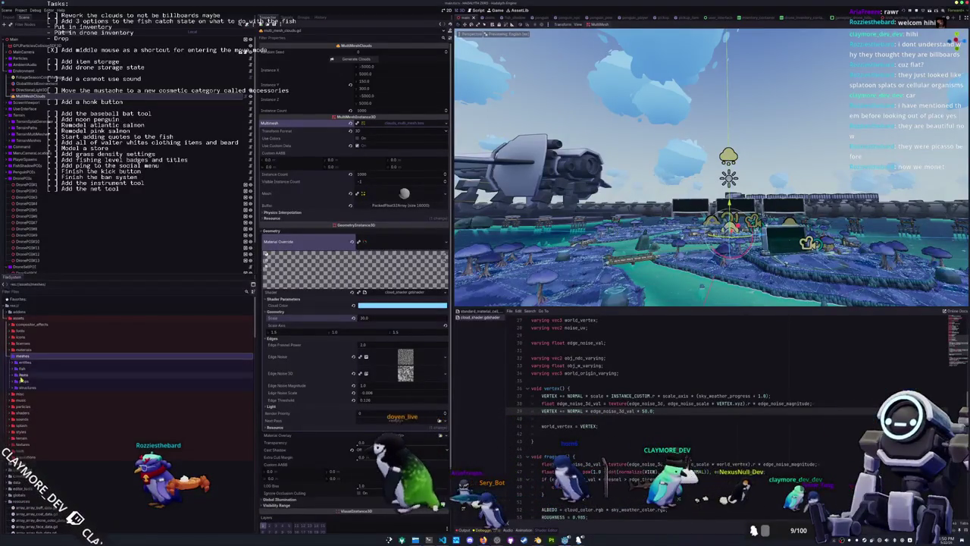
double_click(19, 362)
scroll(21, 365, down, 1)
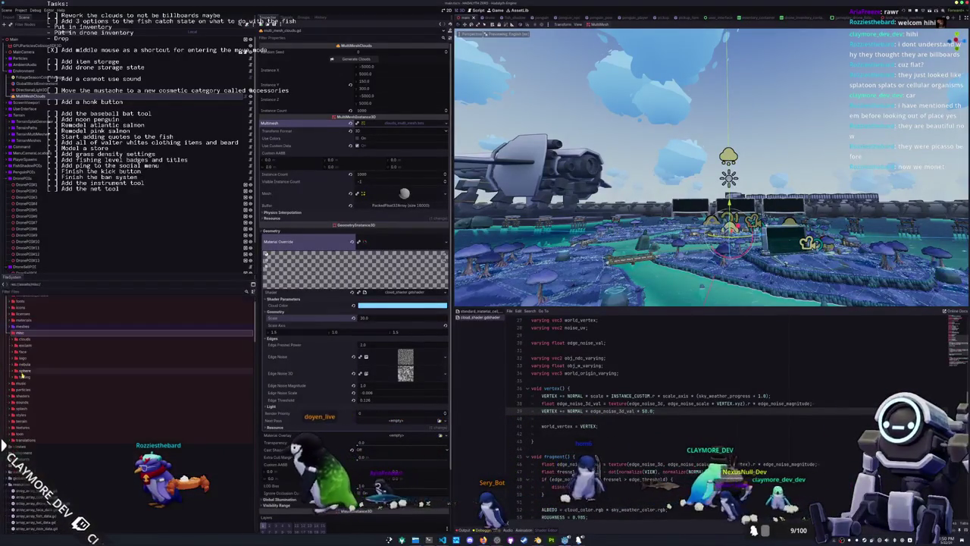
double_click(21, 338)
click(30, 351)
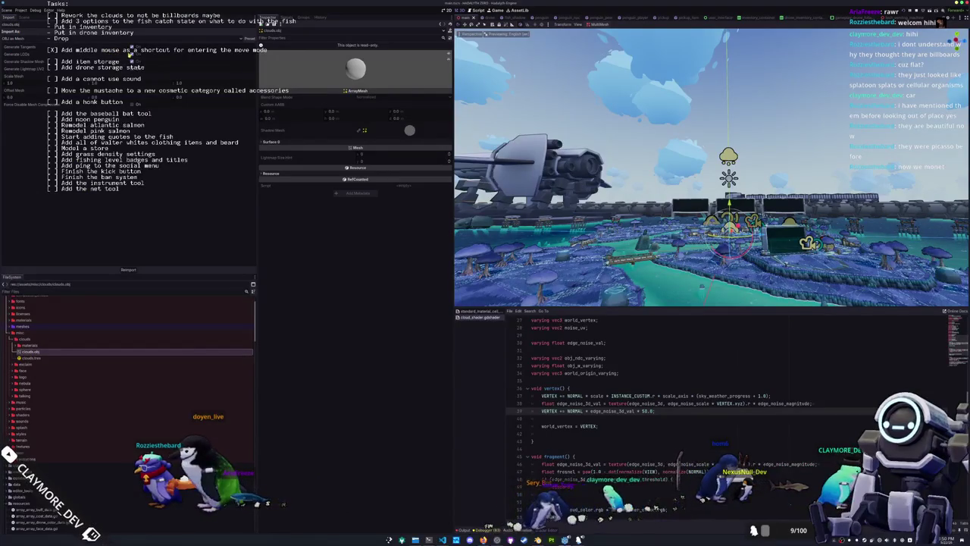
- Reimport clouds.obj and select the hard-coded 50.0 multiplier in the vertex function
click(129, 270)
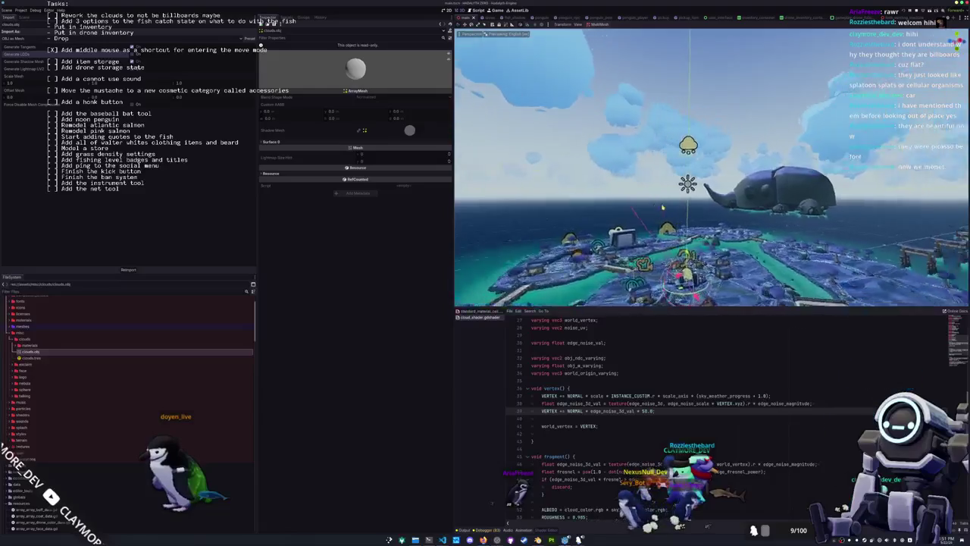
double_click(645, 411)
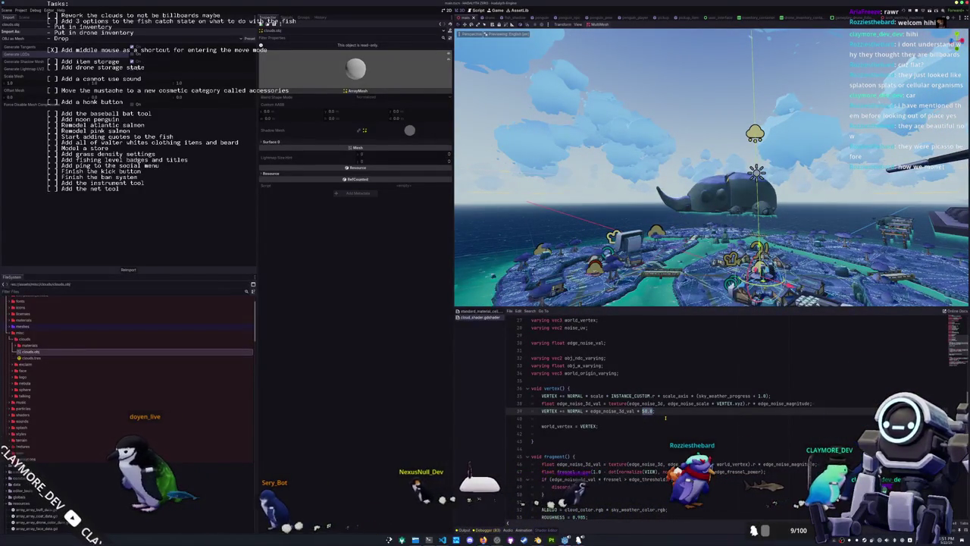
- Replace the 50.0 multiplier with a new scale_noise uniform (50.0) and set scale's default to 50.0
text(noise)
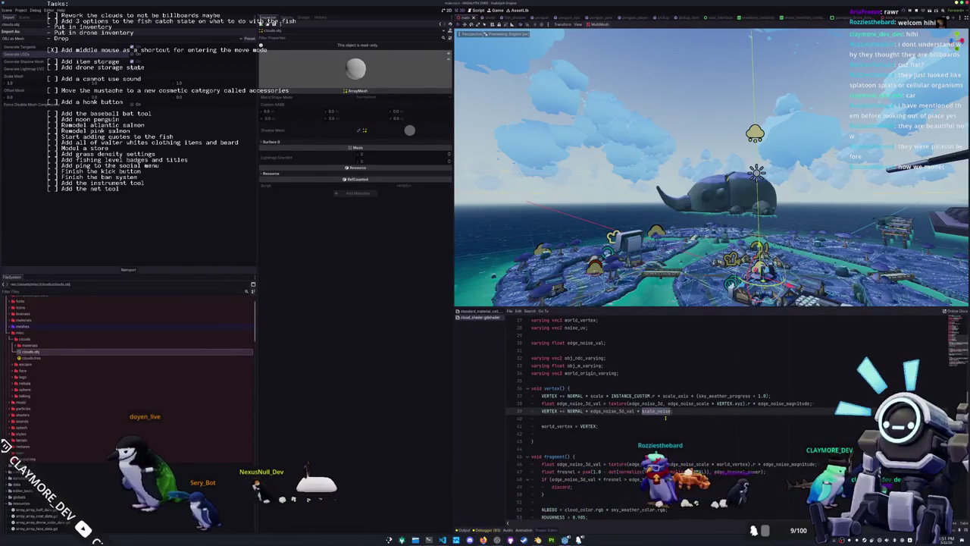
scroll(652, 414, up, 7)
scroll(587, 381, up, 1)
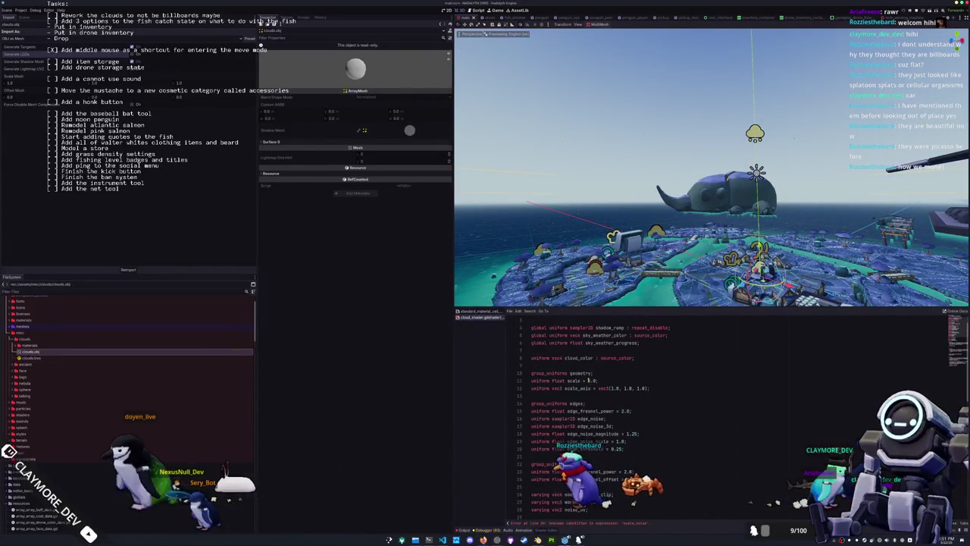
click(614, 381)
key(Return)
text(uniform)
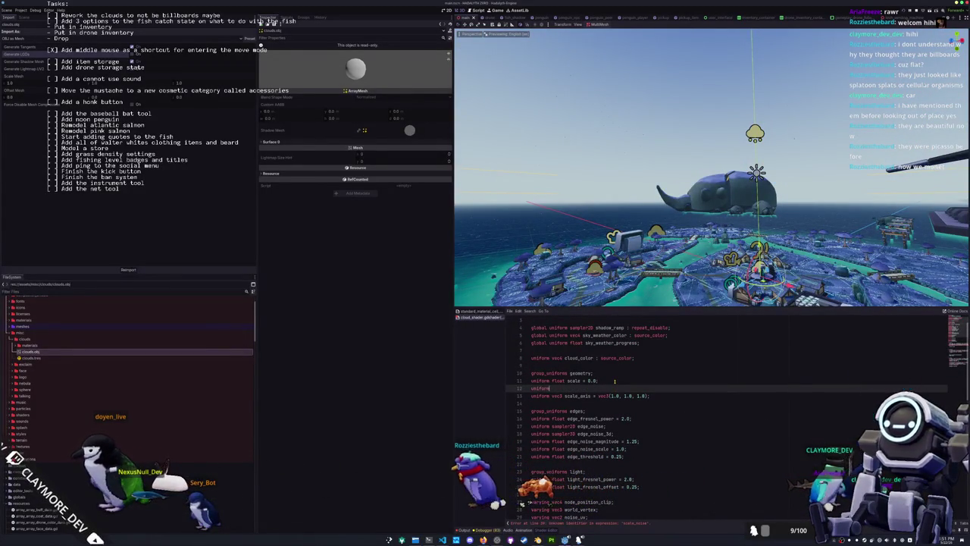
text(float scale_noise = 50.0;)
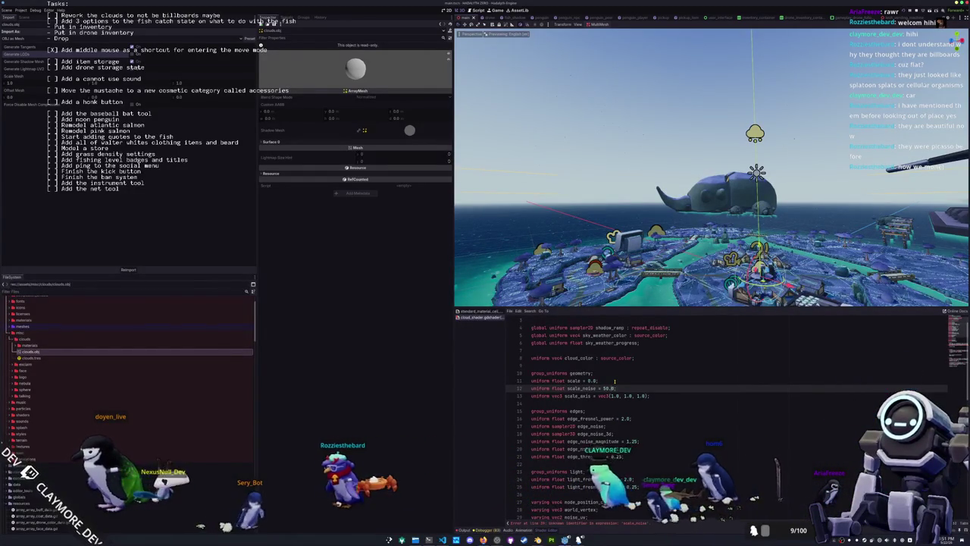
click(614, 381)
double_click(614, 381)
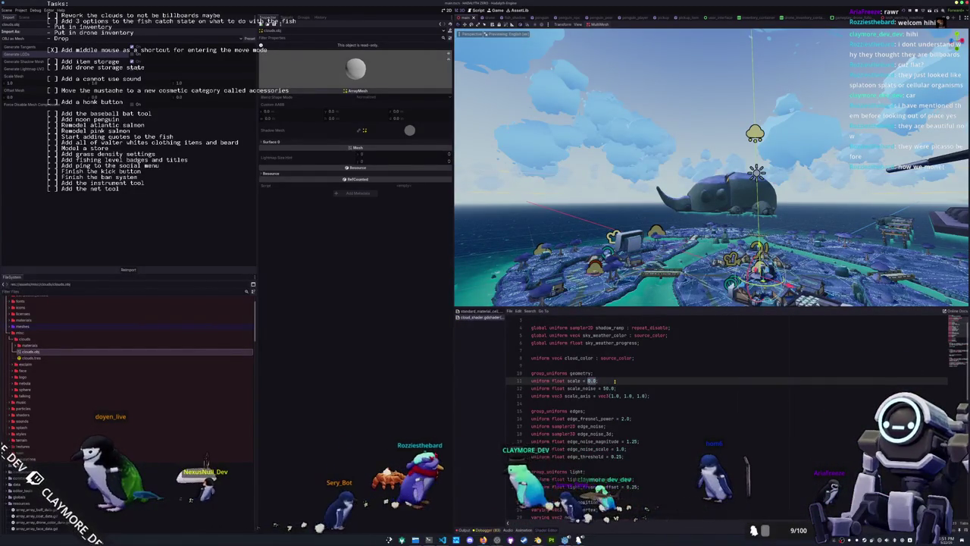
text(50.0)
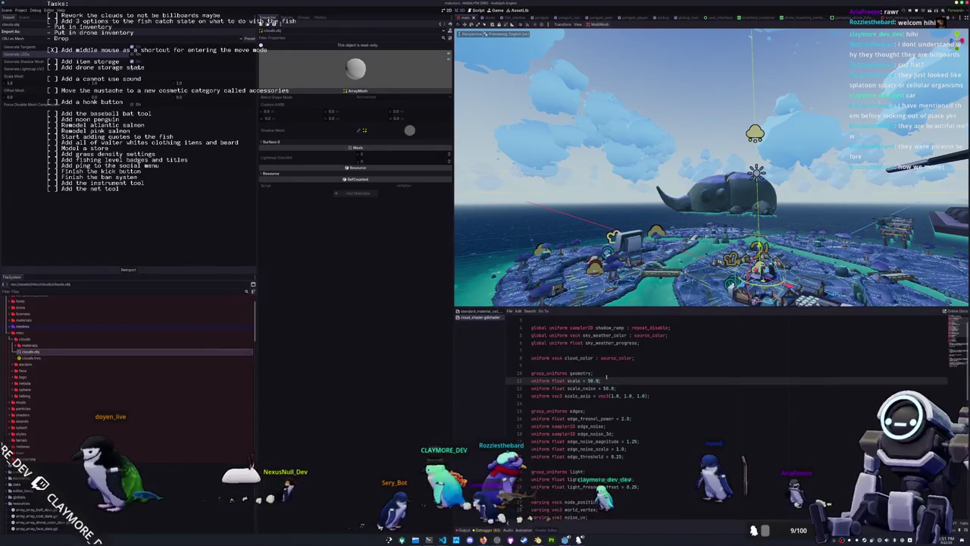
scroll(606, 376, down, 6)
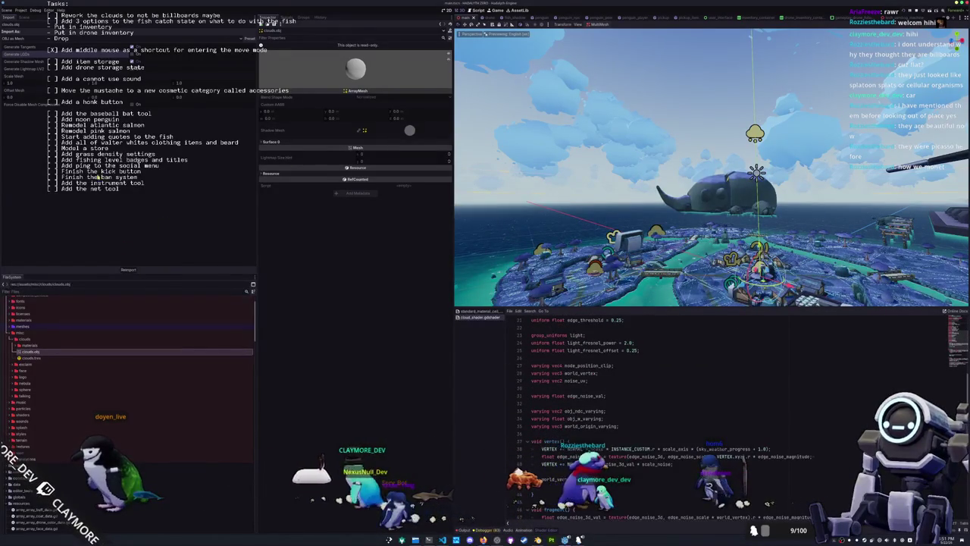
click(9, 10)
- Reset the MultiMeshClouds shader Scale back to its 50.0 default
click(30, 96)
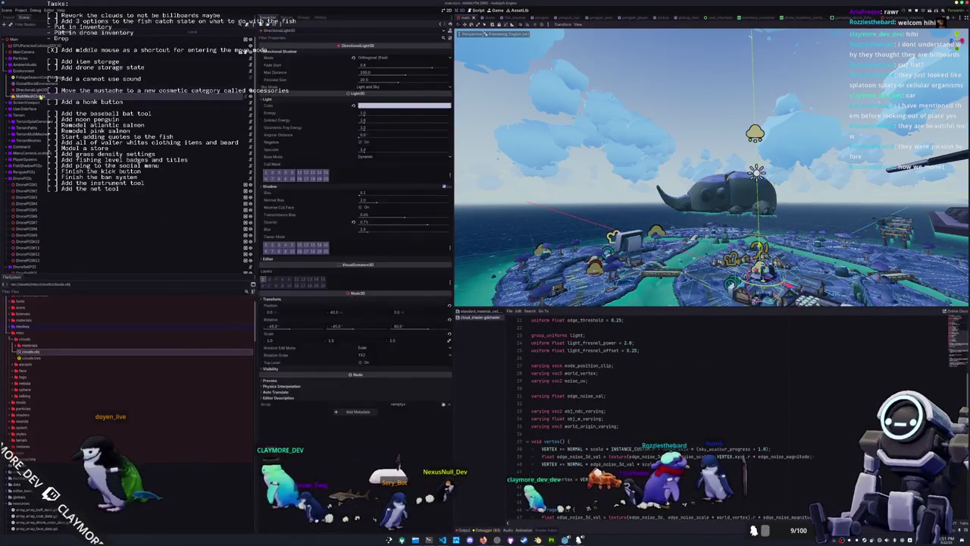
scroll(315, 184, down, 3)
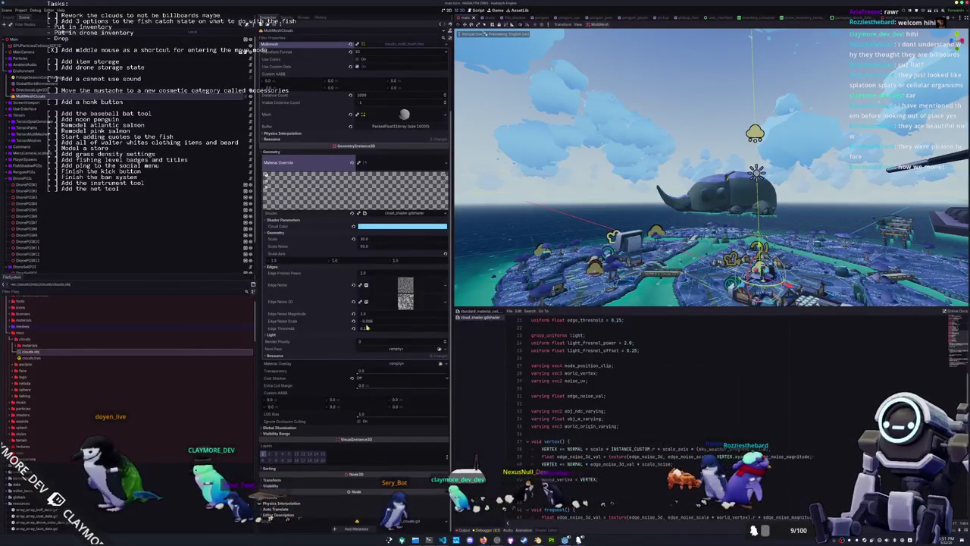
click(354, 240)
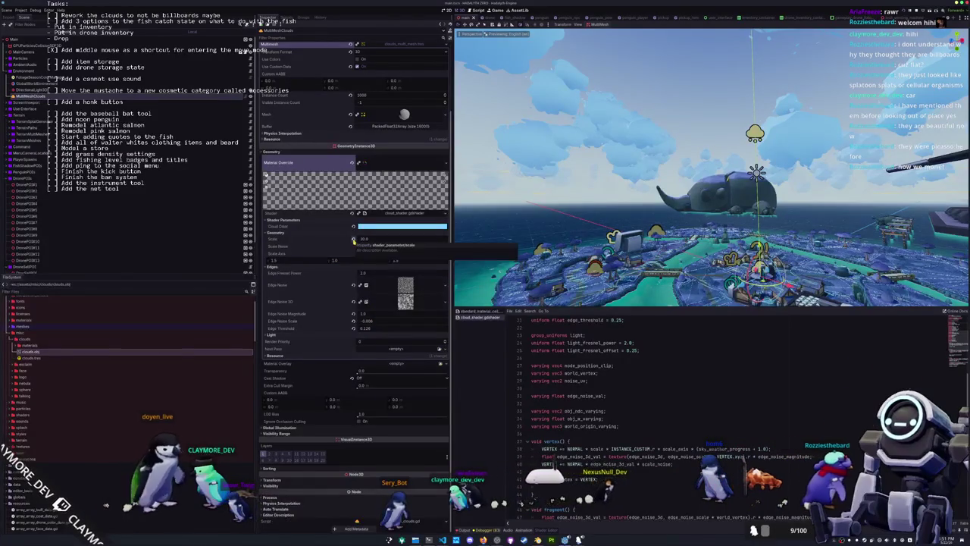
key(w)
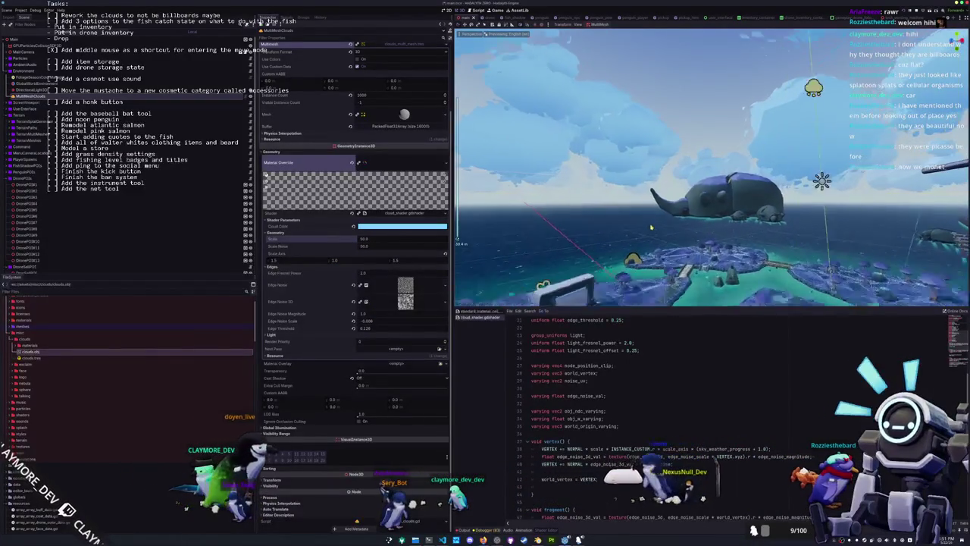
key(w)
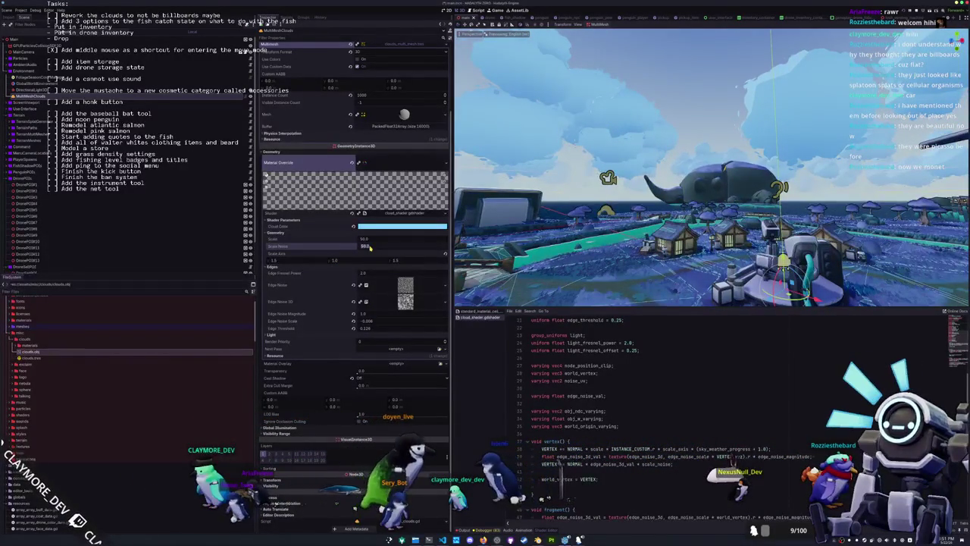
- Set the cloud Scale Noise to 30, then bring up FoliageSeasonColorManager's properties
text(30)
key(Return)
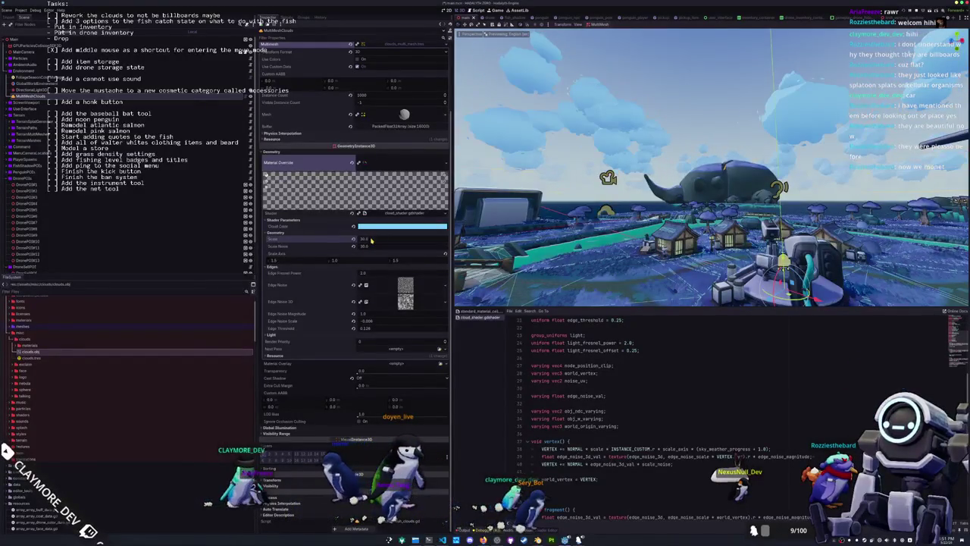
scroll(371, 240, up, 1)
mouse_move(664, 186)
mouse_down()
mouse_move(721, 174)
mouse_move(491, 145)
mouse_up()
click(34, 77)
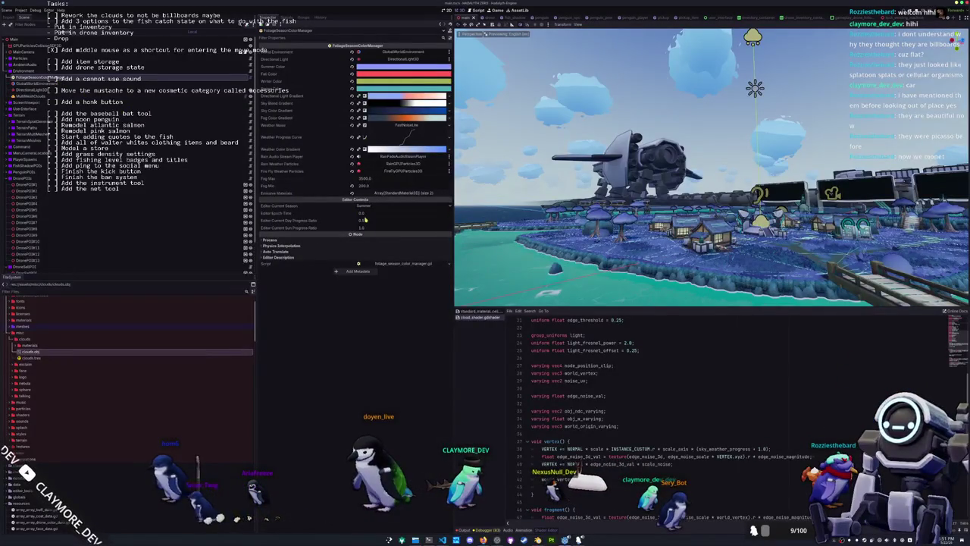
- Set FoliageSeasonColorManager's Editor Epoch Time to 300, then raise it to 600 for rain
drag(364, 215, 402, 215)
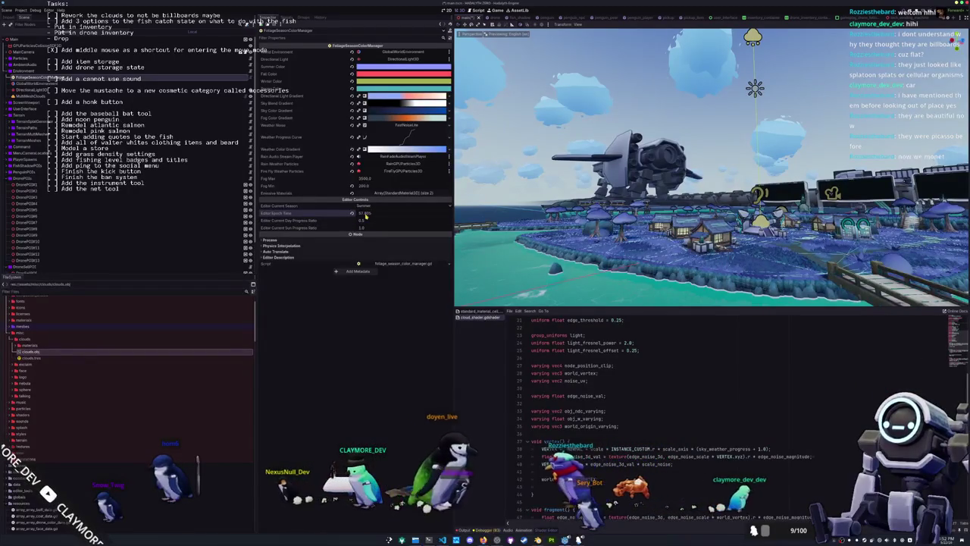
click(365, 214)
text(300)
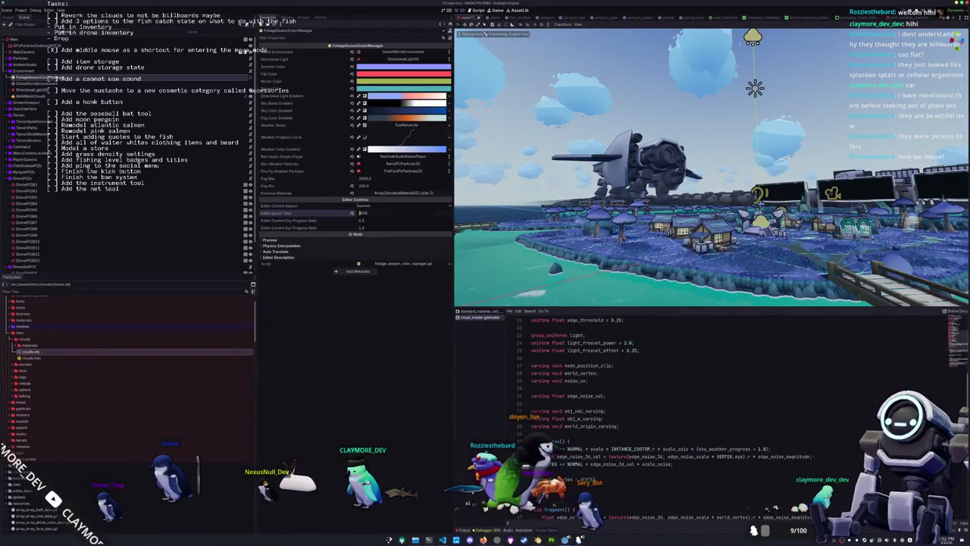
key(Return)
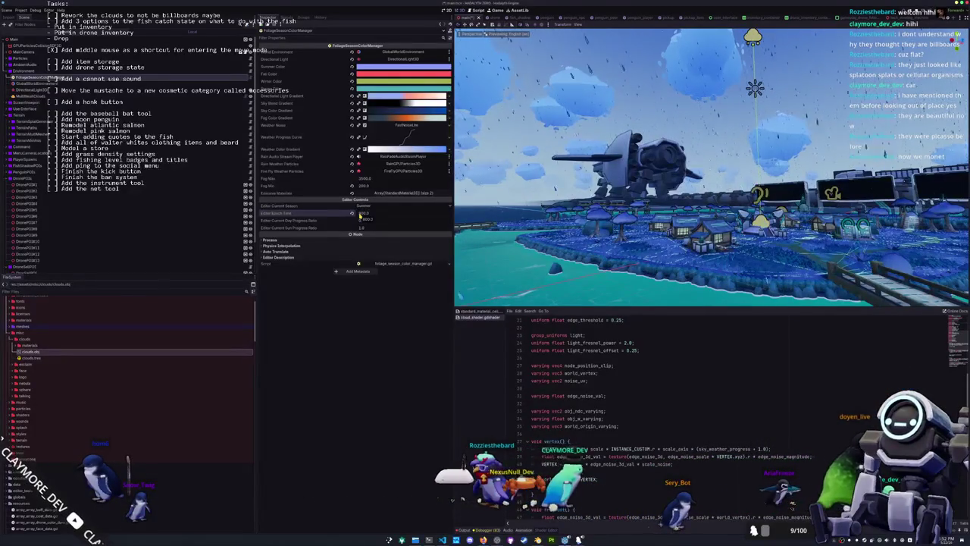
drag(360, 214, 365, 214)
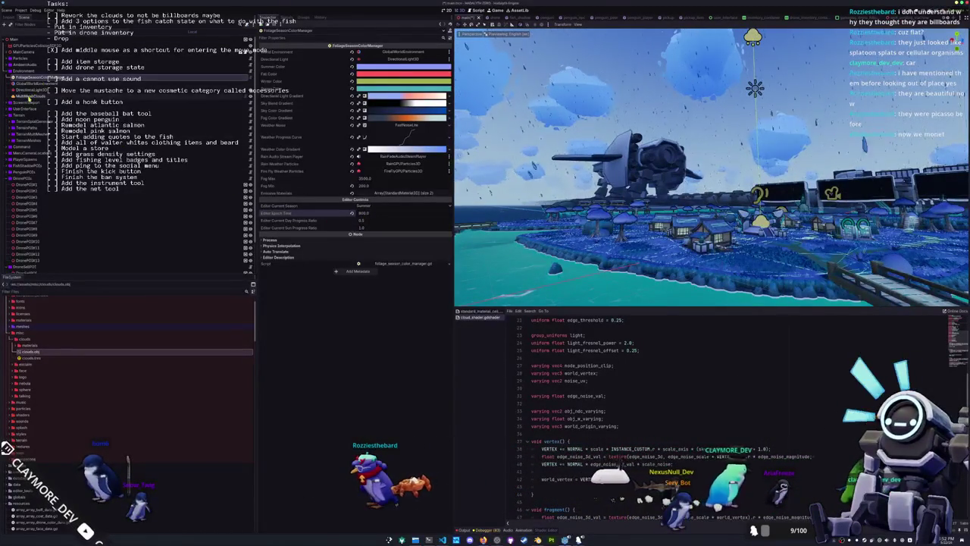
click(29, 95)
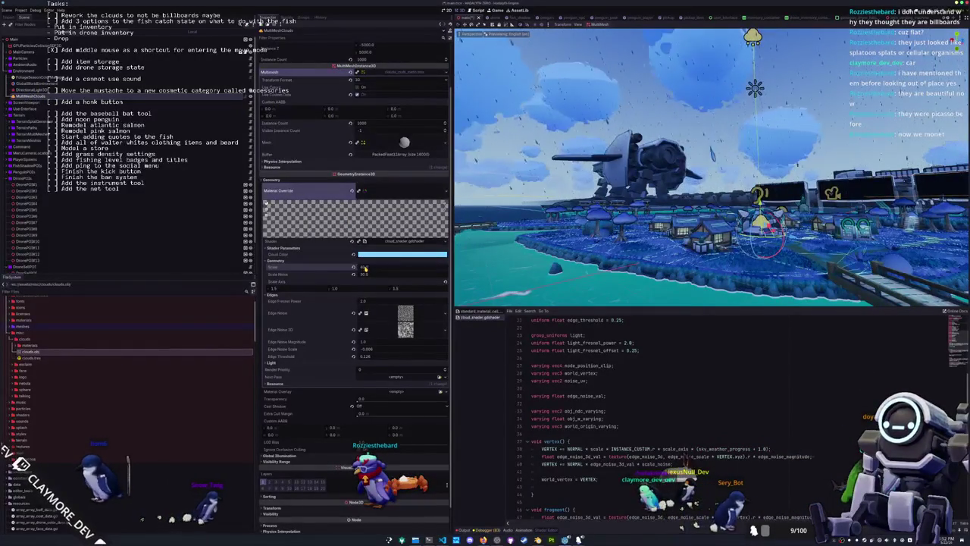
- Set the cloud shader's Scale Noise to 40
click(365, 274)
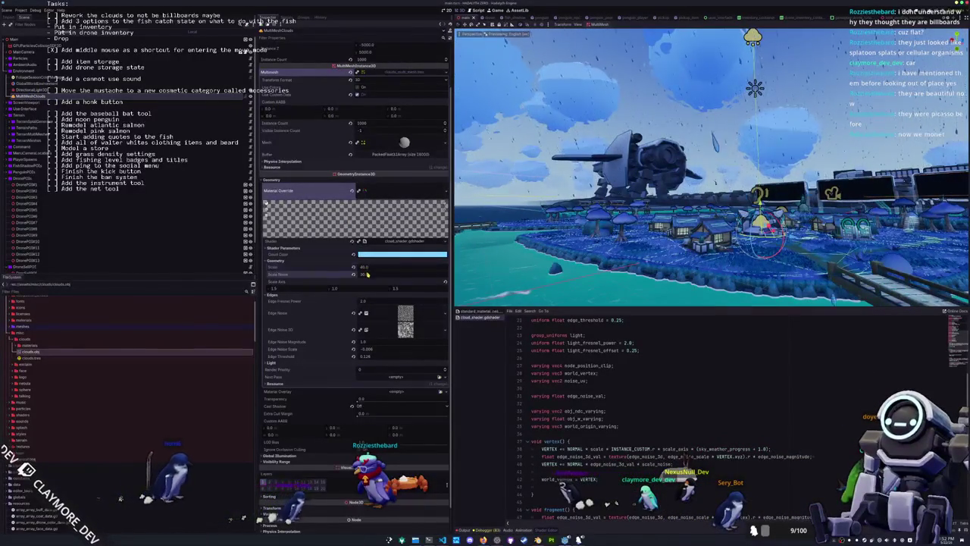
text(40)
key(Return)
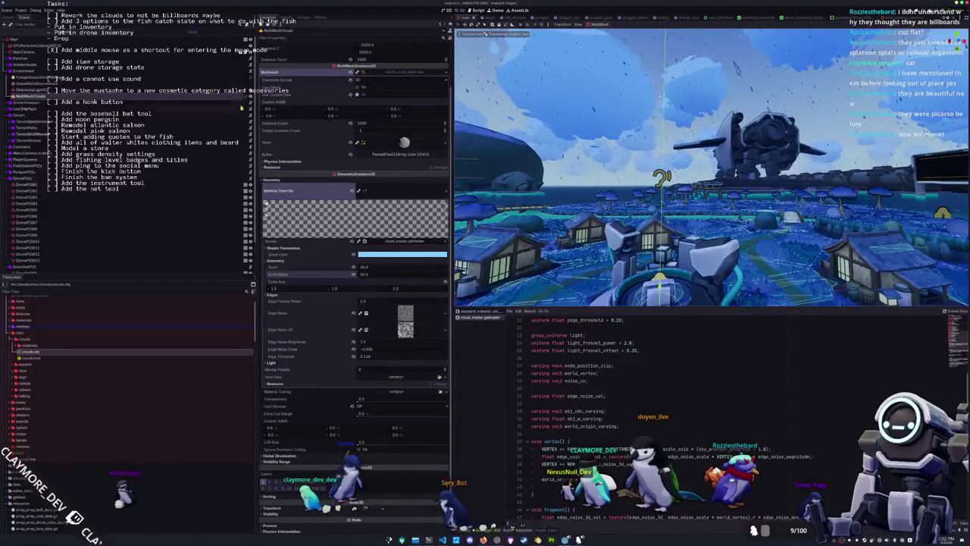
click(34, 77)
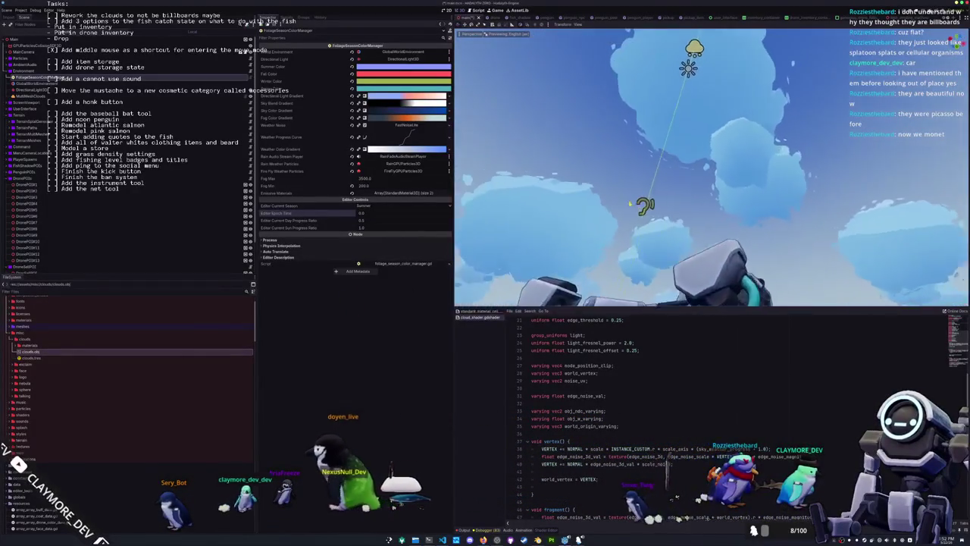
- Retune the MultiMeshClouds Scale value while checking the clouds in the viewport
click(34, 97)
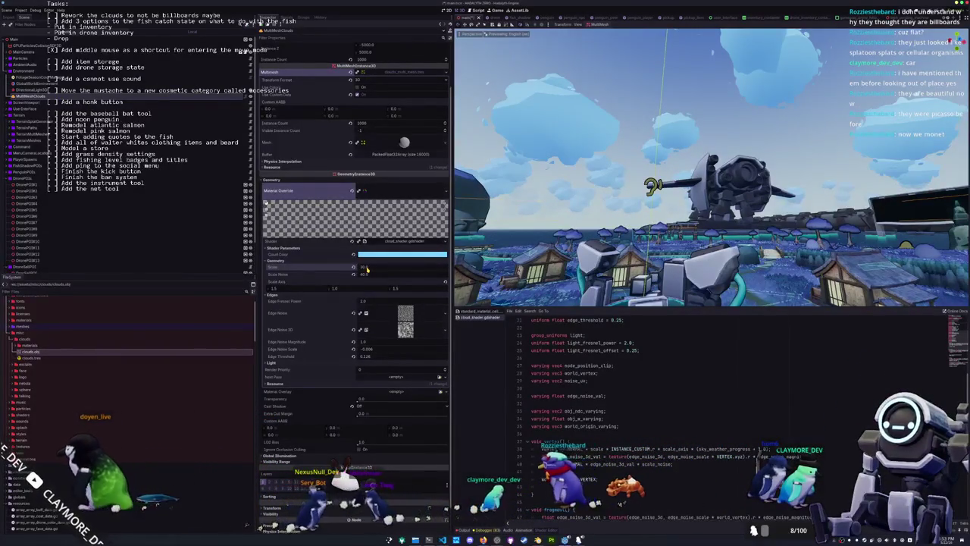
mouse_move(667, 228)
mouse_down()
mouse_move(634, 166)
mouse_move(510, 244)
mouse_up()
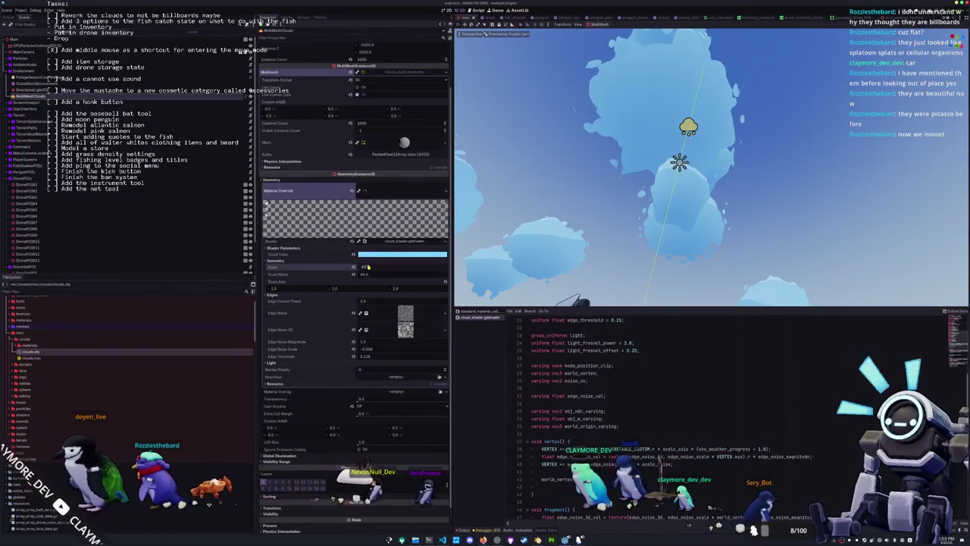
drag(367, 267, 367, 275)
mouse_move(612, 206)
mouse_down()
mouse_move(630, 198)
mouse_move(614, 203)
mouse_up()
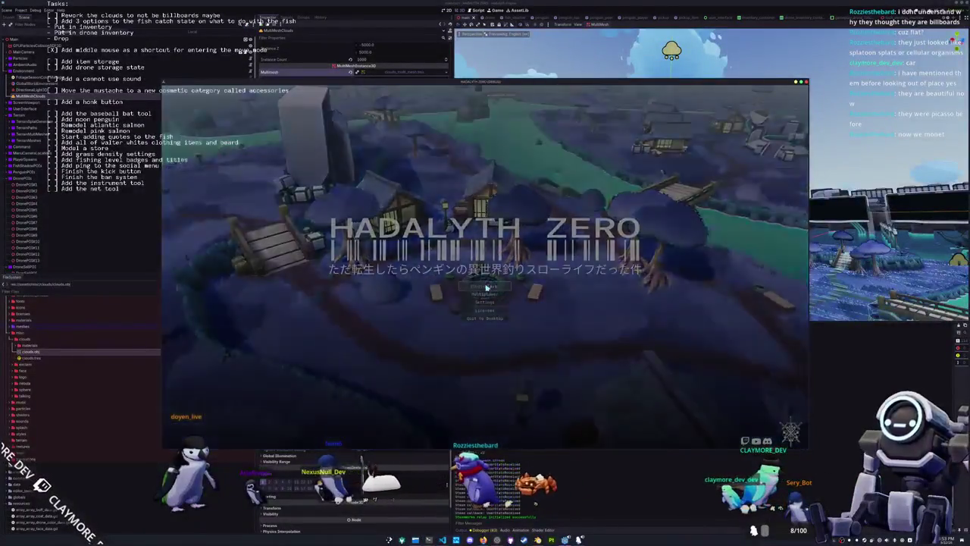
- Start the game from its main menu and walk the penguin forward into the village
click(487, 287)
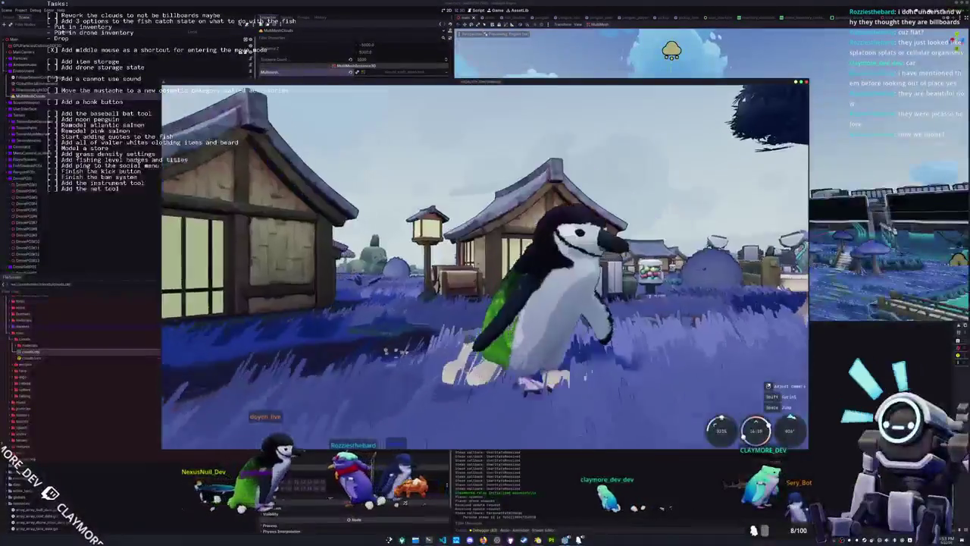
key(w)
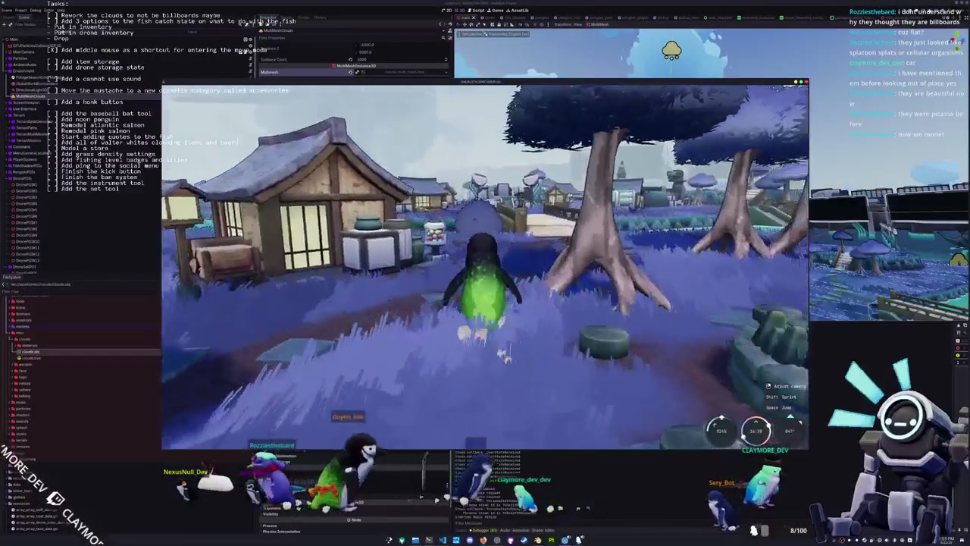
key(w)
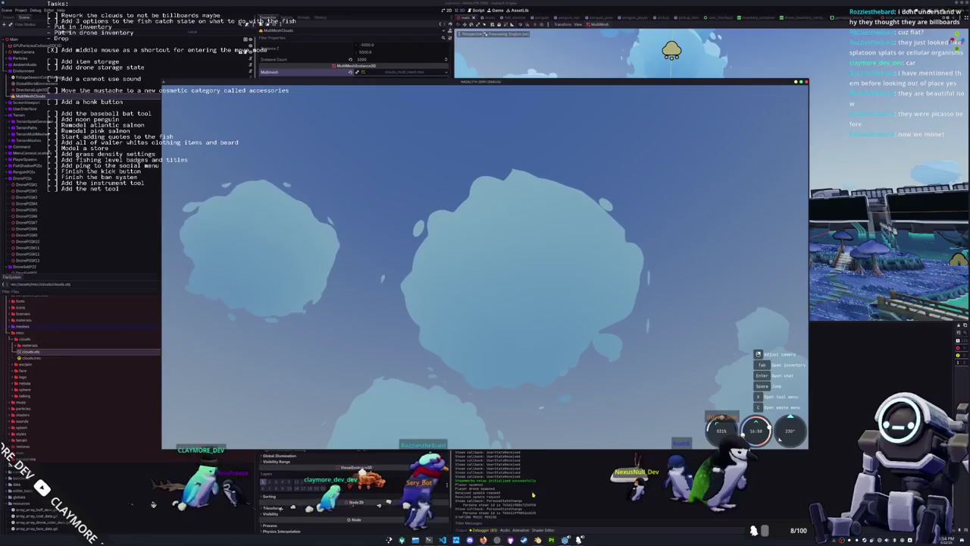
- Stop the game and comment out the cloud shader's light() function
click(540, 531)
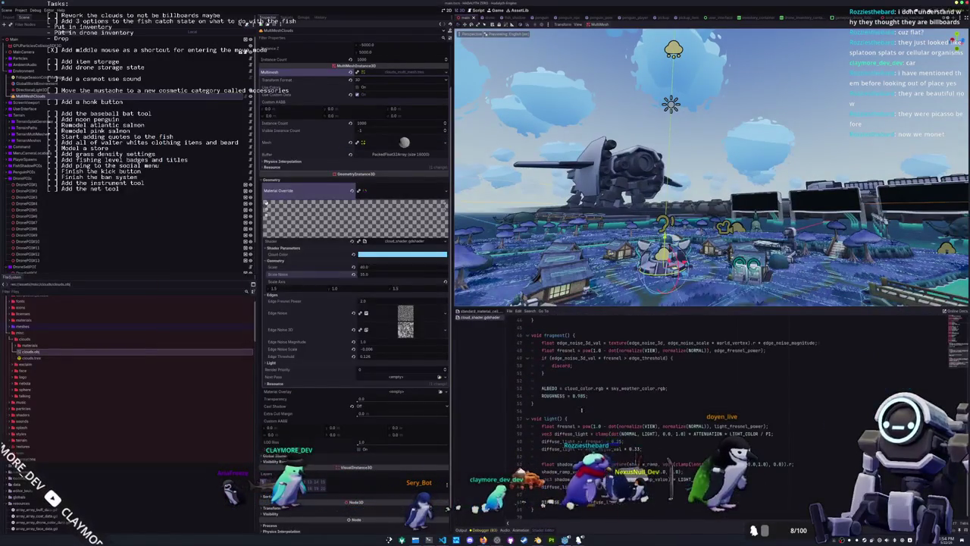
drag(595, 503, 526, 418)
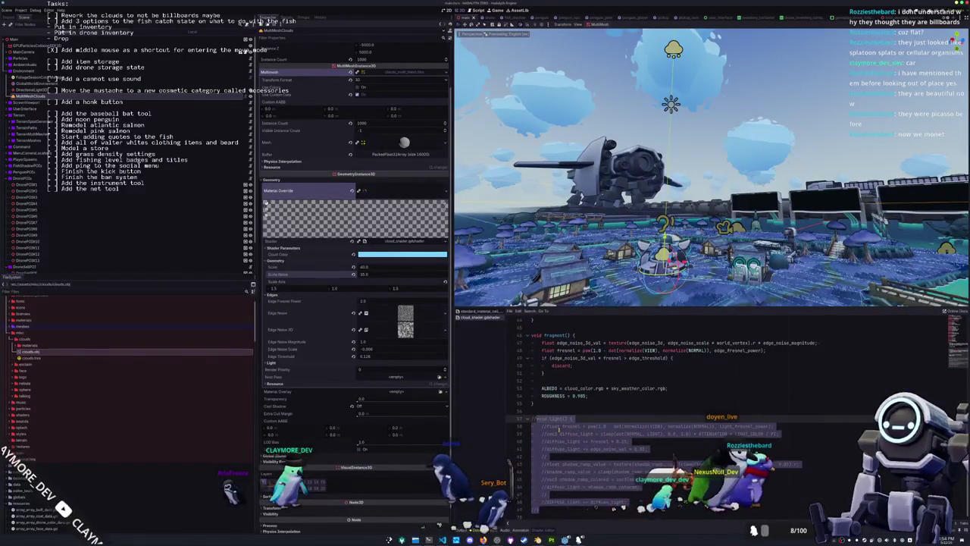
key(ctrl+k)
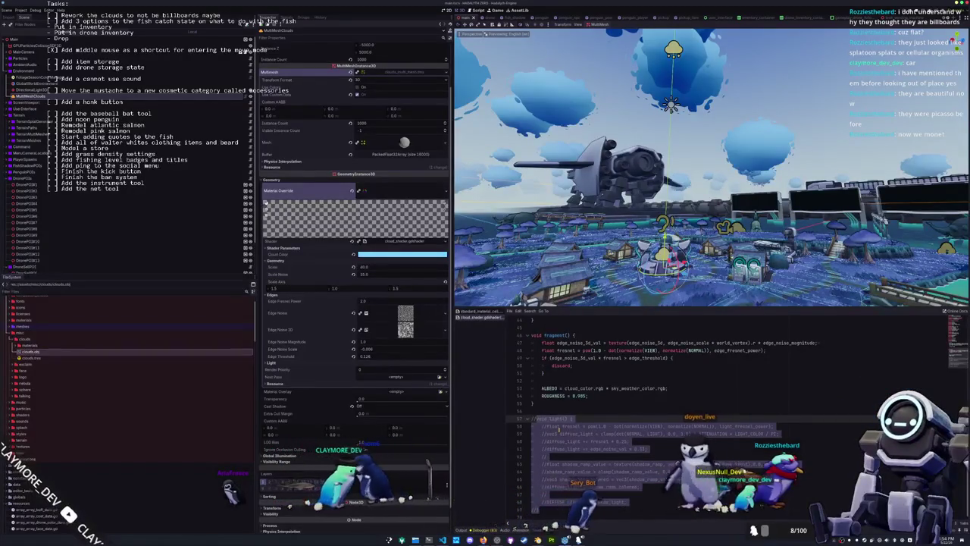
- Add an active BACKLIGHT = vec3(1.0); line above ALBEDO in fragment()
key(Up)
key(Up)
key(Up)
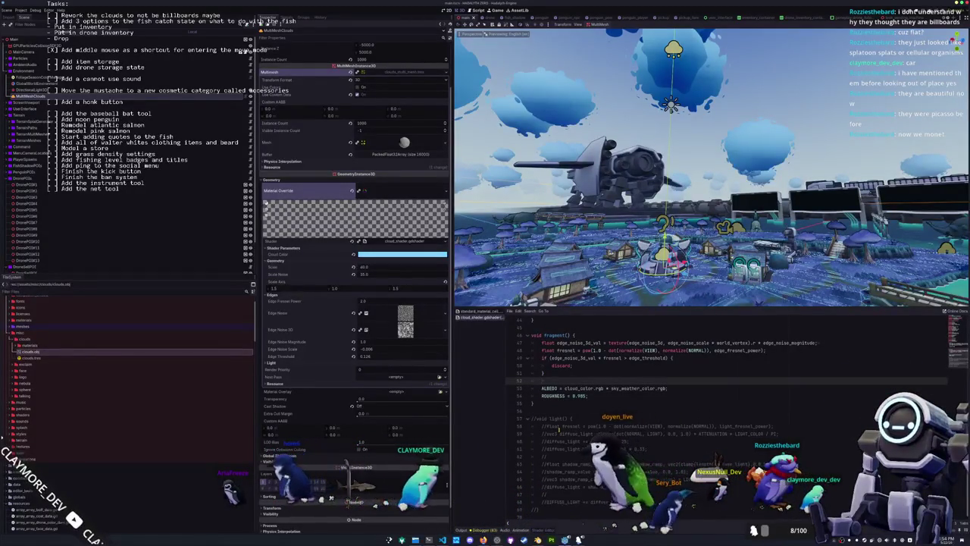
key(Return)
key(Return)
text(BACK)
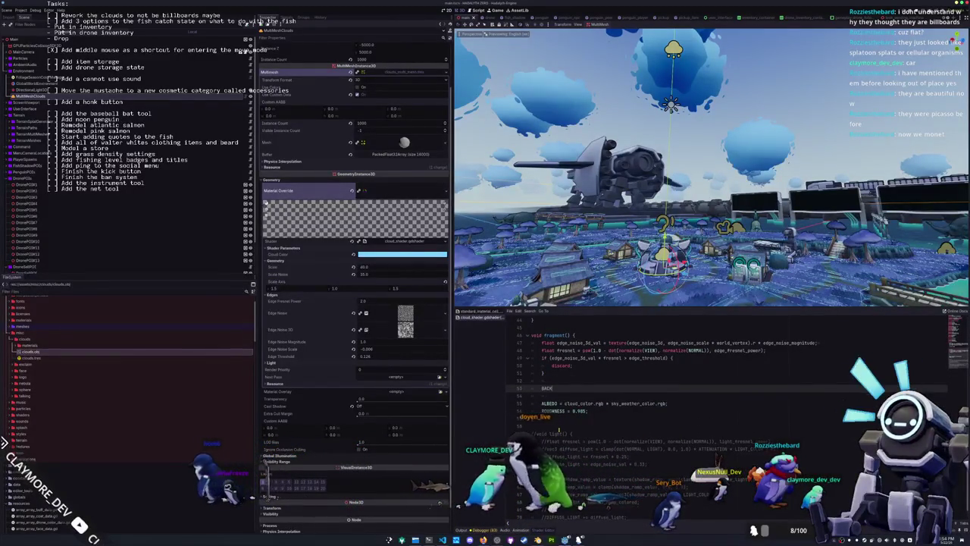
text(LIGHT = 1.0)
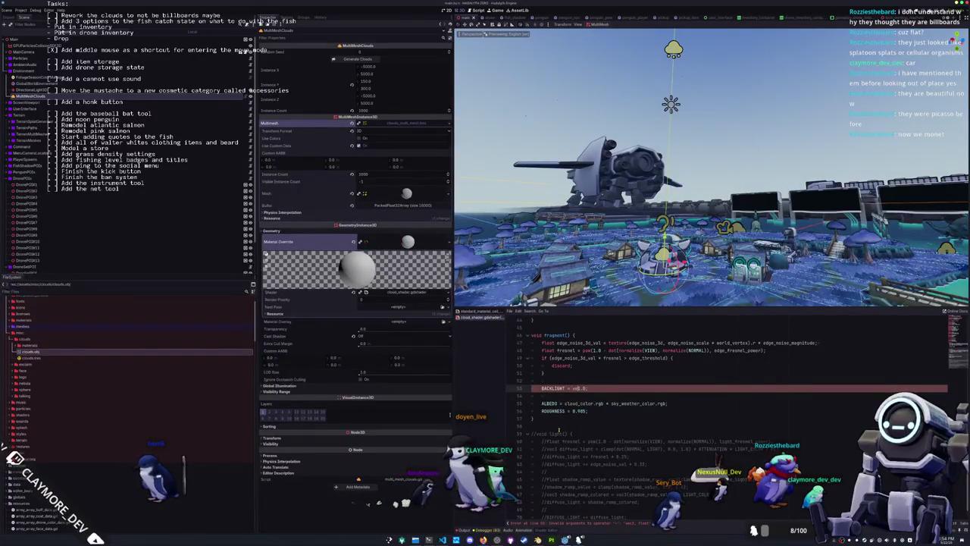
text(,)
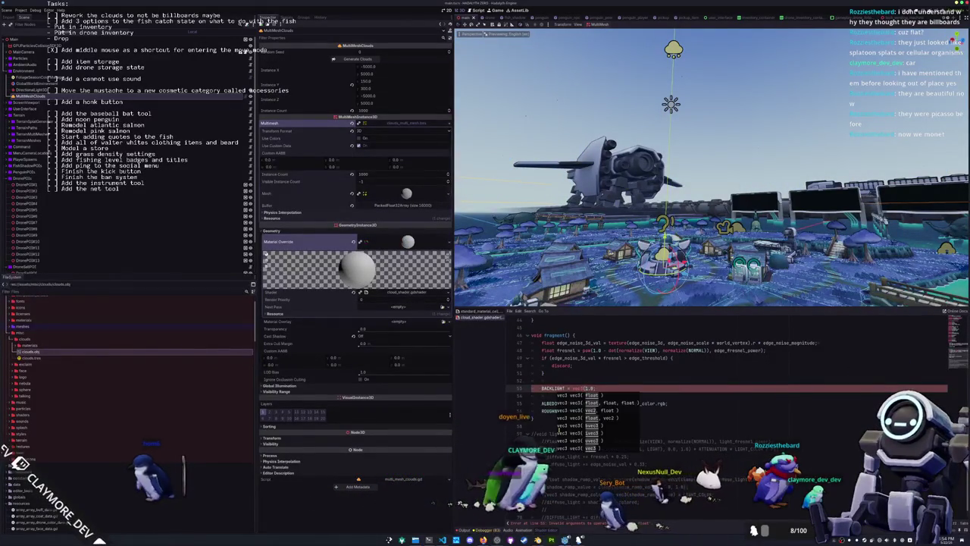
key(BackSpace)
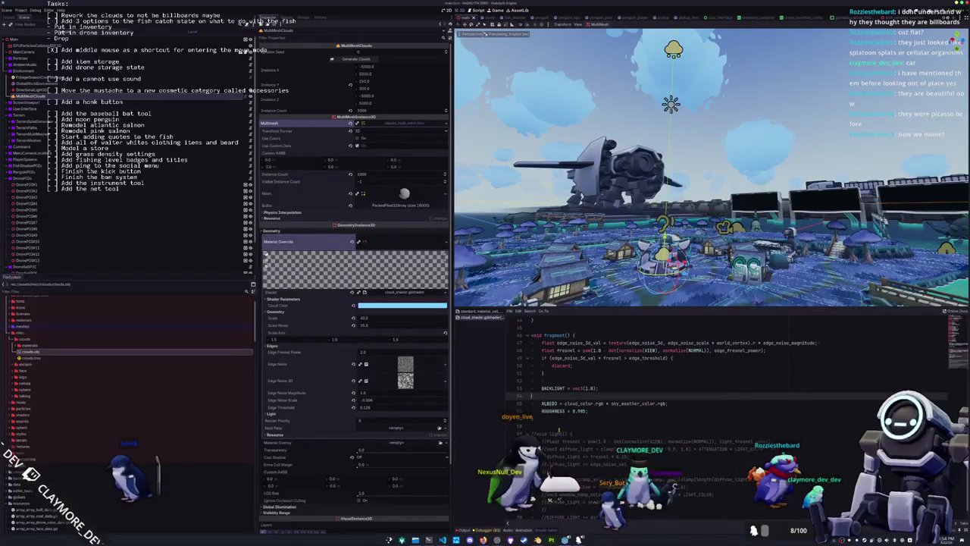
key(Up)
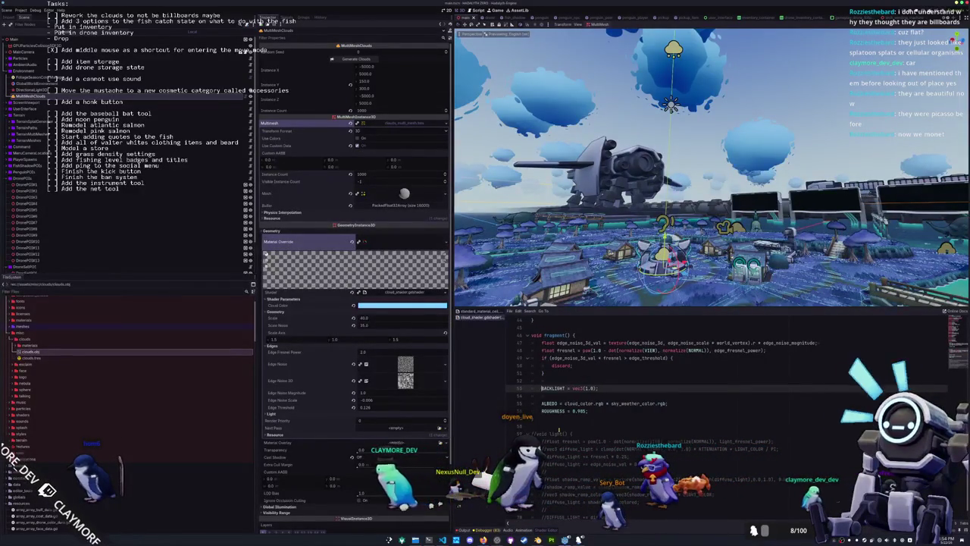
key(ctrl+k)
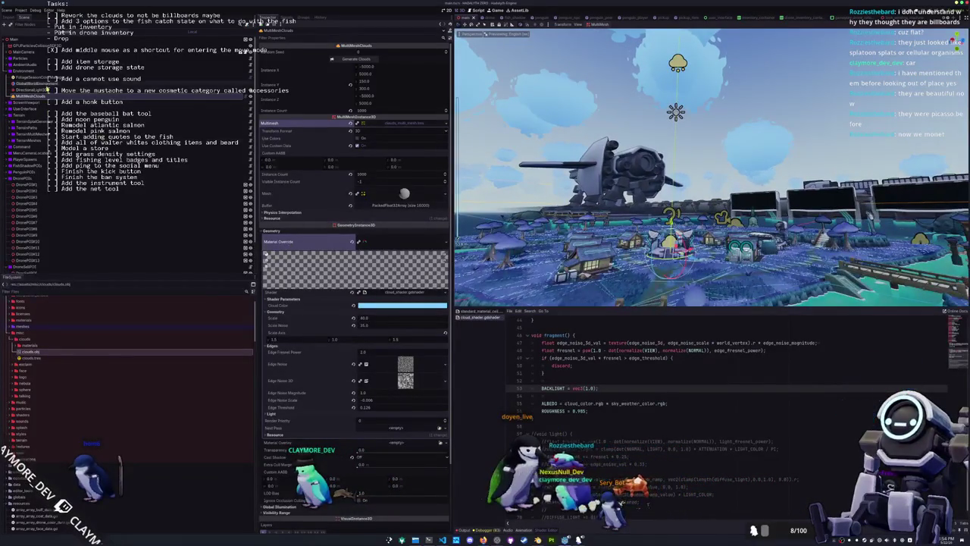
- Move FoliageSeasonColorManager's sun progress to night and orbit to see the dark sky over town
click(42, 78)
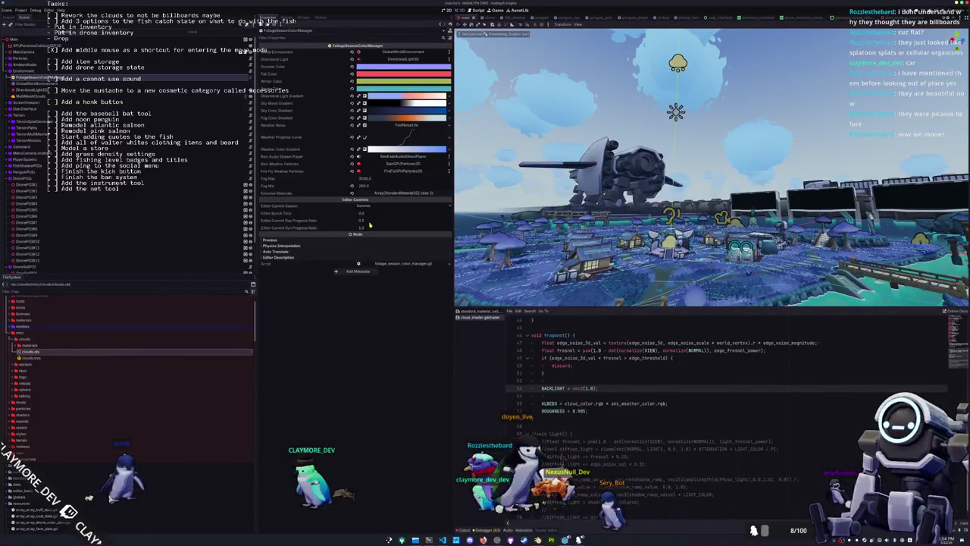
drag(369, 229, 372, 226)
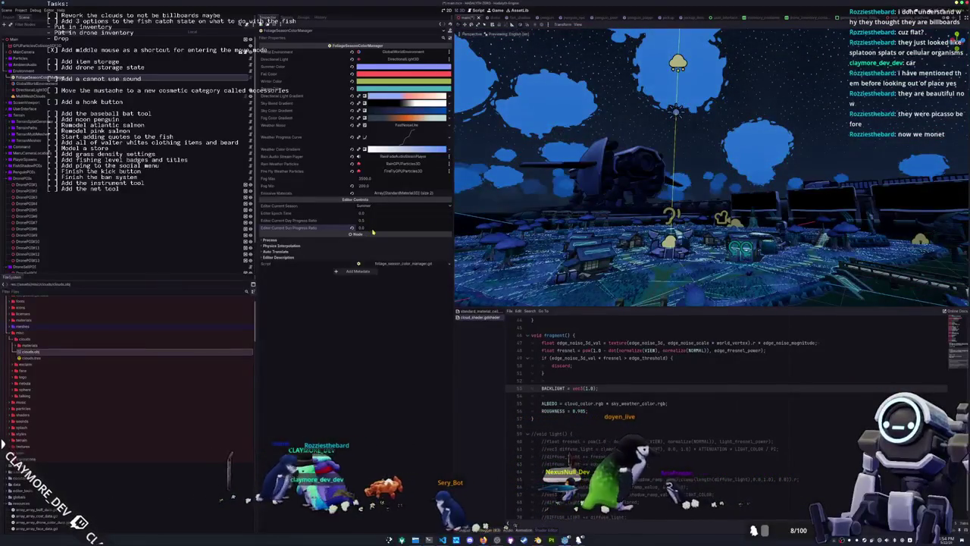
mouse_move(457, 204)
mouse_down()
mouse_move(666, 210)
mouse_move(616, 205)
mouse_move(722, 198)
mouse_up()
drag(793, 205, 742, 182)
- Open GlobalWorldEnvironment's fog settings and try a partial Aerial Perspective, then reset it to zero
key(Down)
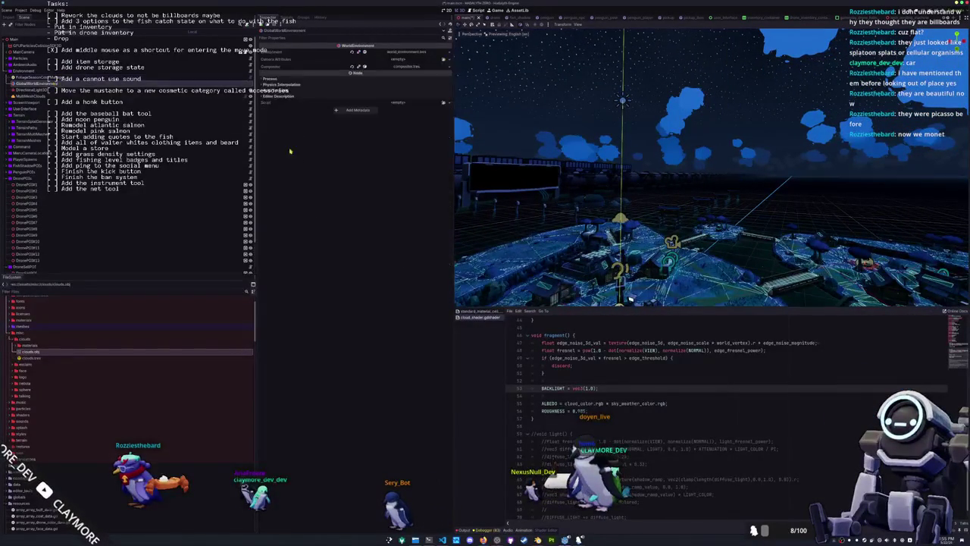
click(421, 53)
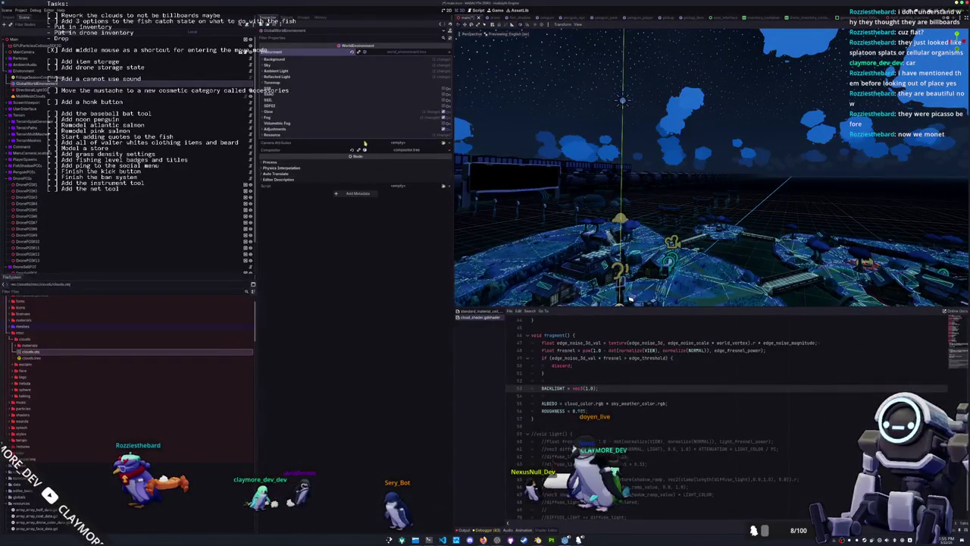
click(270, 117)
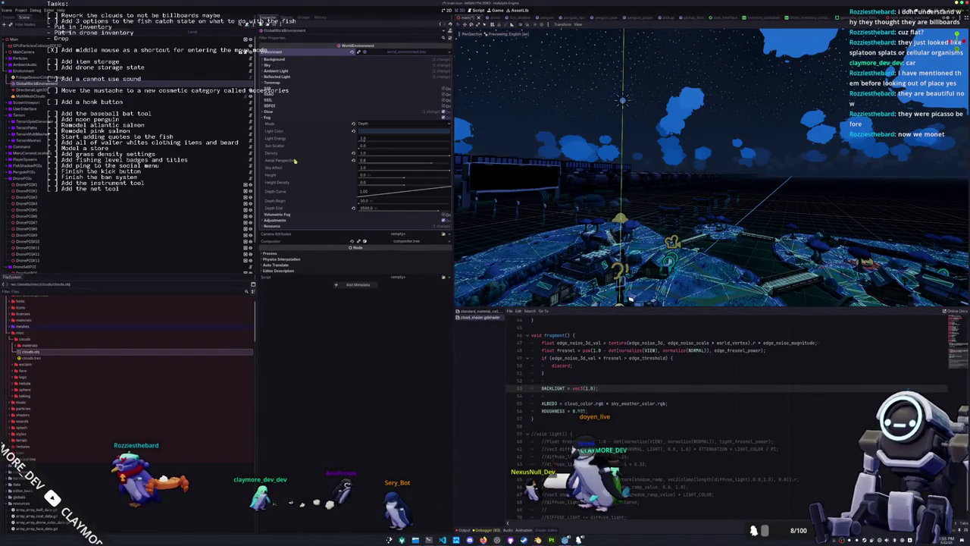
click(382, 164)
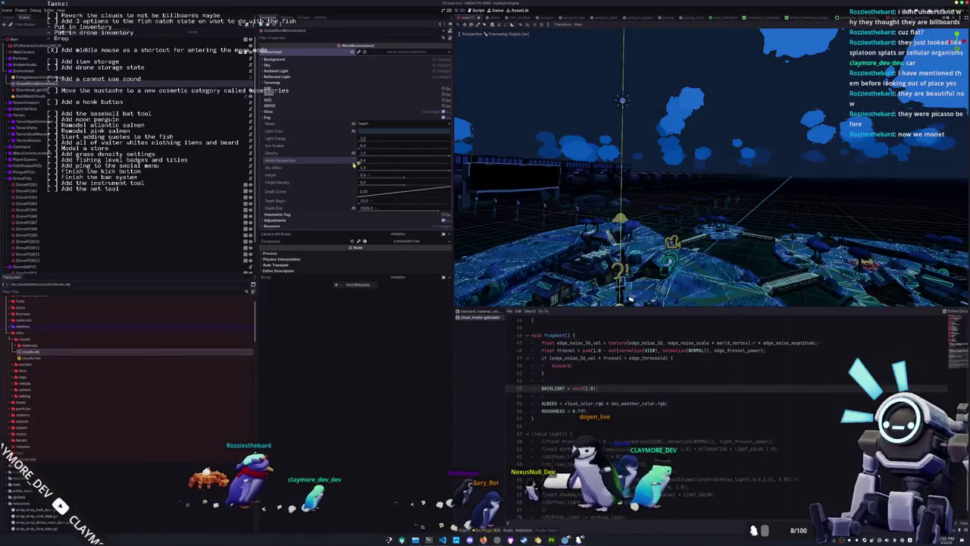
drag(382, 164, 321, 168)
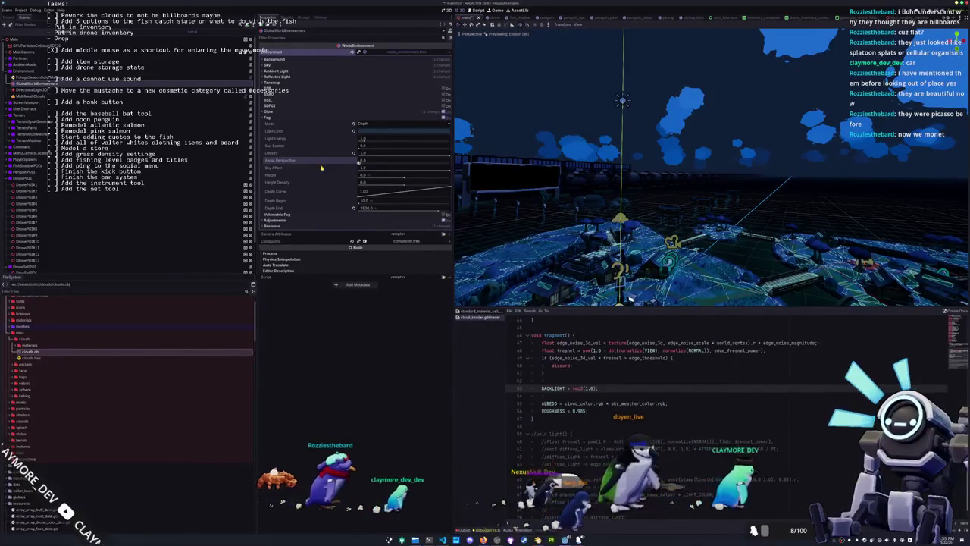
- Sweep fog Aerial Perspective between zero and full while orbiting to judge the night sky
mouse_move(348, 163)
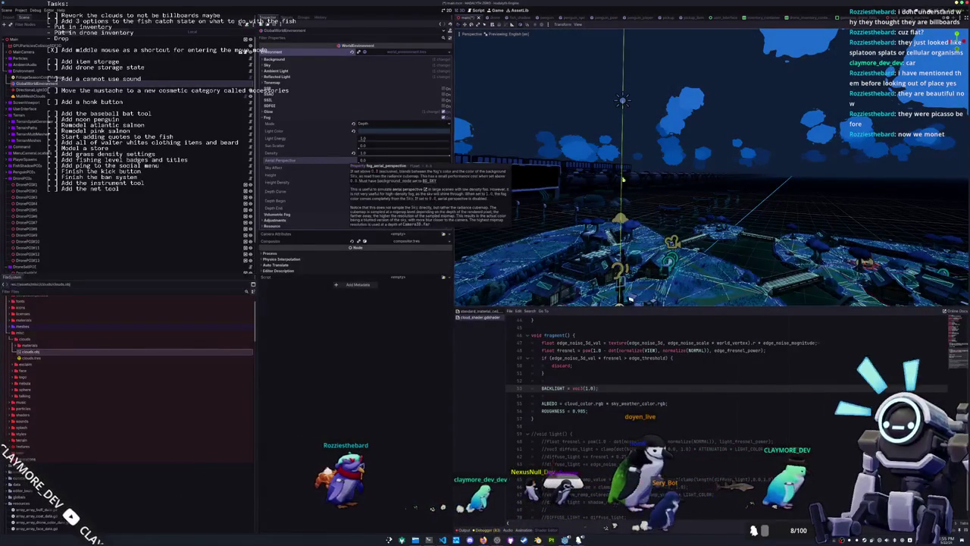
mouse_move(695, 172)
mouse_down()
mouse_move(682, 182)
mouse_move(696, 171)
mouse_move(539, 175)
mouse_up()
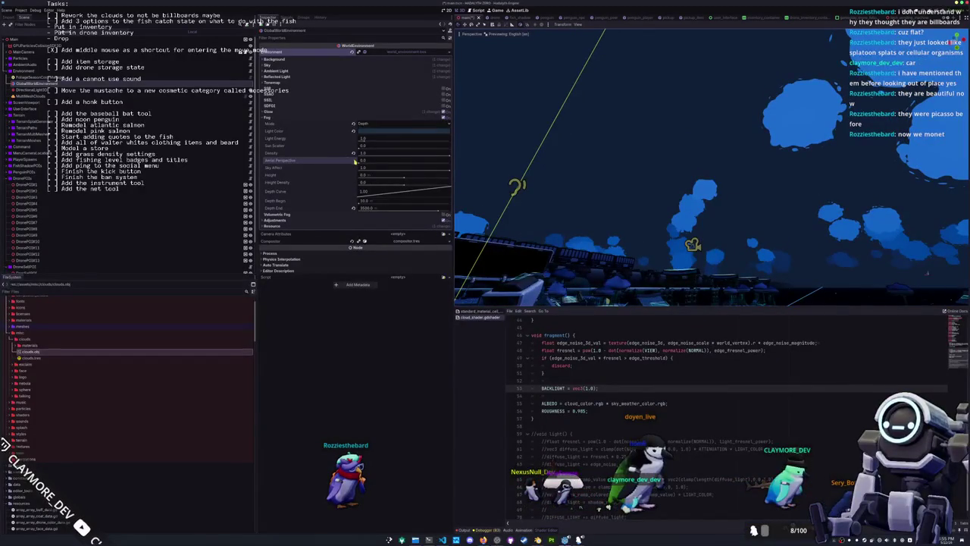
drag(358, 163, 461, 166)
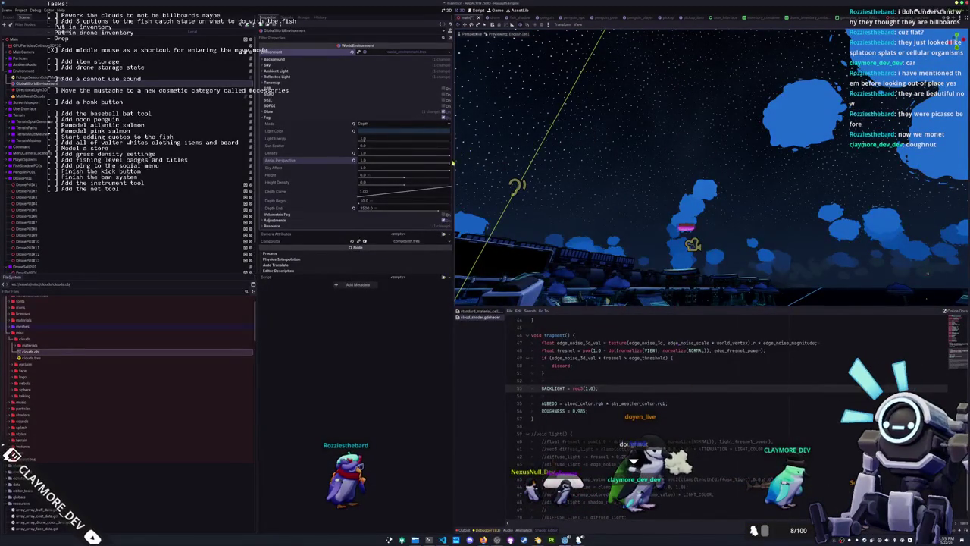
drag(450, 164, 321, 162)
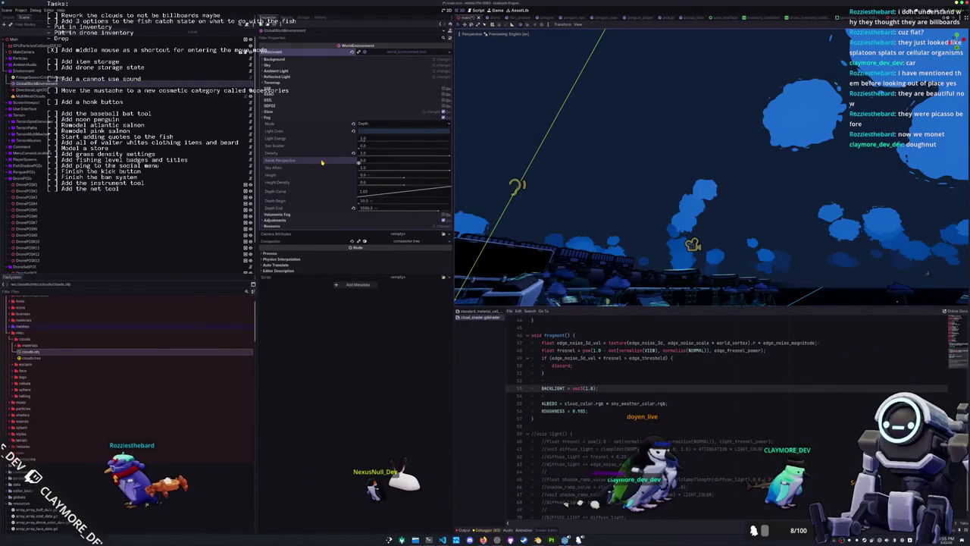
mouse_move(414, 165)
mouse_down()
mouse_move(341, 173)
mouse_move(448, 175)
mouse_up()
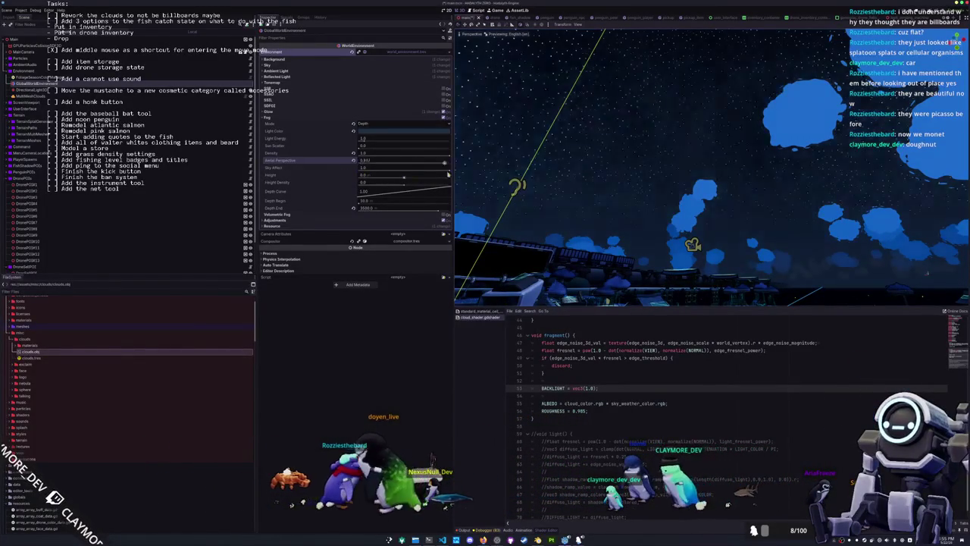
mouse_move(533, 174)
mouse_down()
mouse_move(302, 168)
mouse_move(425, 168)
mouse_up()
drag(621, 189, 513, 188)
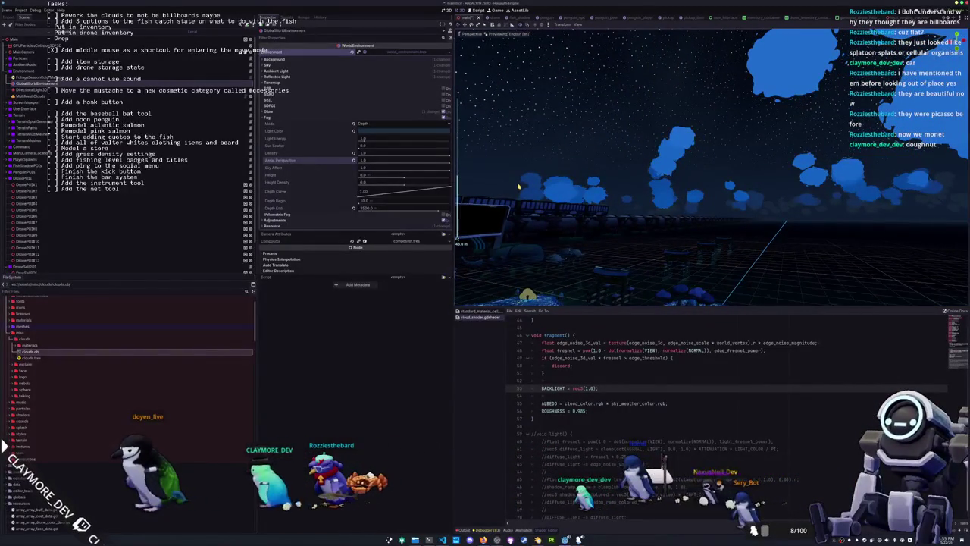
click(380, 134)
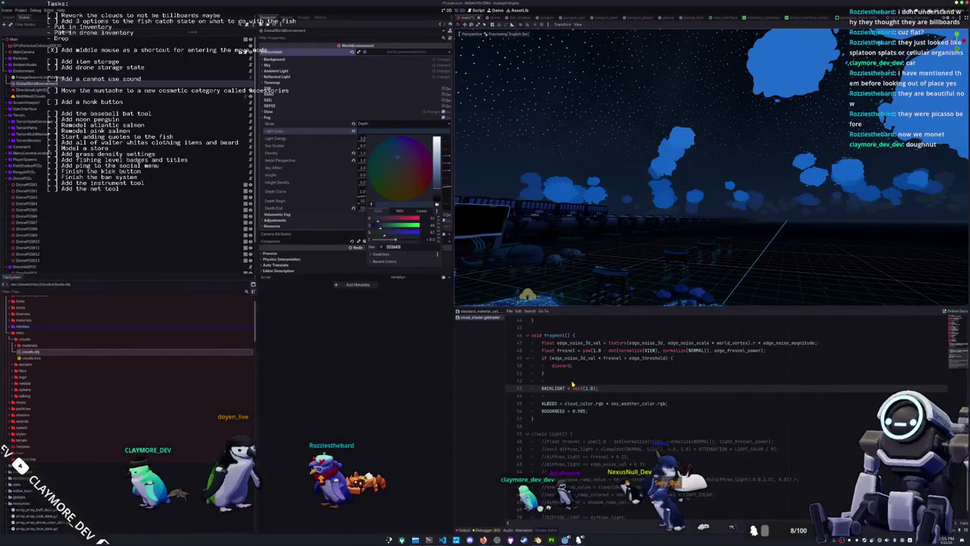
text(kcolor)
- Launch KColorChooser and screen-pick a dark navy from the night sky
key(Return)
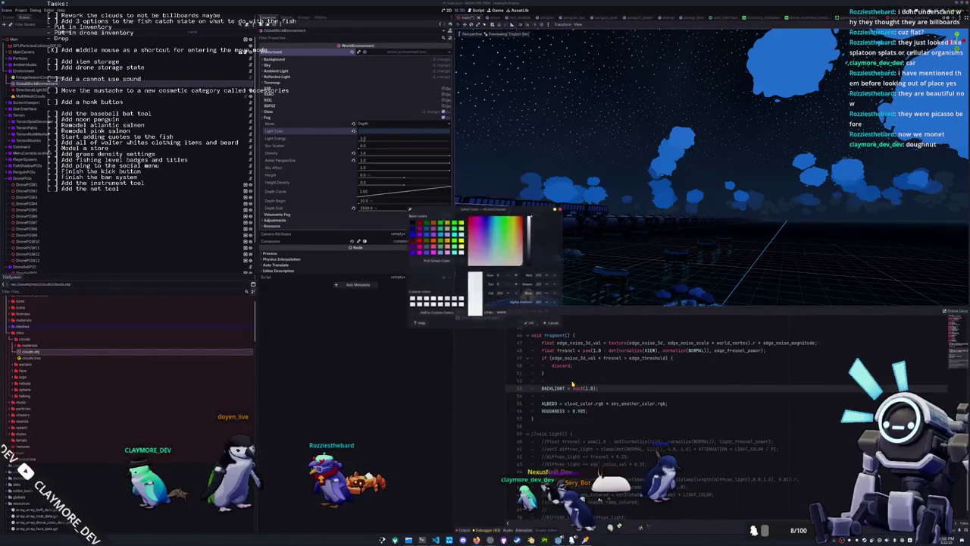
click(432, 262)
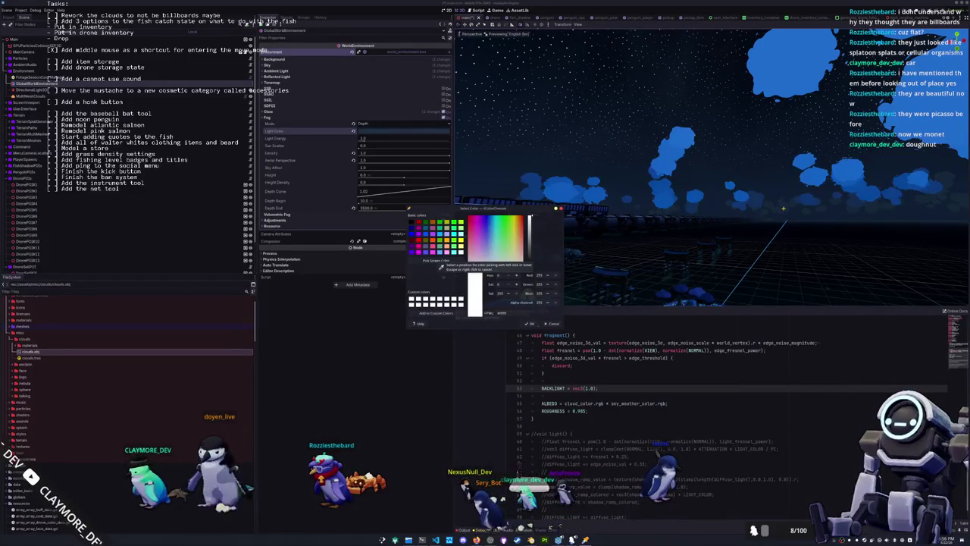
click(431, 177)
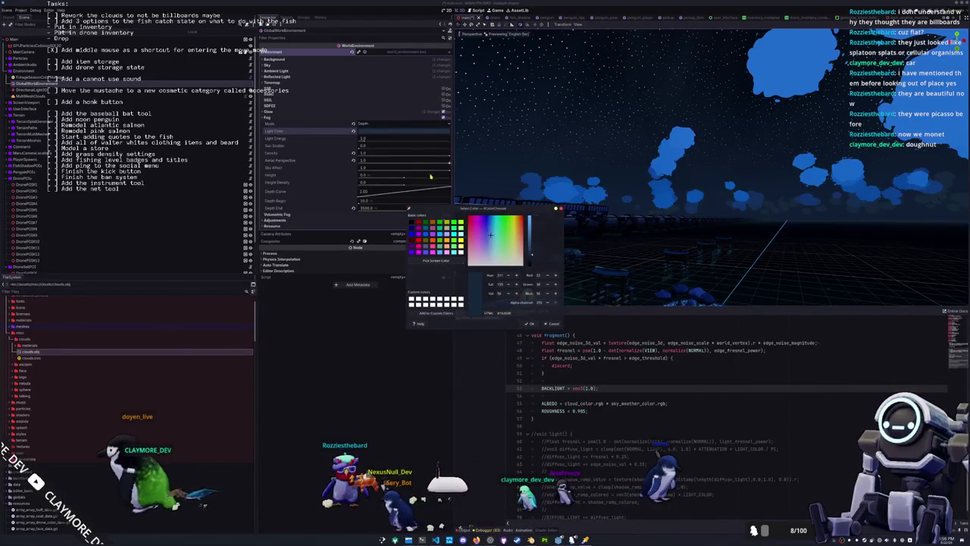
mouse_move(470, 208)
mouse_down()
mouse_move(500, 177)
mouse_move(523, 81)
mouse_up()
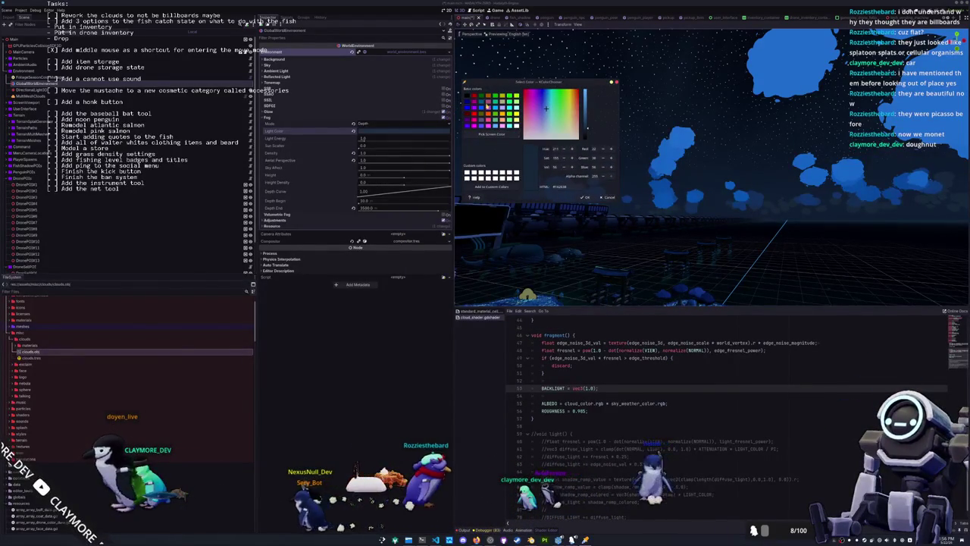
click(402, 131)
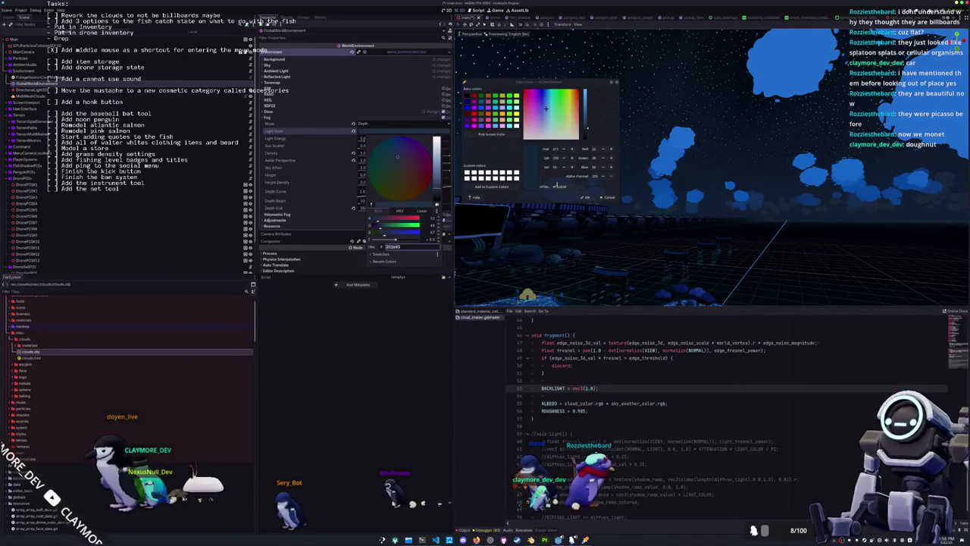
click(497, 134)
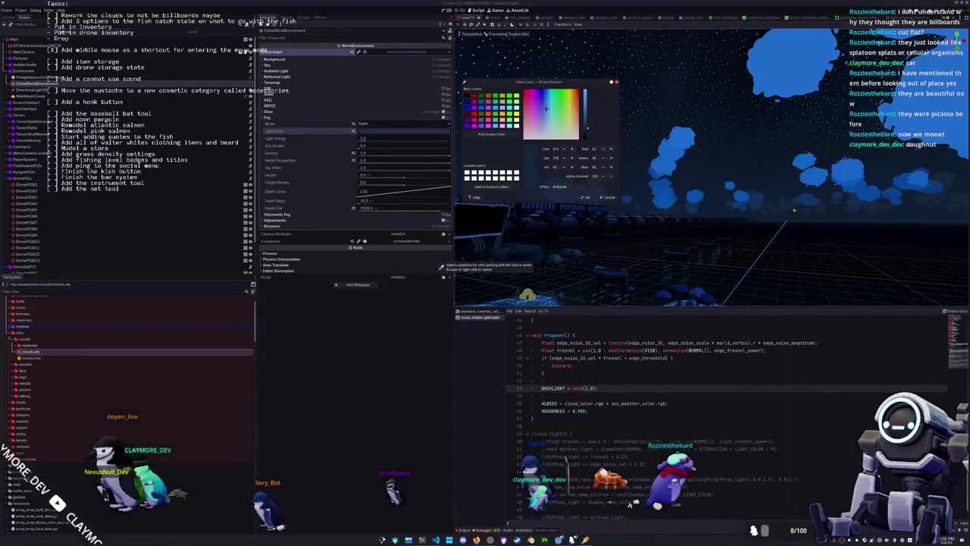
click(441, 267)
click(375, 134)
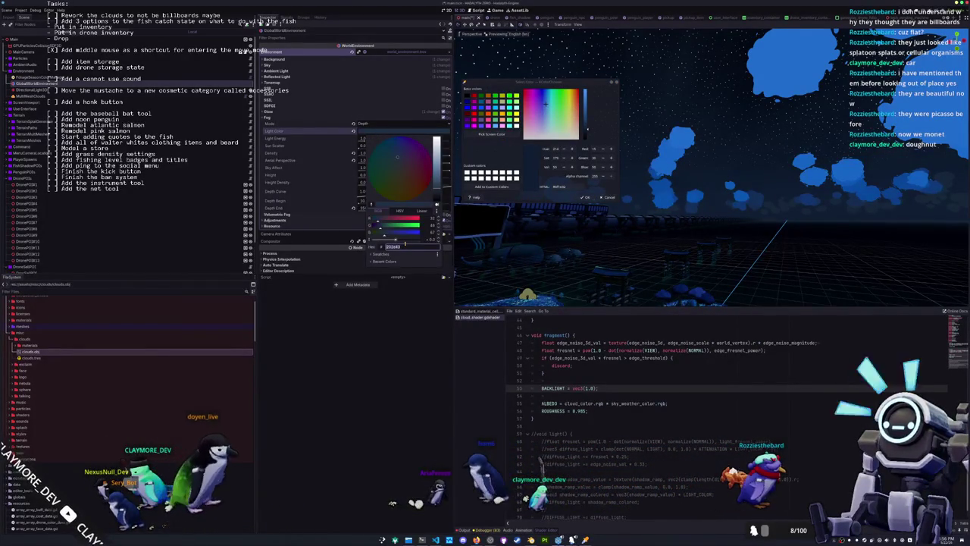
click(497, 134)
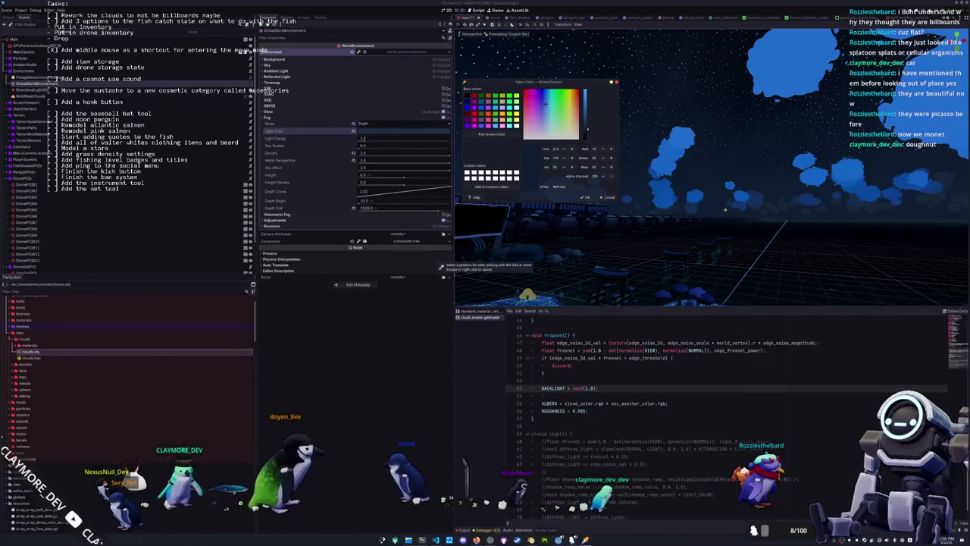
click(441, 266)
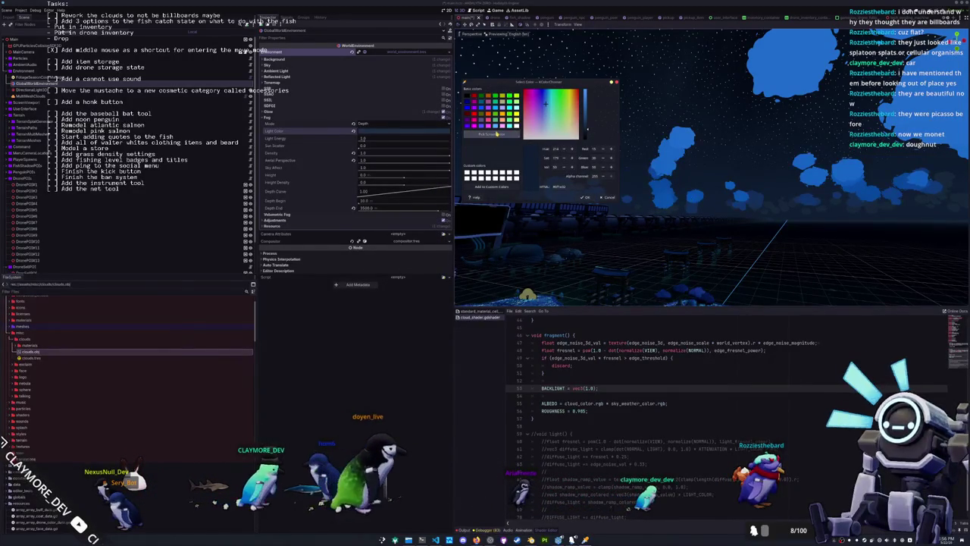
click(497, 134)
click(441, 267)
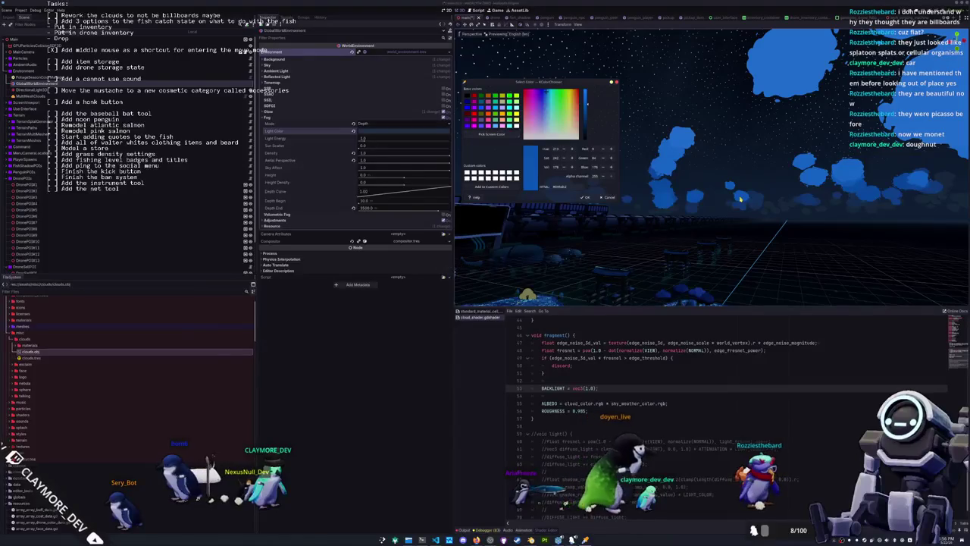
click(493, 135)
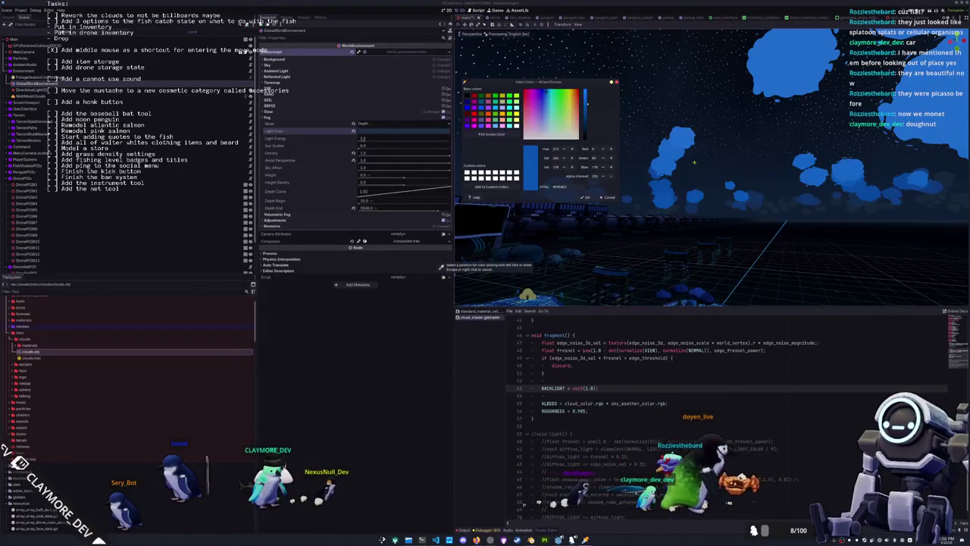
click(805, 211)
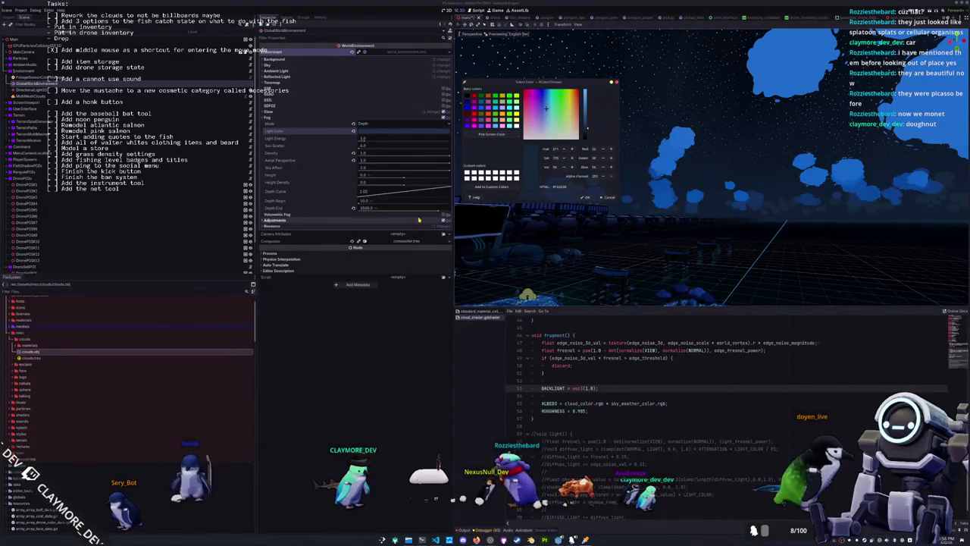
- Copy the picked colour's hex code, resample the night sky and nudge its brightness
click(397, 132)
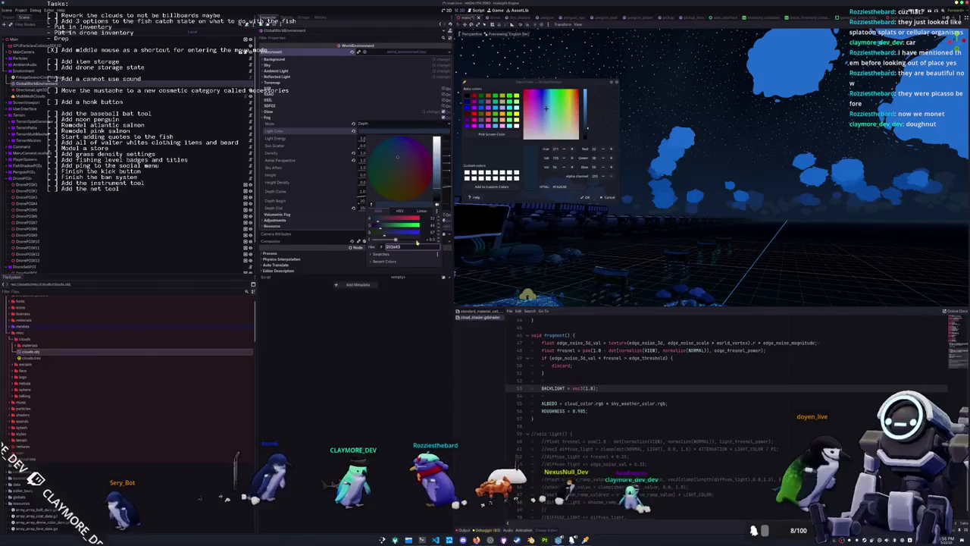
double_click(568, 187)
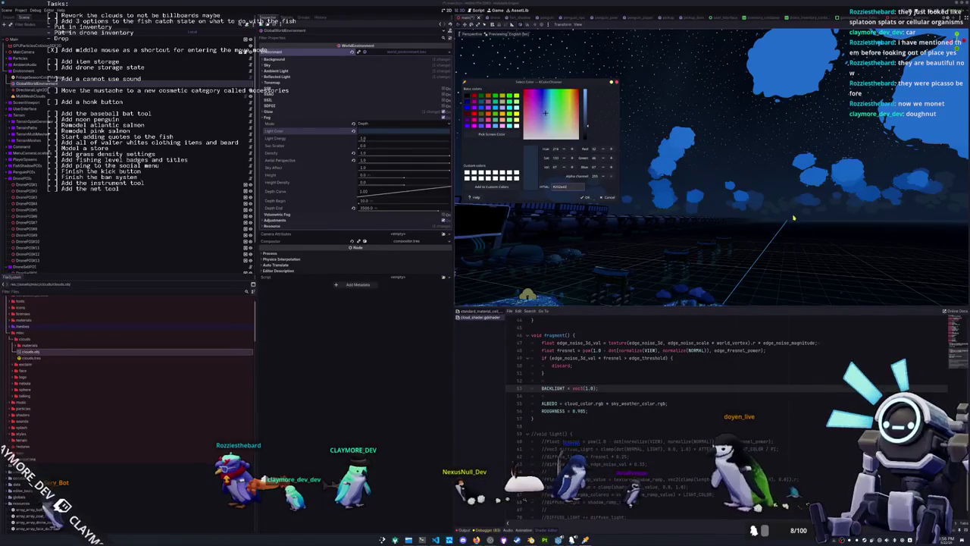
mouse_move(569, 80)
mouse_down()
mouse_move(758, 119)
mouse_move(919, 129)
mouse_up()
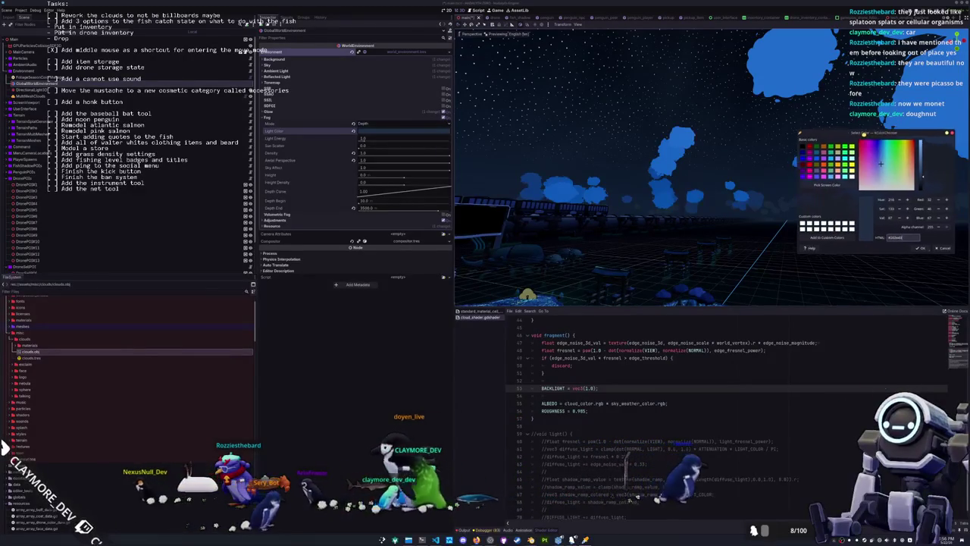
drag(894, 129, 883, 139)
click(830, 192)
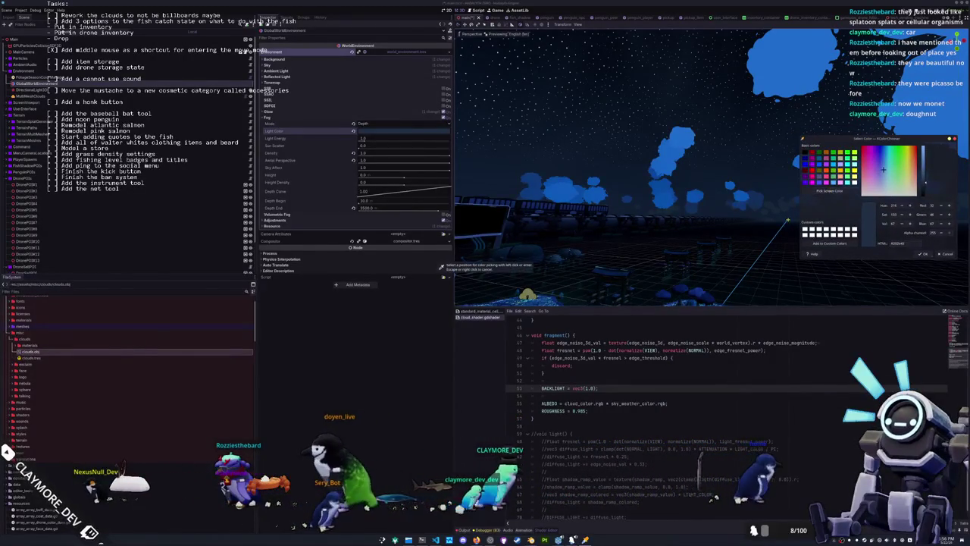
click(794, 218)
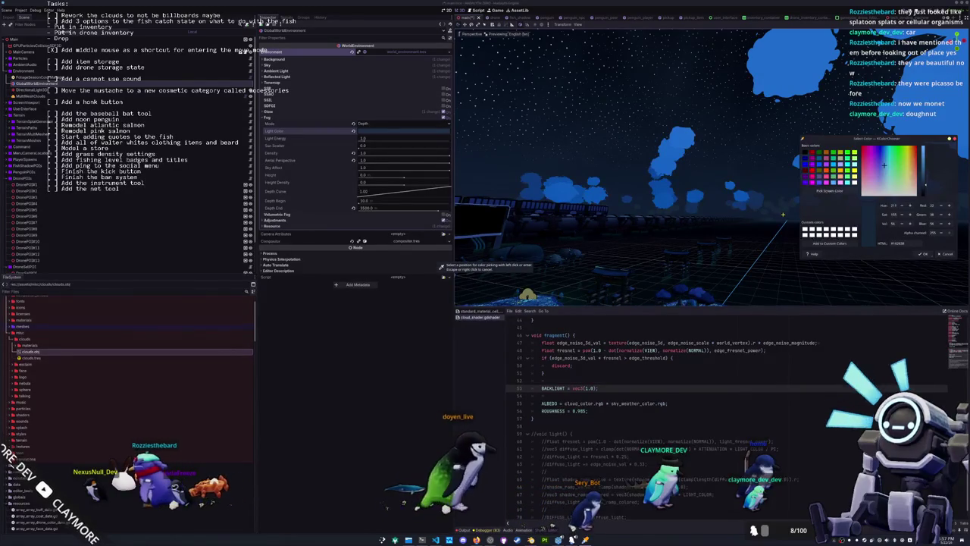
click(441, 266)
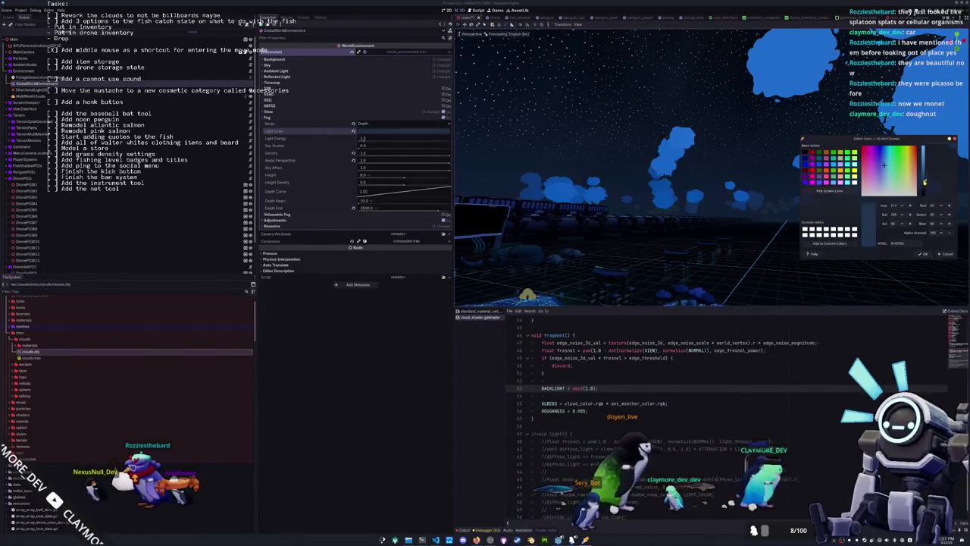
drag(923, 187, 924, 185)
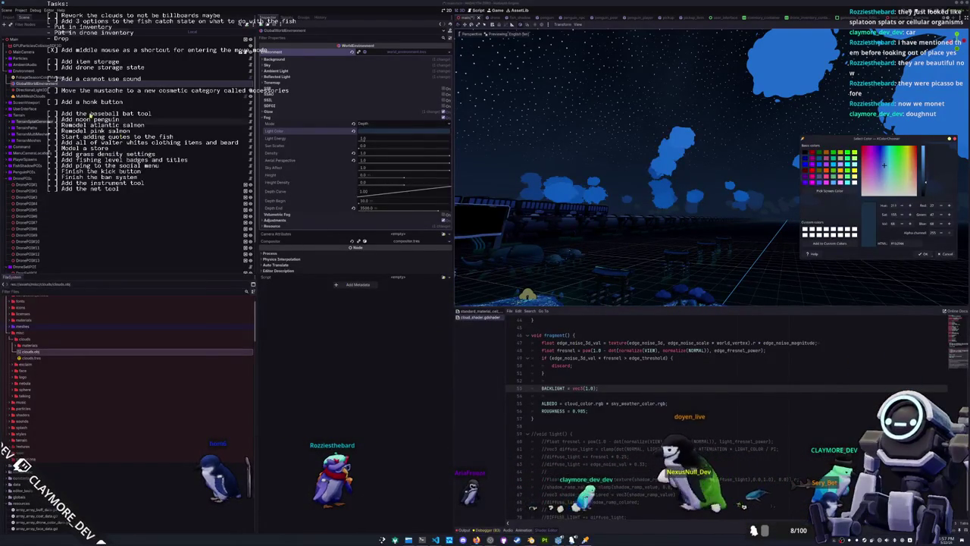
- Select GlobalWorldEnvironment, expand its Sky material and open the main.gdshader sky shader
click(38, 95)
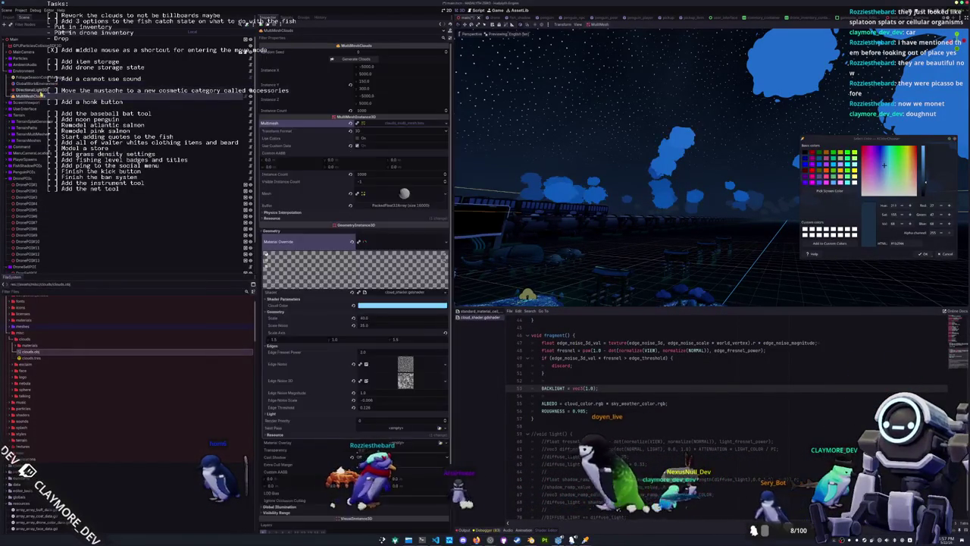
click(36, 90)
click(38, 83)
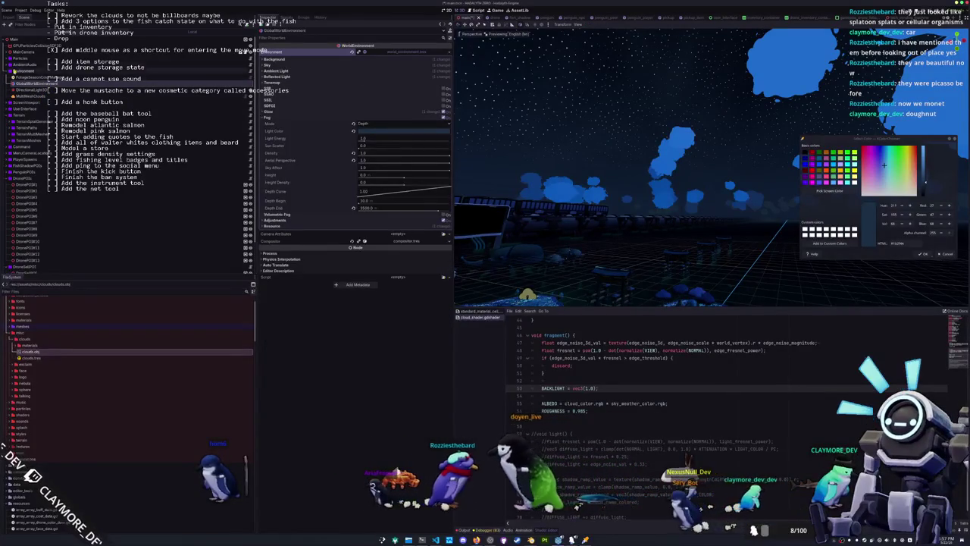
click(38, 77)
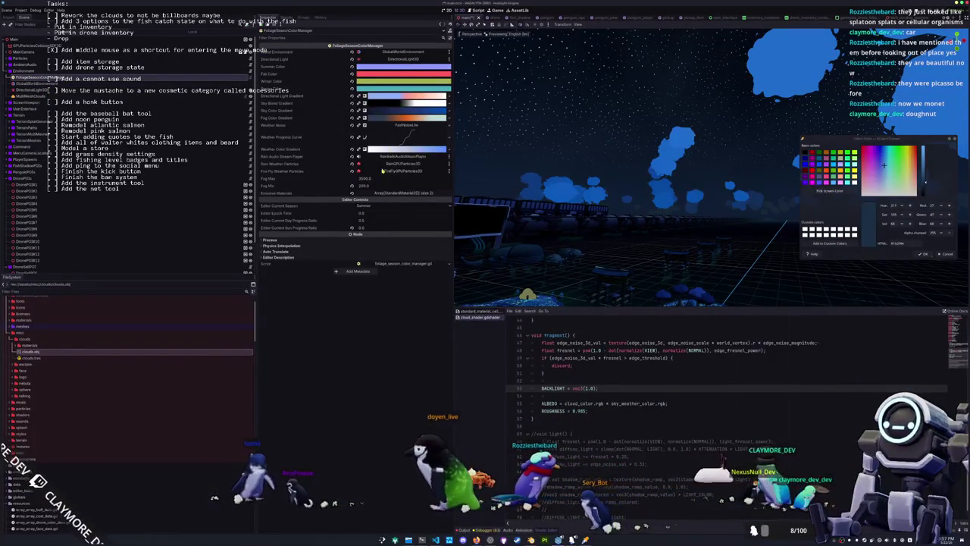
key(Down)
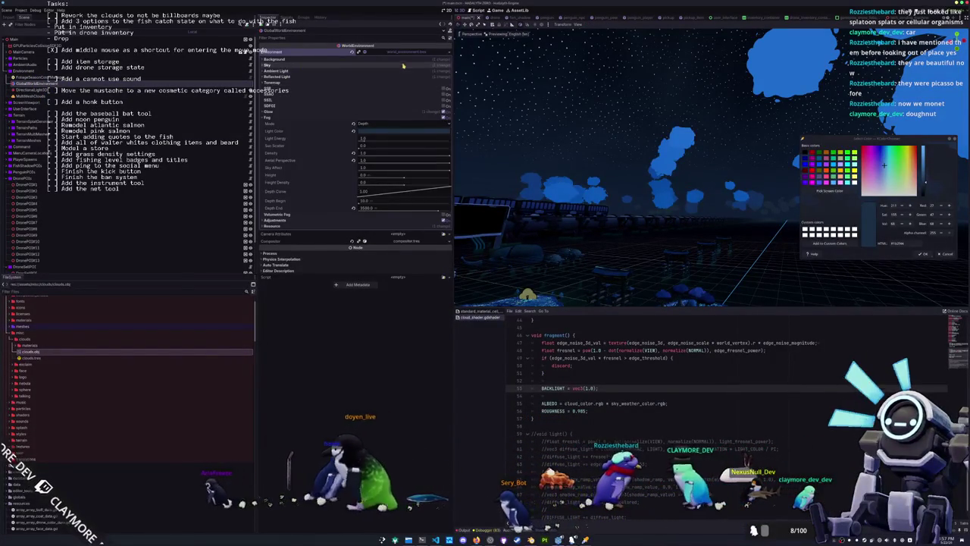
click(397, 65)
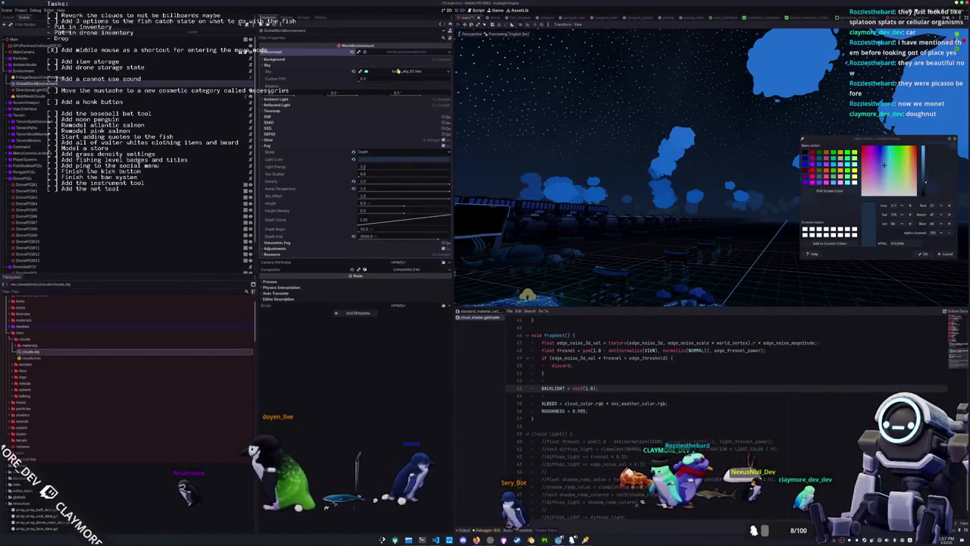
click(396, 70)
click(395, 79)
click(395, 88)
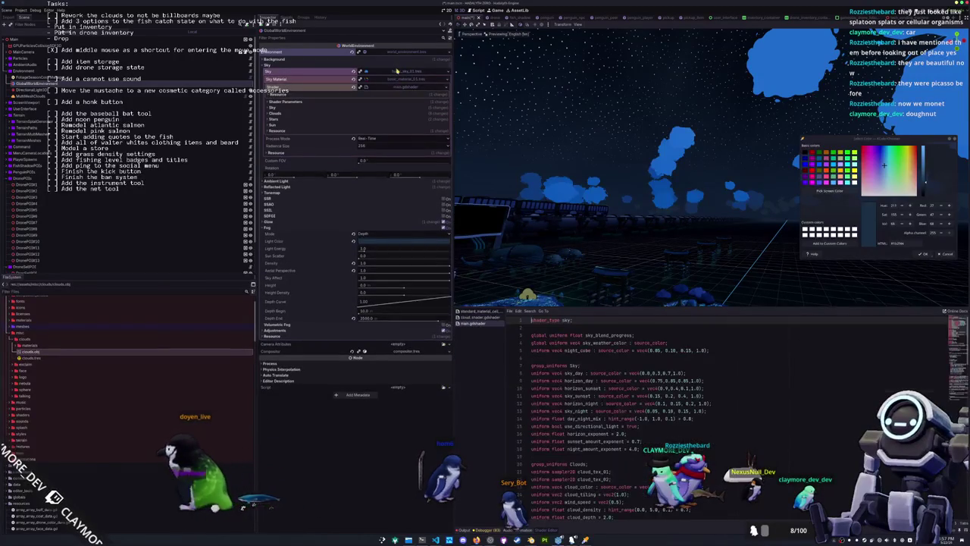
click(397, 71)
- Scroll main.gdshader to the horizon_color line 91 and the night horizon colour line
scroll(600, 369, down, 20)
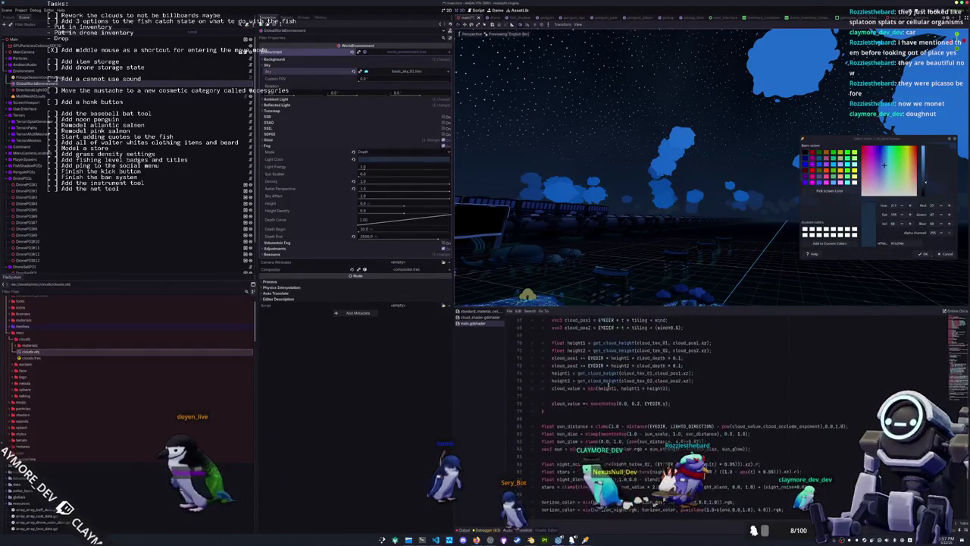
scroll(608, 387, up, 3)
scroll(574, 423, down, 2)
click(575, 425)
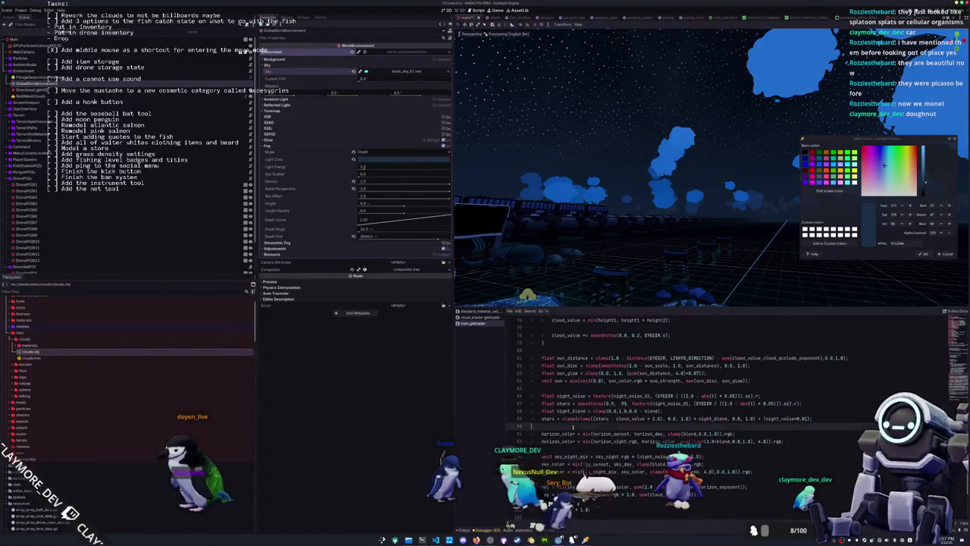
click(564, 434)
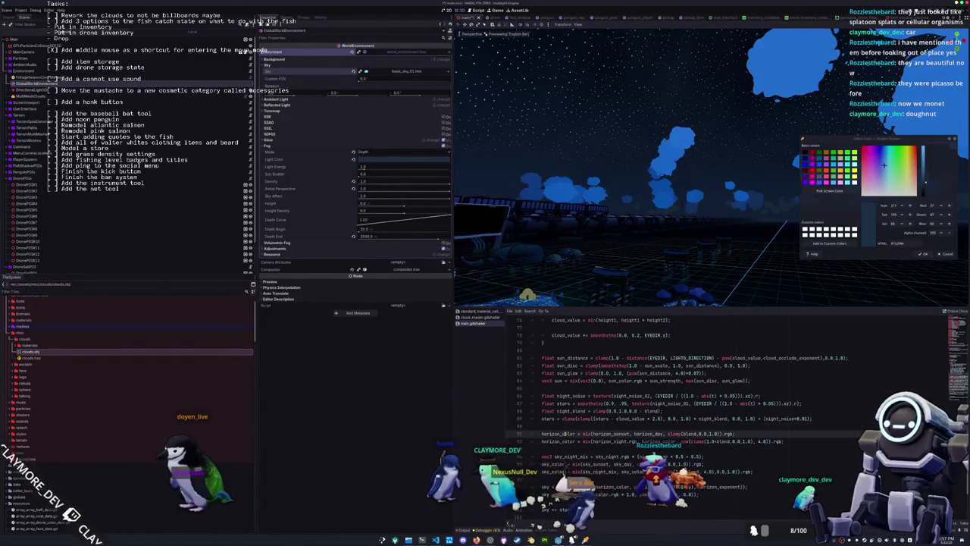
click(607, 441)
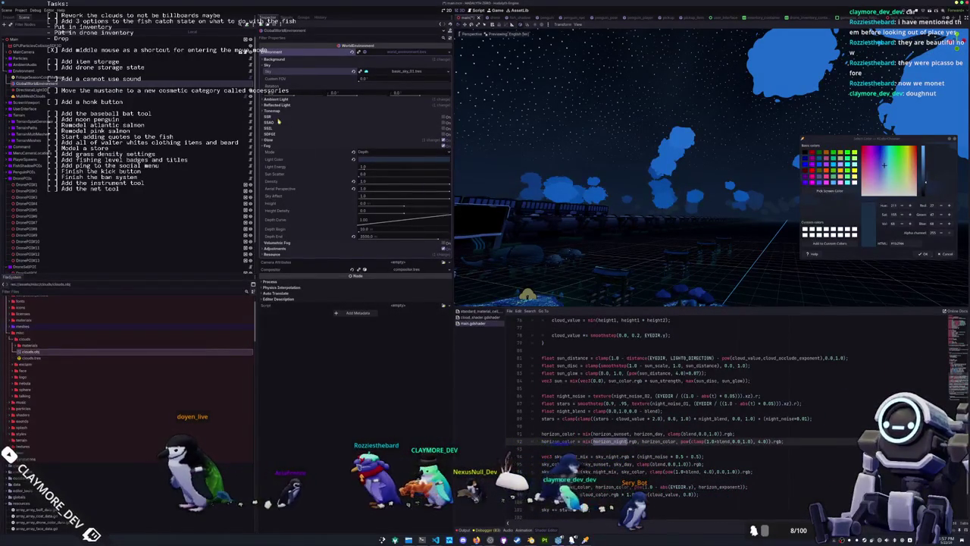
- Inspect the sky's Horizon Night colour and a FoliageSeasonColorManager Fog Color Gradient stop
click(395, 72)
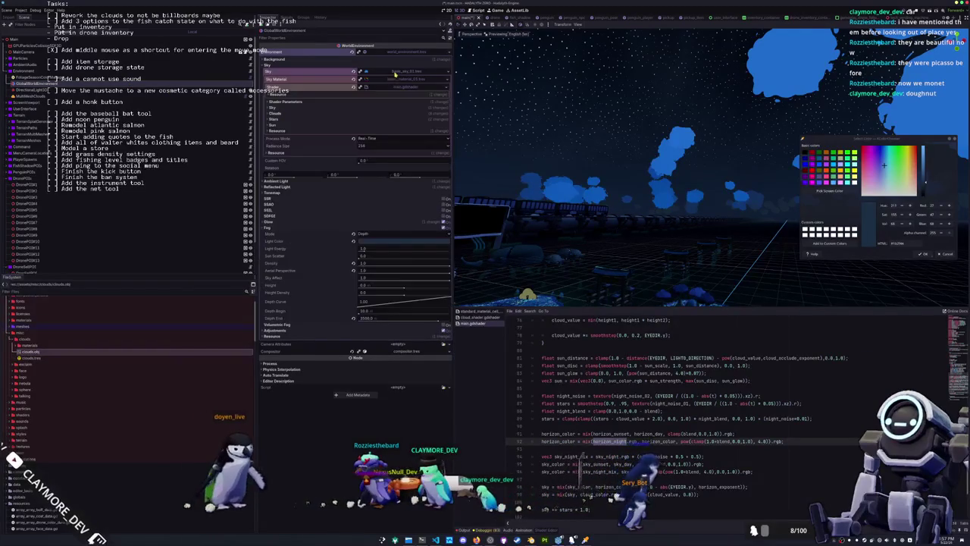
click(277, 107)
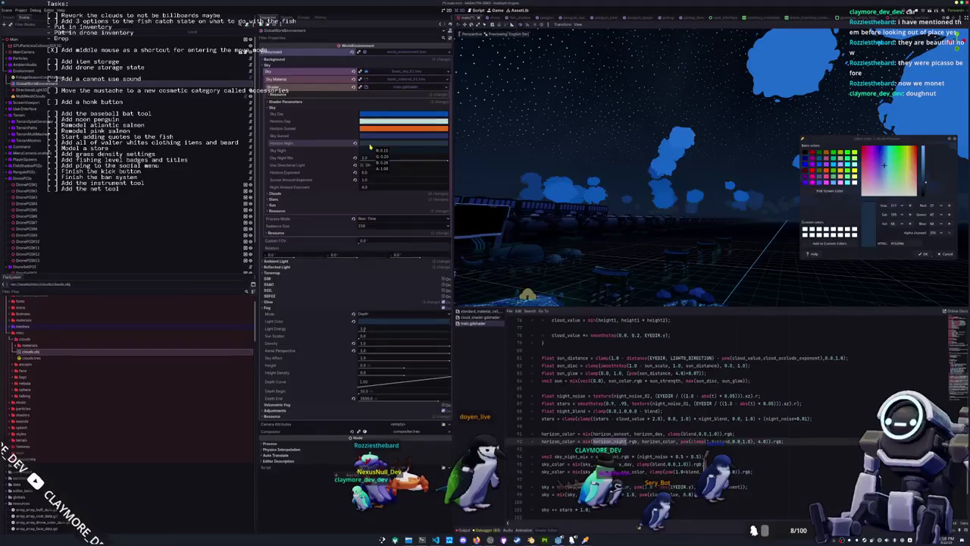
click(370, 144)
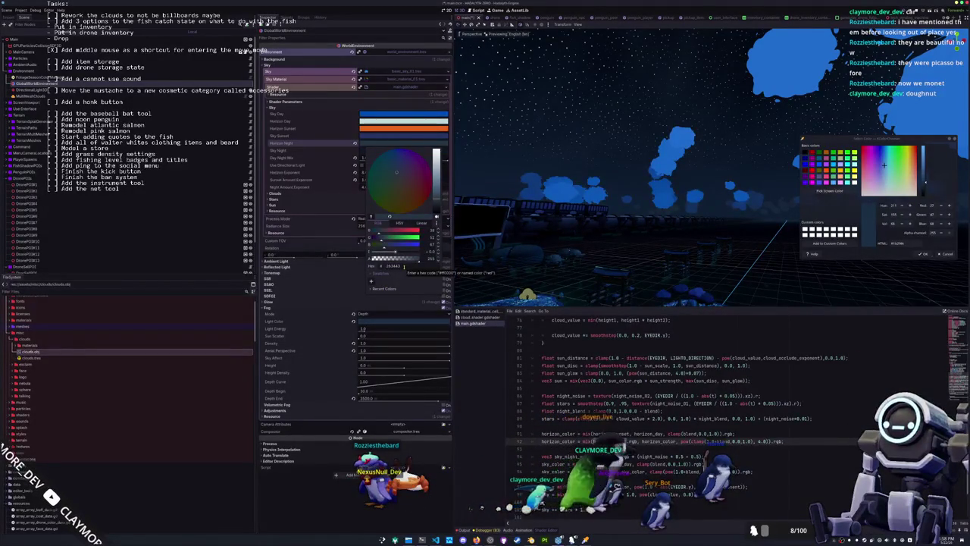
click(38, 78)
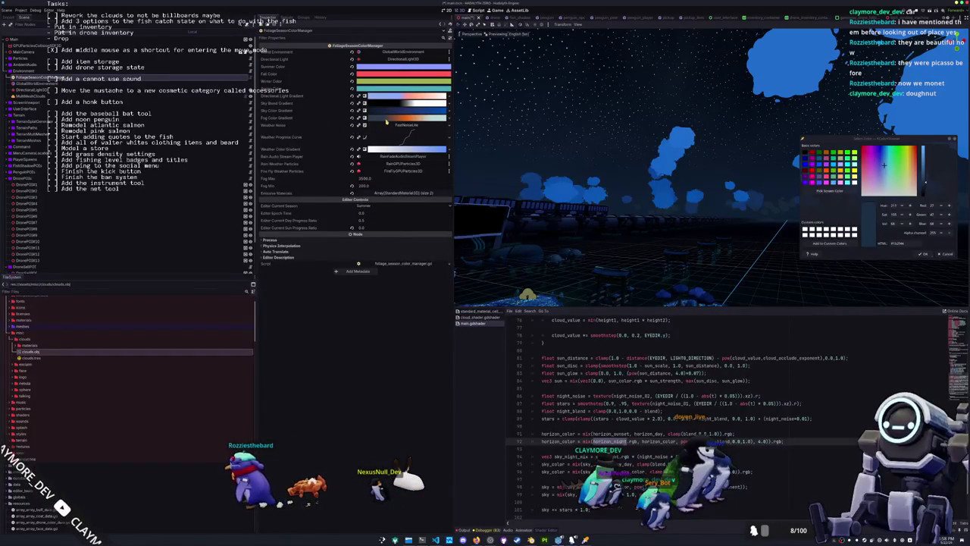
click(402, 111)
click(402, 119)
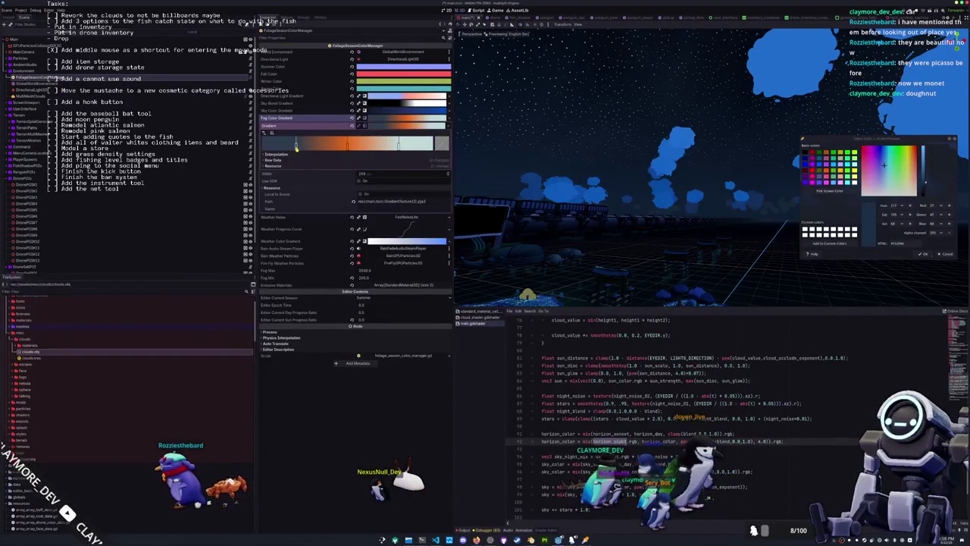
double_click(296, 144)
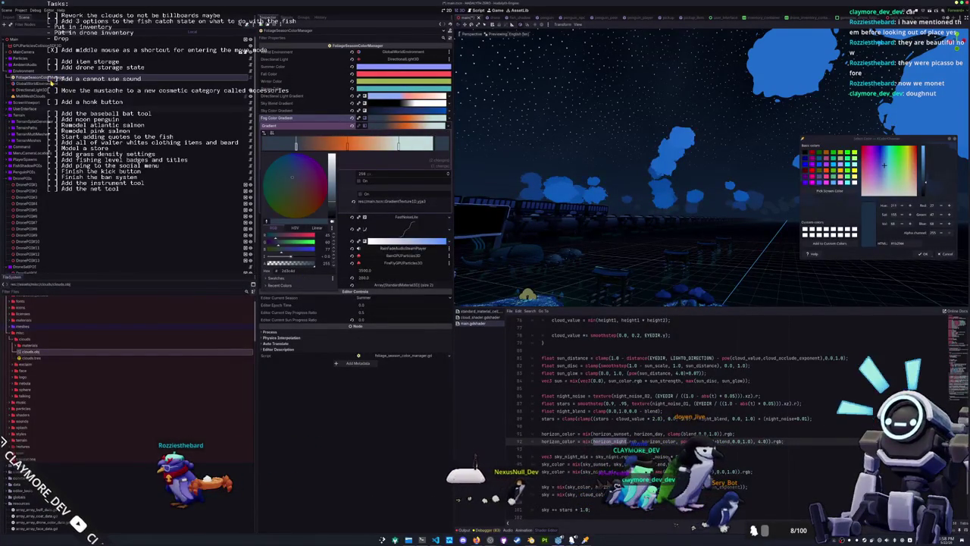
- Recheck the Horizon Night colour on GlobalWorldEnvironment, then select MultiMeshClouds
click(51, 84)
click(377, 144)
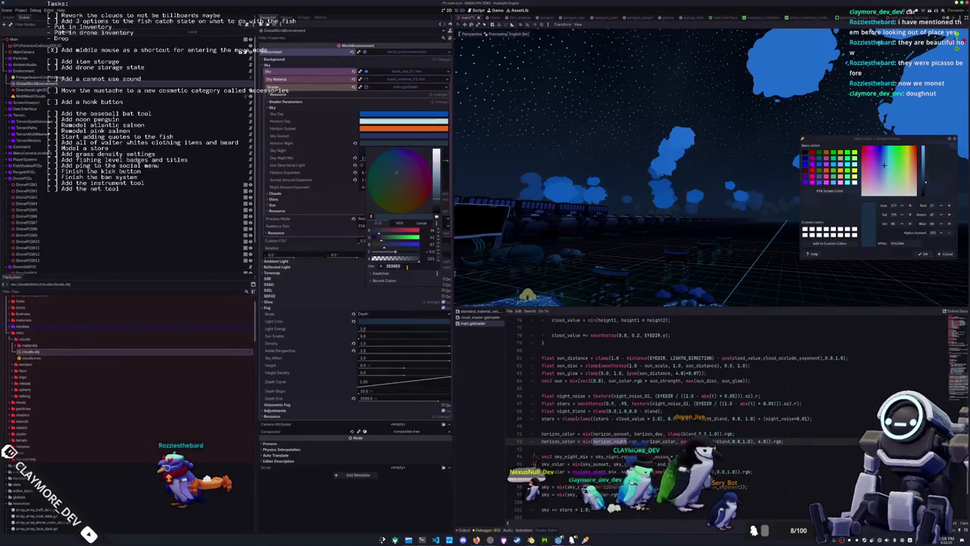
click(189, 114)
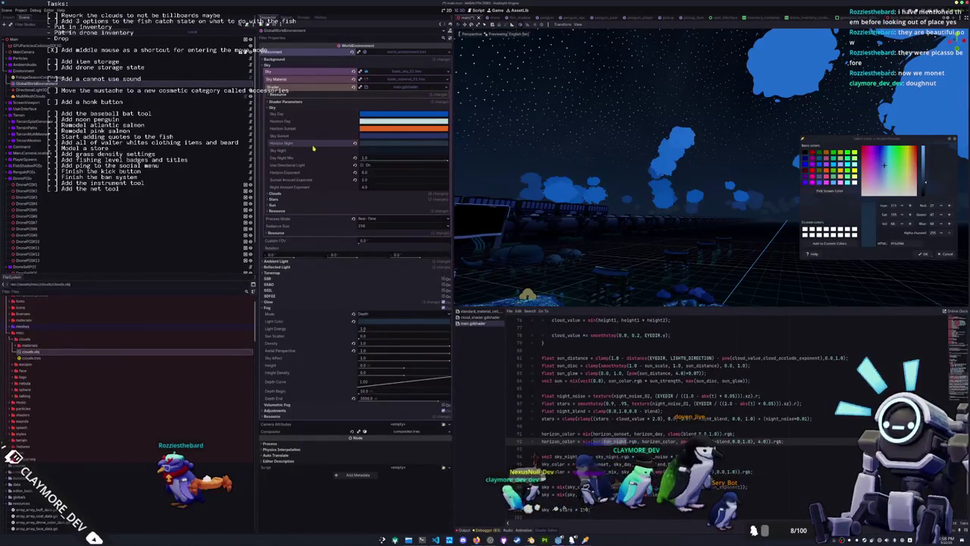
click(75, 98)
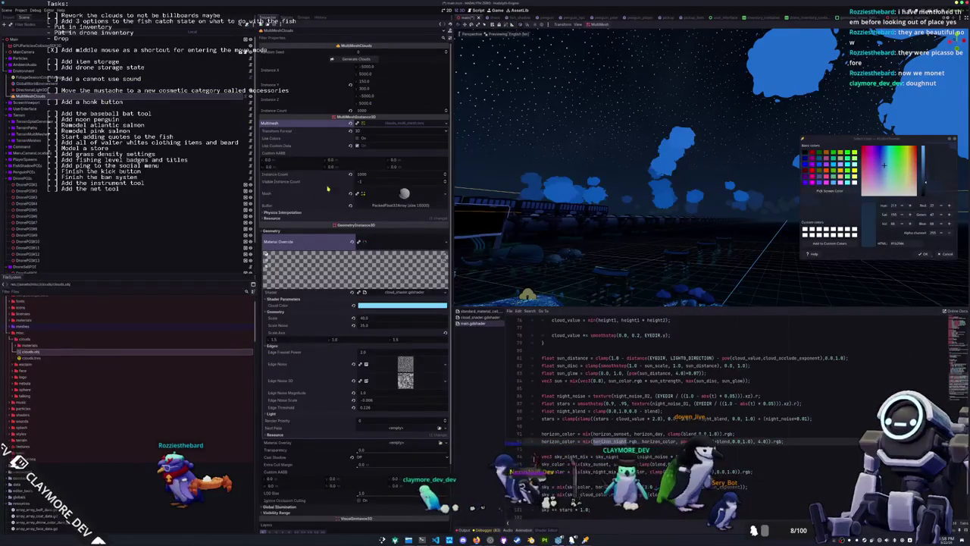
- Select FoliageSeasonColorManager and inspect a Fog Color Gradient stop's colour
click(75, 78)
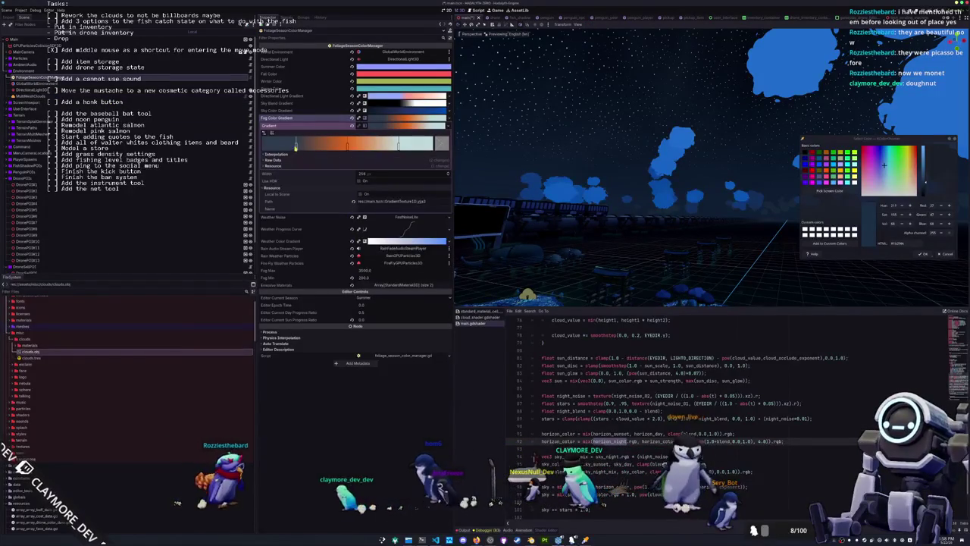
double_click(295, 144)
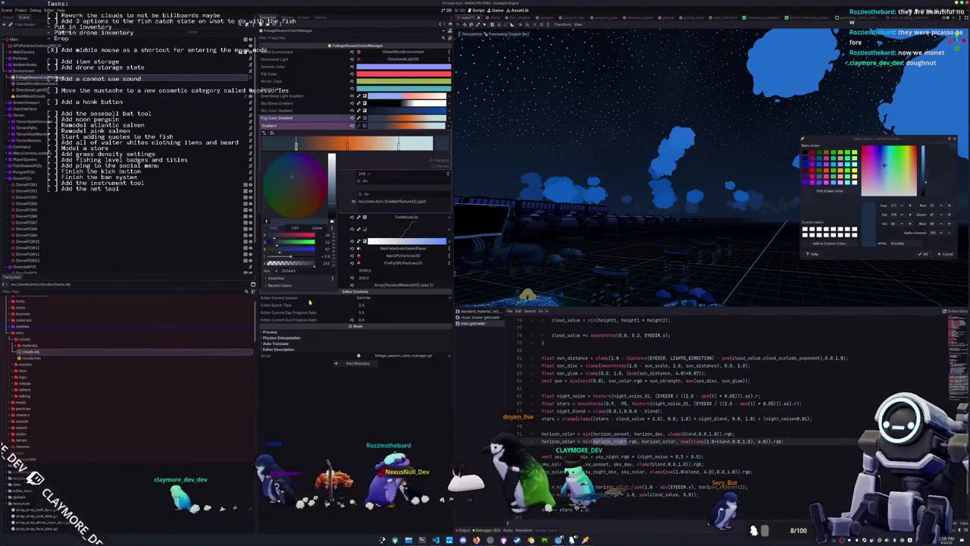
click(304, 426)
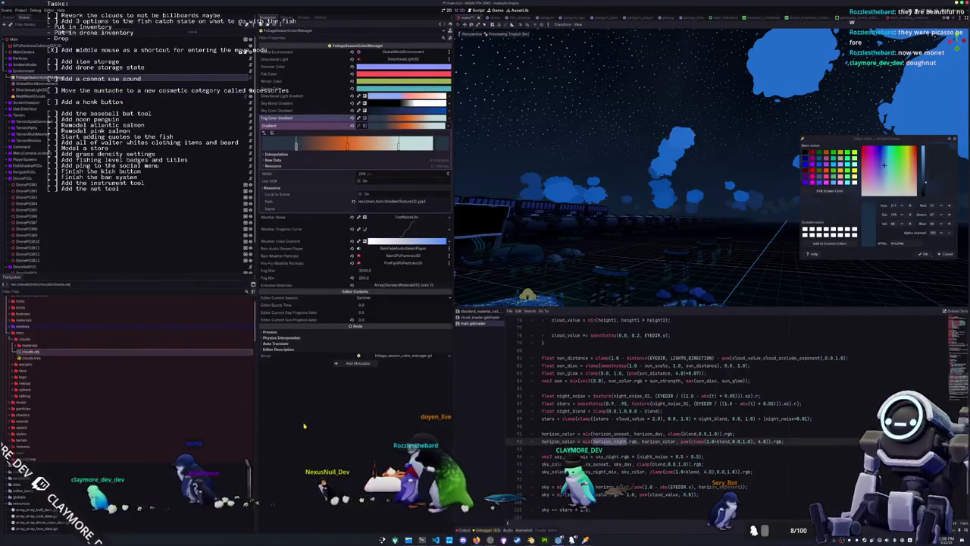
- Orbit the viewport toward the clouds and fold away the Fog Color Gradient details
mouse_move(485, 250)
mouse_down()
mouse_move(681, 268)
mouse_move(599, 214)
mouse_move(568, 221)
mouse_move(703, 116)
mouse_up()
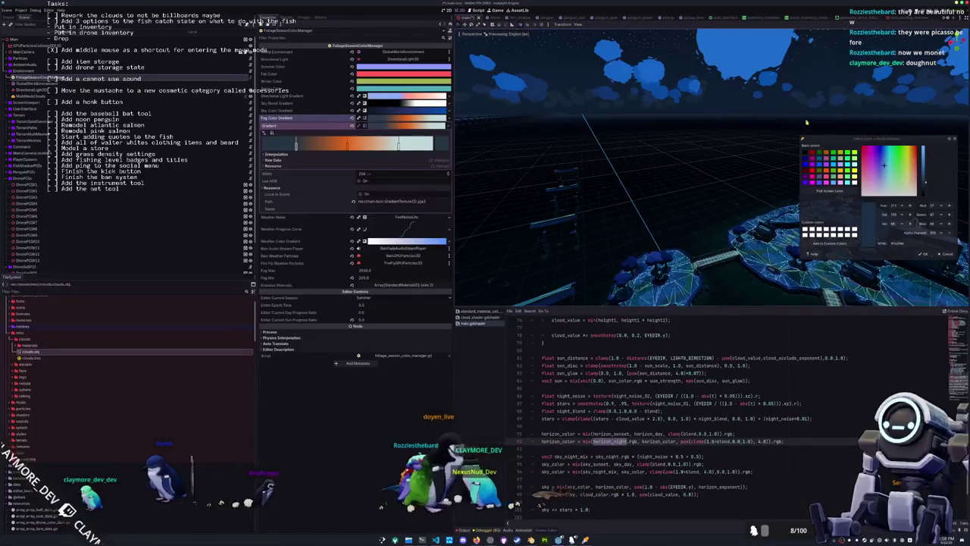
drag(769, 119, 727, 180)
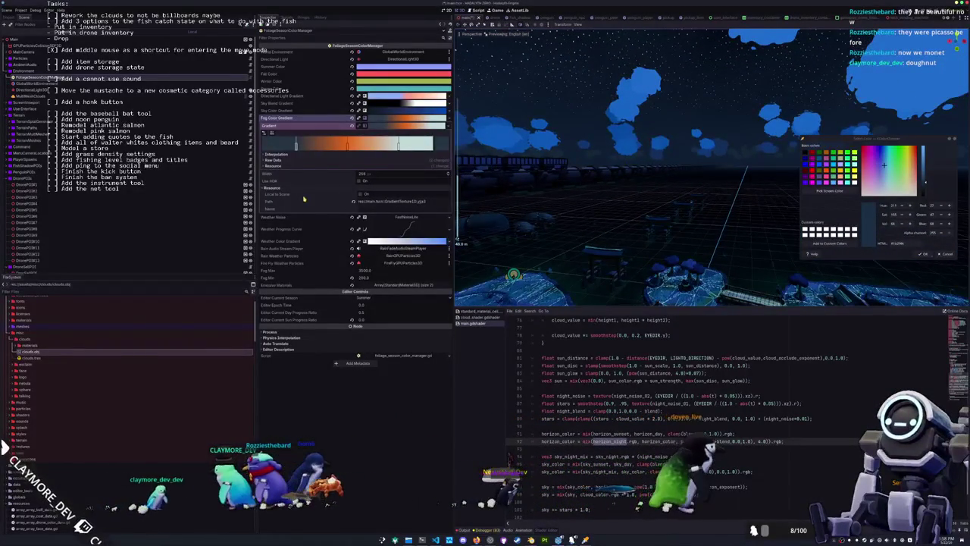
click(380, 126)
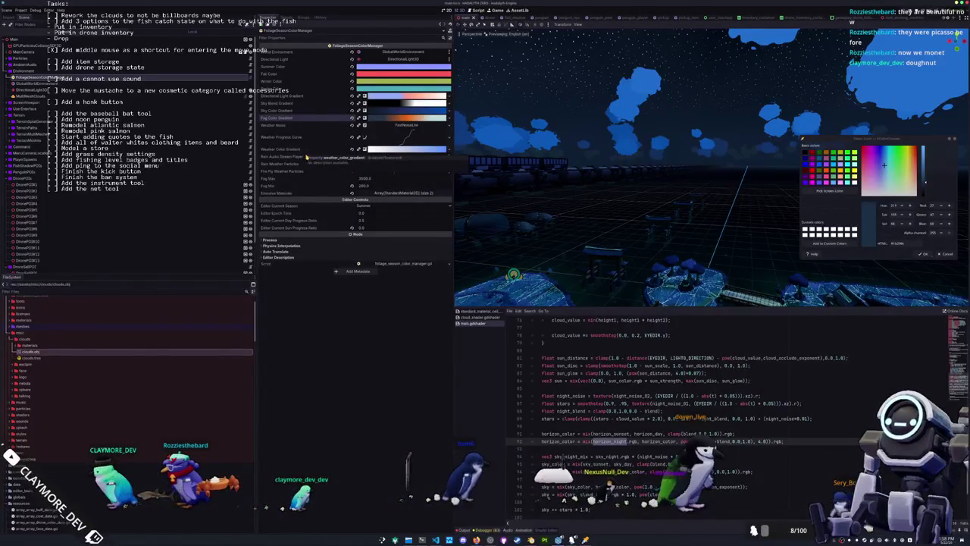
- Try white, then set the Sky Color Gradient's left stop to black, and save the scene
click(379, 112)
click(368, 119)
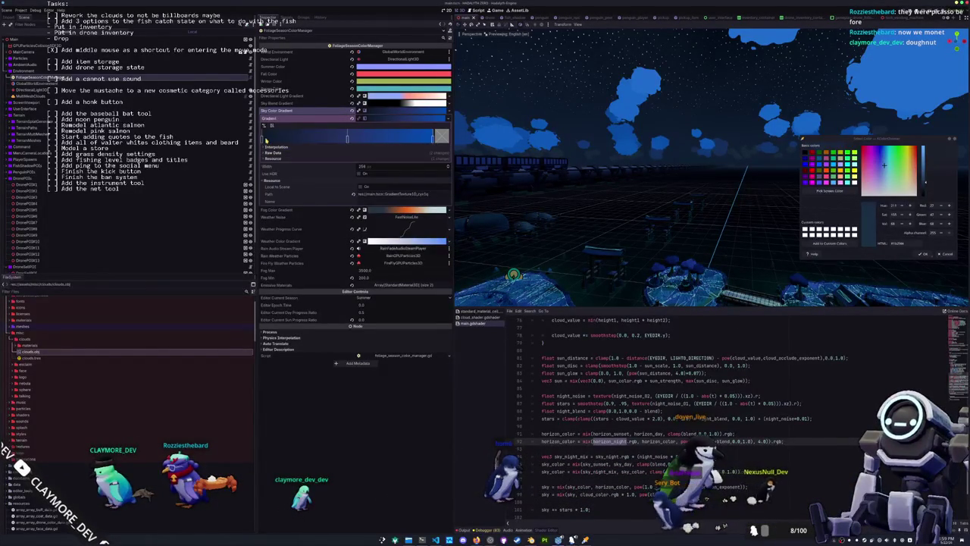
double_click(263, 138)
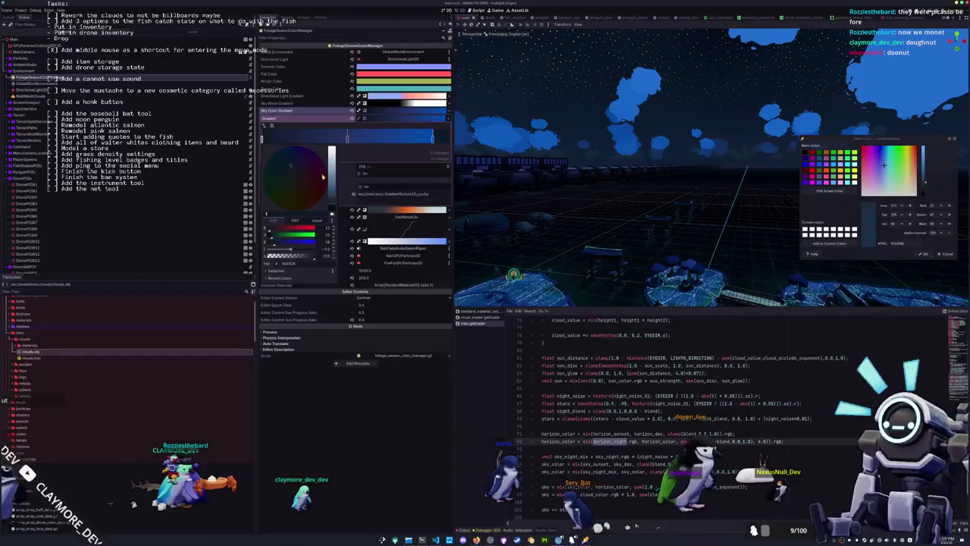
drag(332, 178, 331, 148)
click(301, 429)
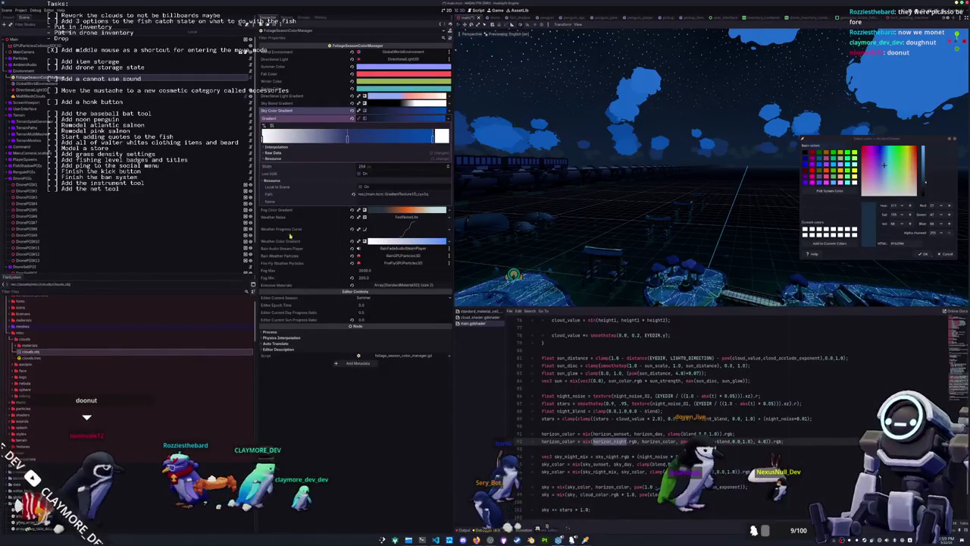
double_click(263, 139)
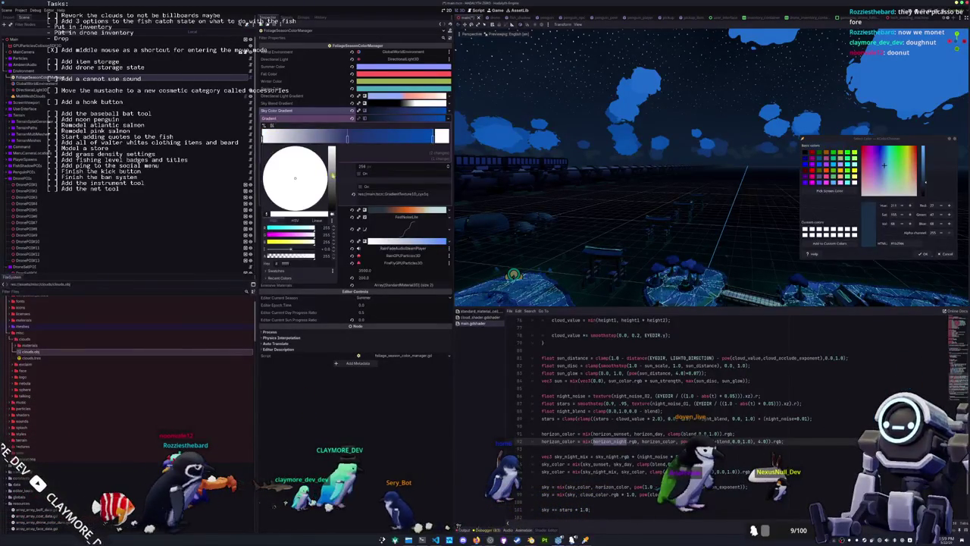
drag(333, 175, 338, 259)
click(321, 394)
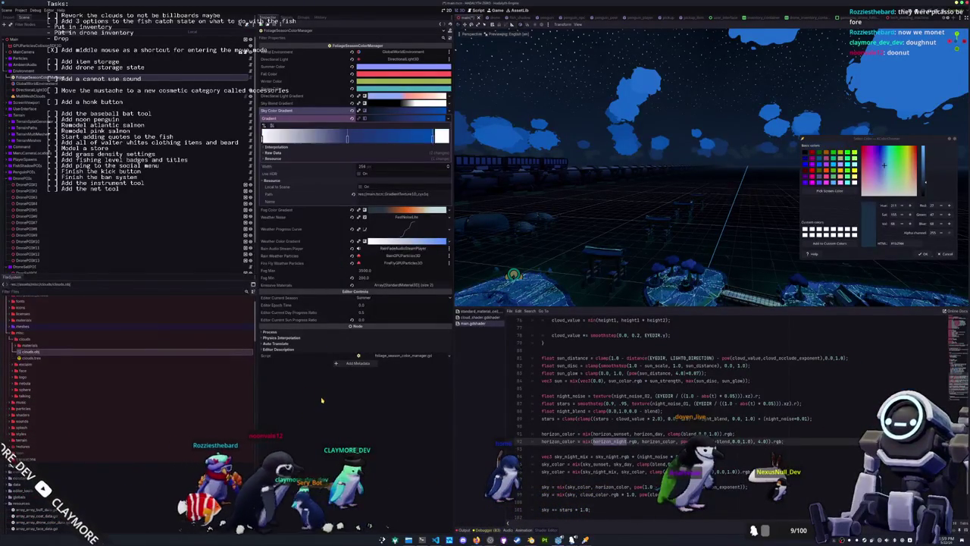
key(ctrl+s)
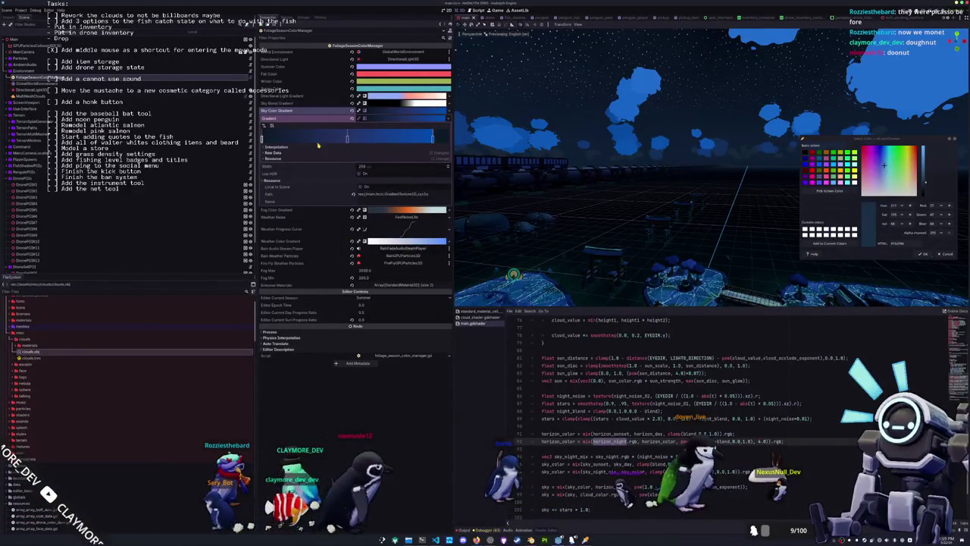
- Collapse the Sky Color Gradient and inspect the Sky Blend and Directional Light gradients
click(388, 112)
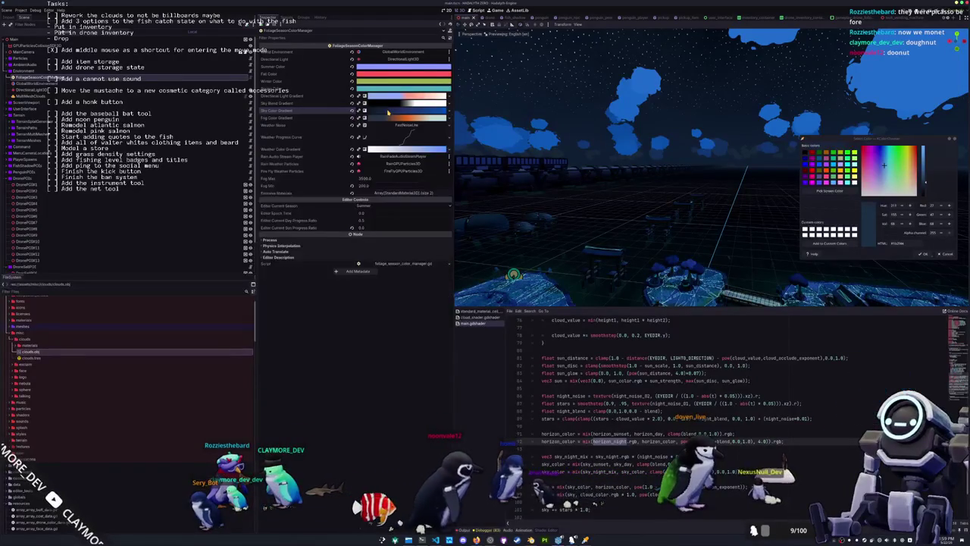
click(380, 106)
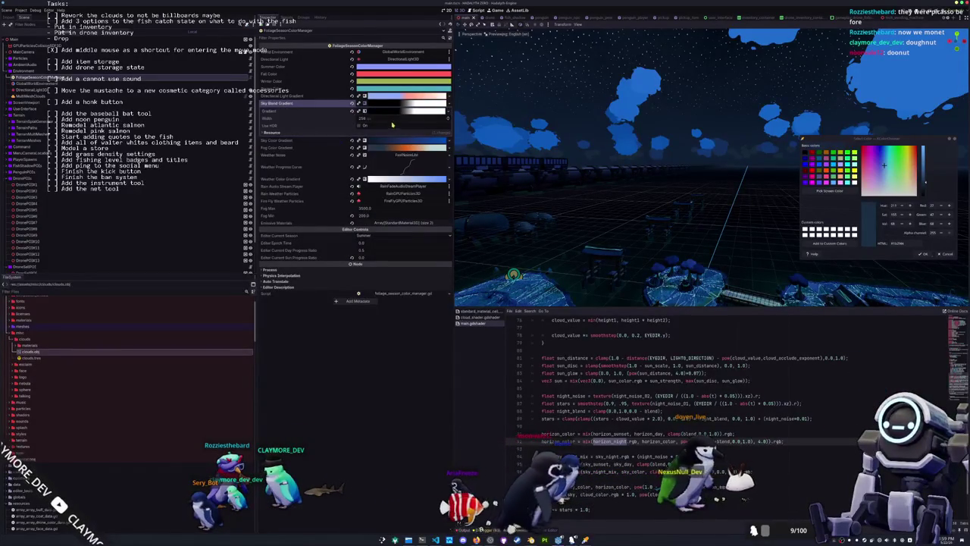
click(391, 112)
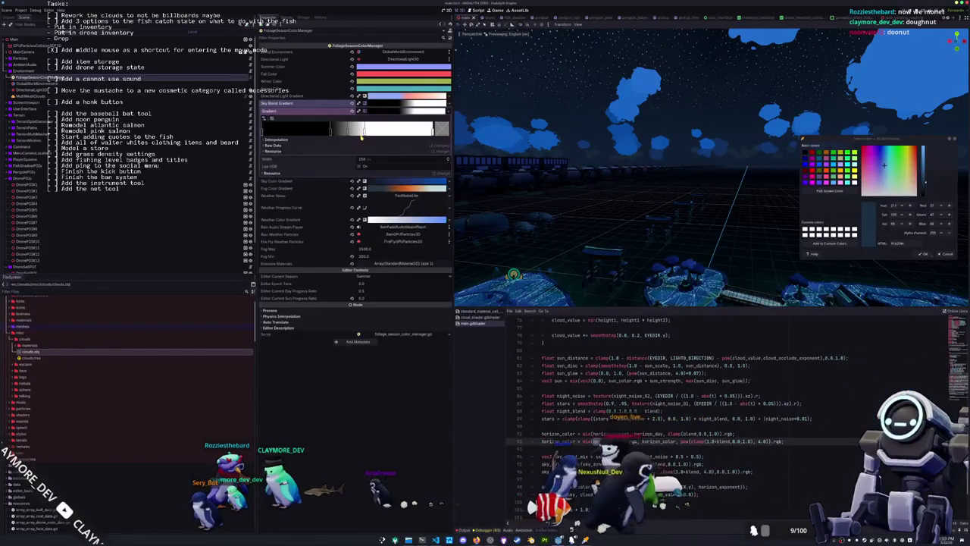
click(382, 112)
click(385, 104)
click(388, 97)
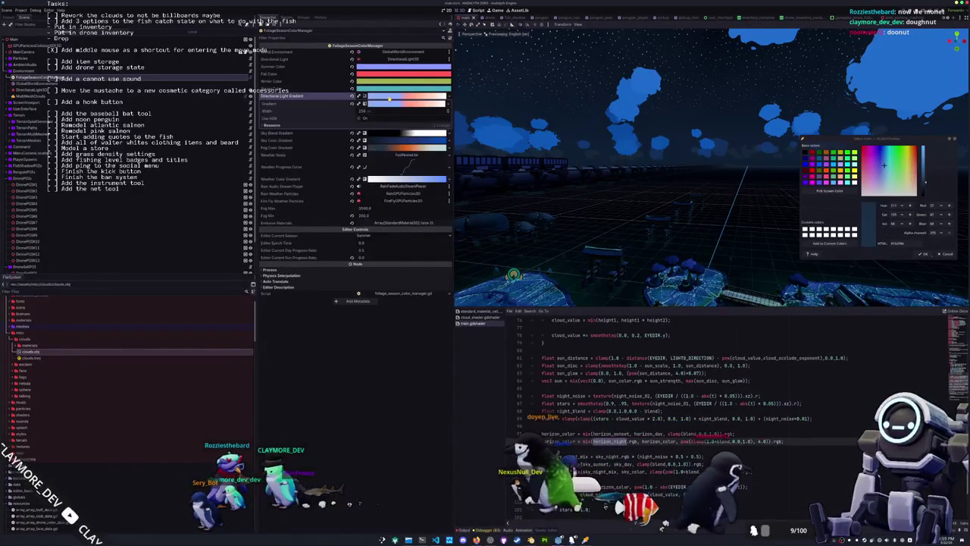
click(387, 104)
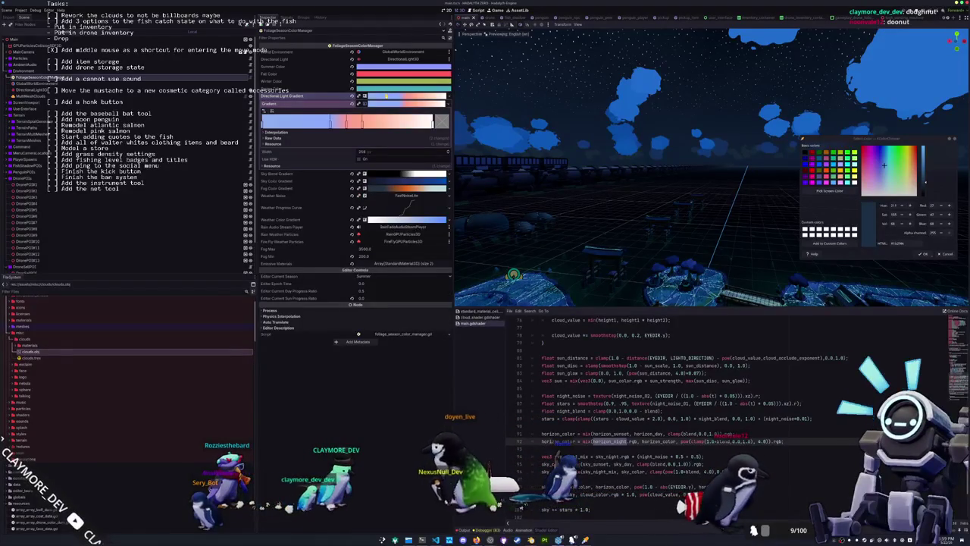
click(386, 96)
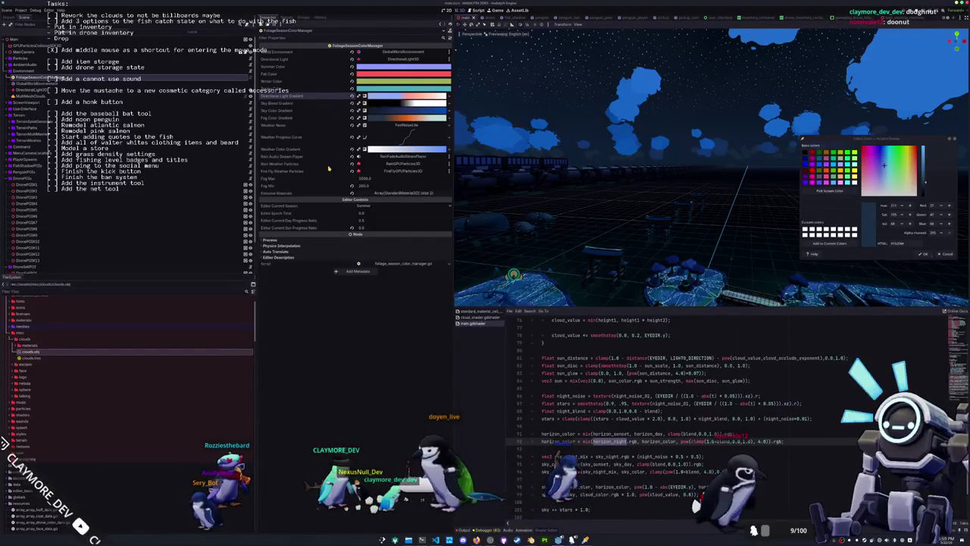
- Inspect the Weather Color Gradient ramp and the Emissive Materials list, then collapse them
click(390, 151)
click(397, 162)
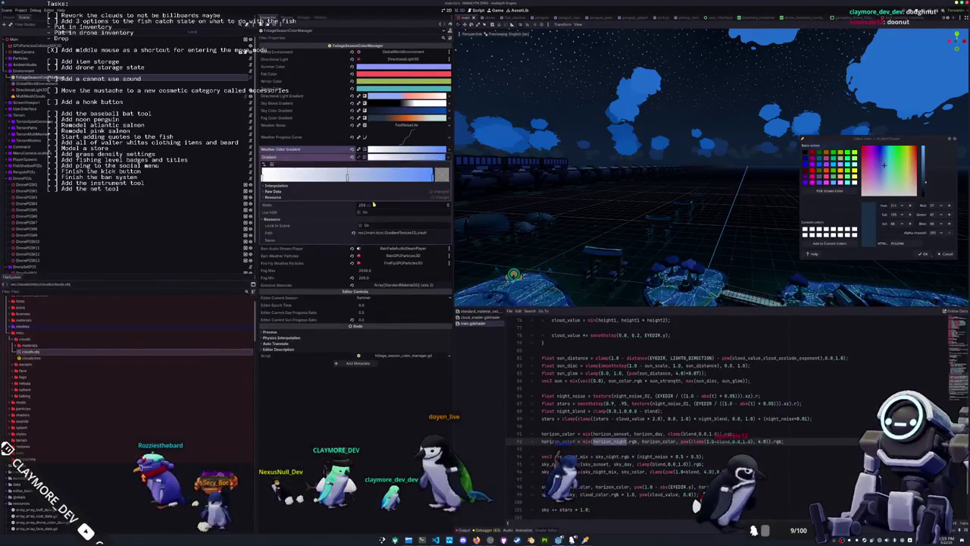
click(391, 151)
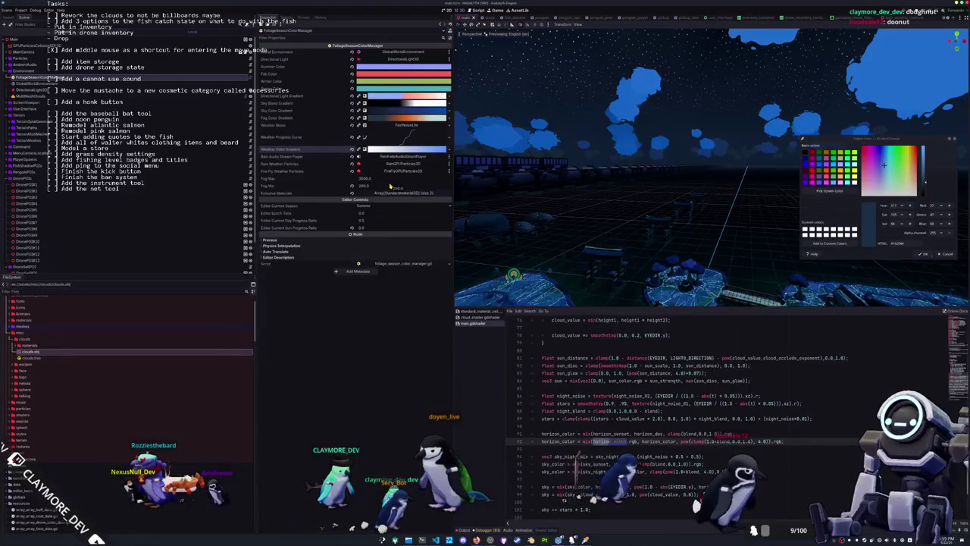
click(388, 192)
click(388, 193)
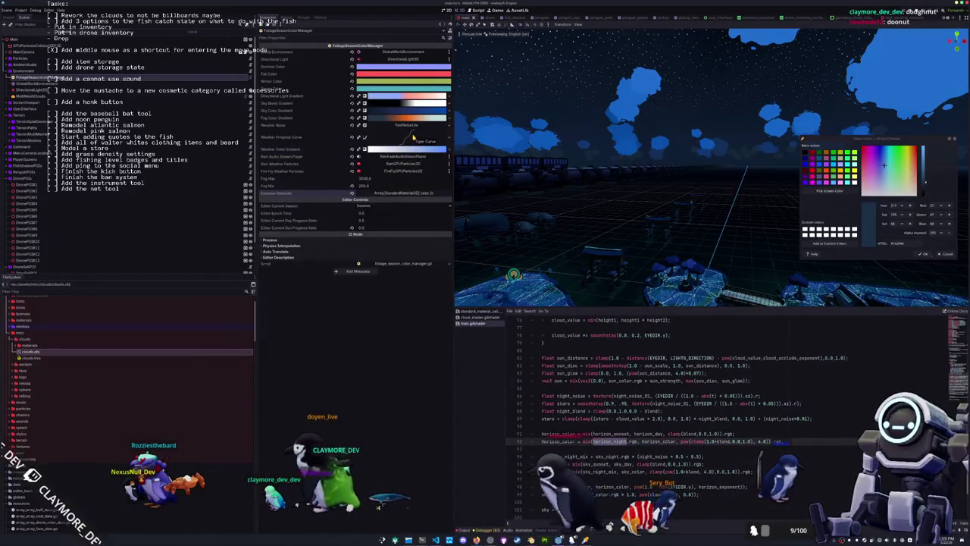
- Inspect Weather Noise, the Fog Color Gradient and Sky Blend Gradient, leaving them collapsed
click(407, 126)
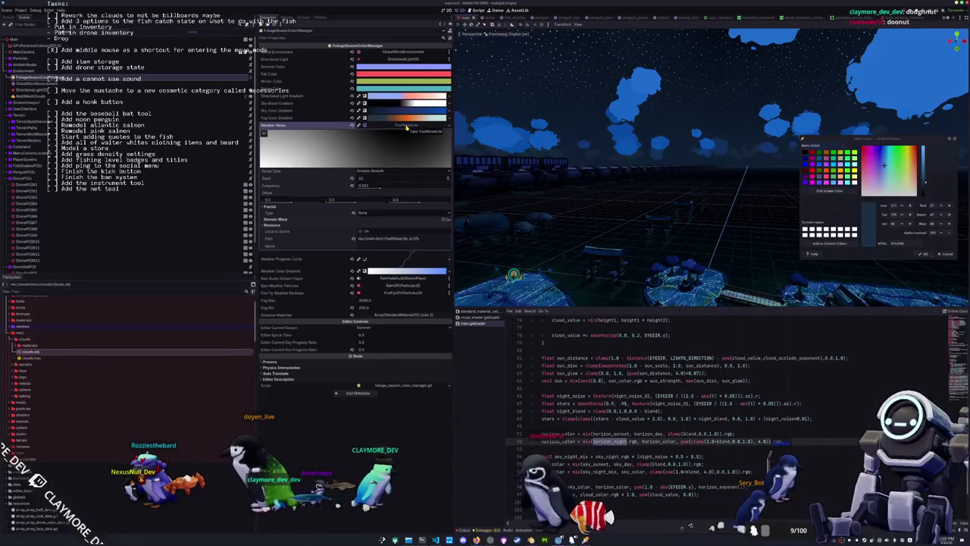
click(407, 125)
click(407, 119)
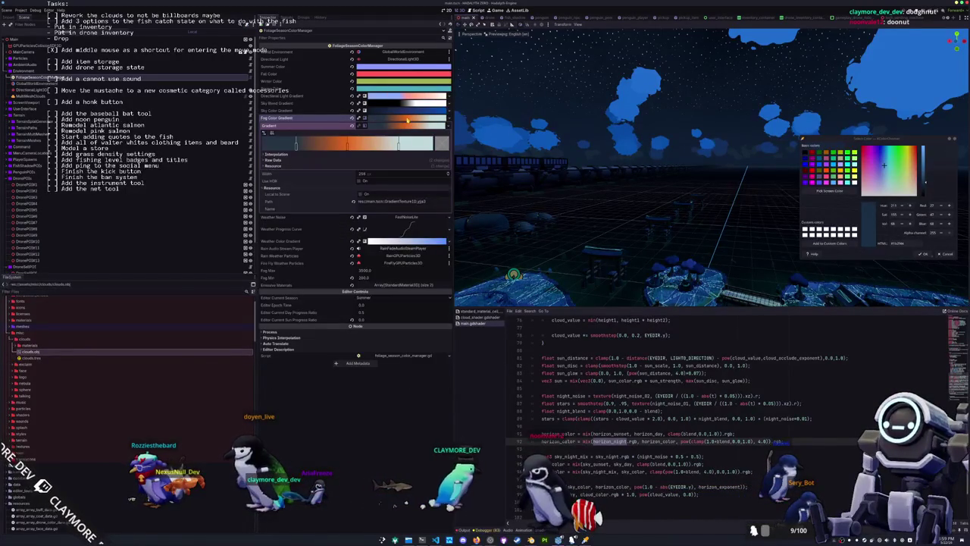
click(407, 119)
click(407, 119)
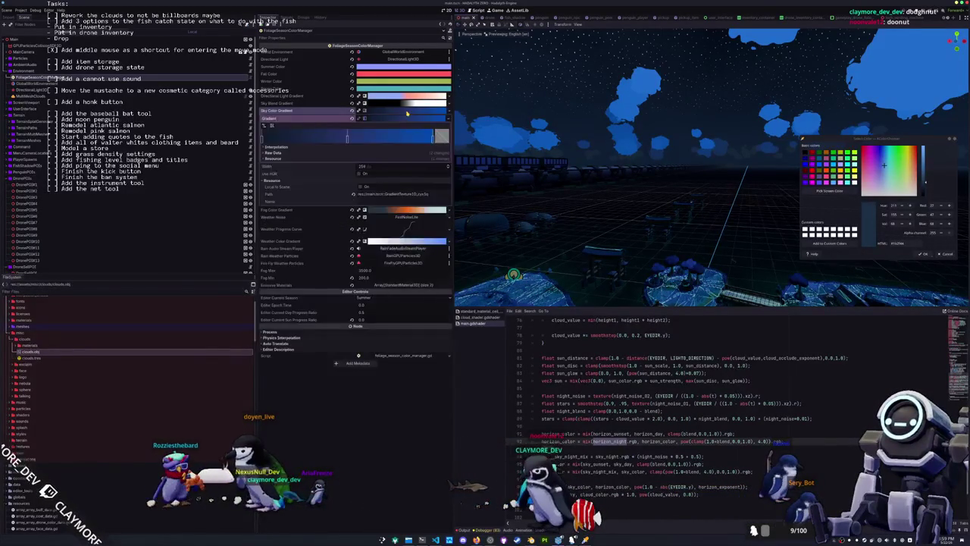
click(407, 119)
click(410, 104)
click(410, 104)
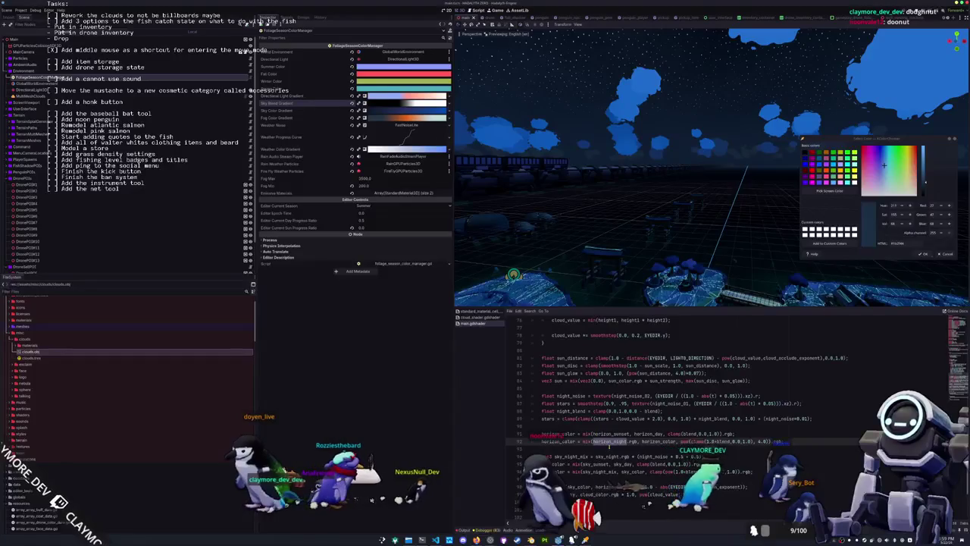
- Start a horizon_color line in the sky shader and read a fog stop's colour as linear and RGB
text(;)
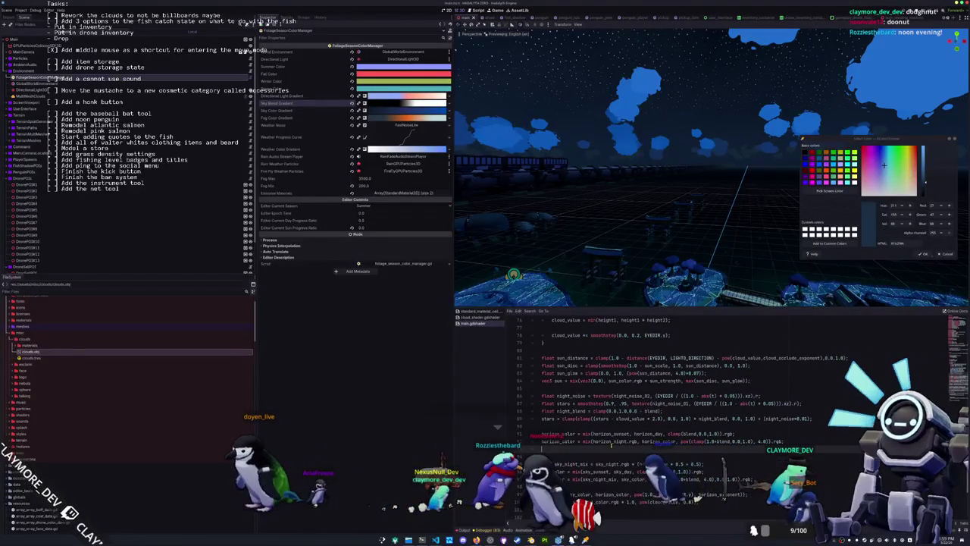
text(orizon)
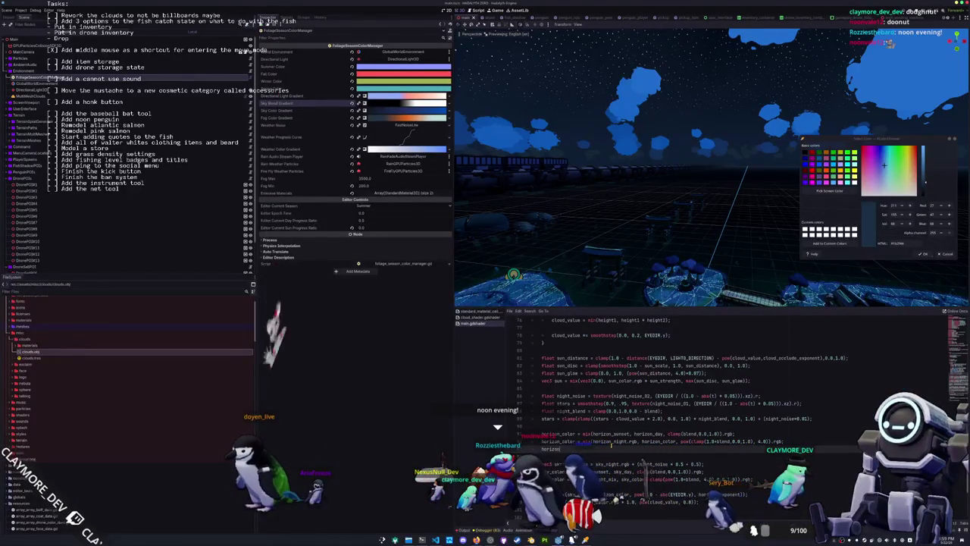
text(_color = )
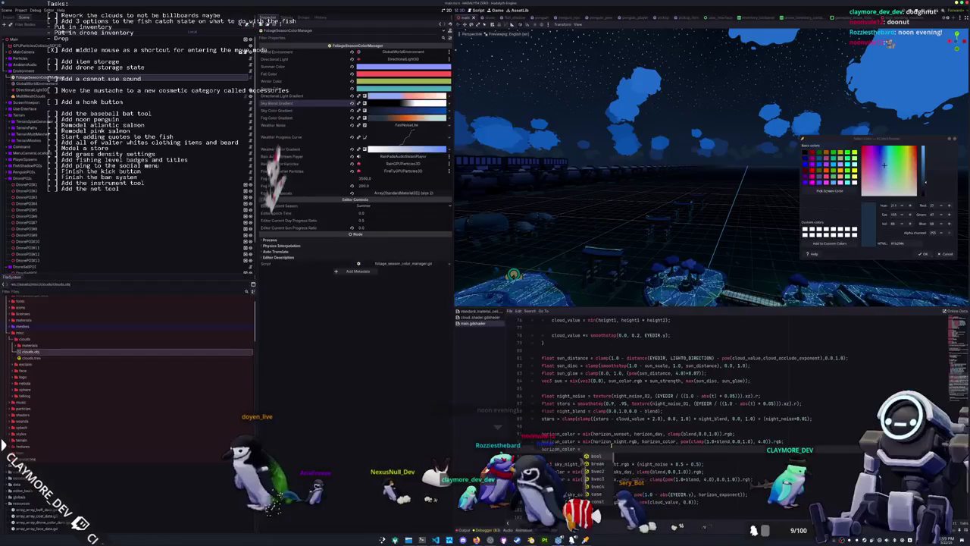
text(ve)
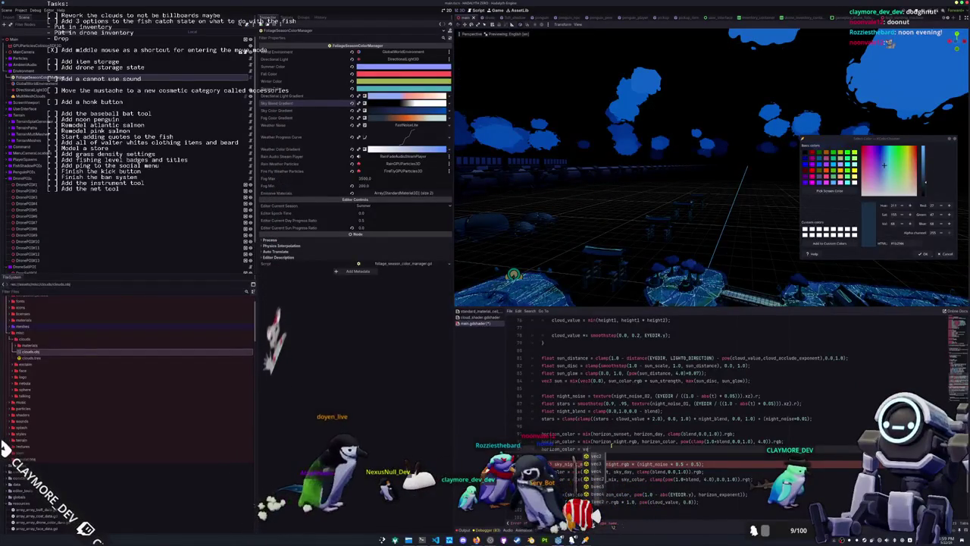
text(c4()
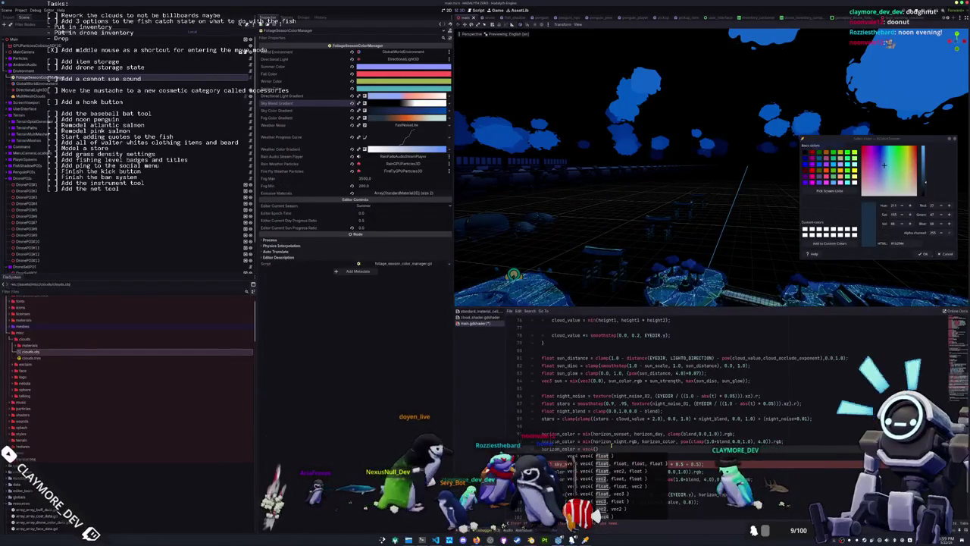
click(391, 118)
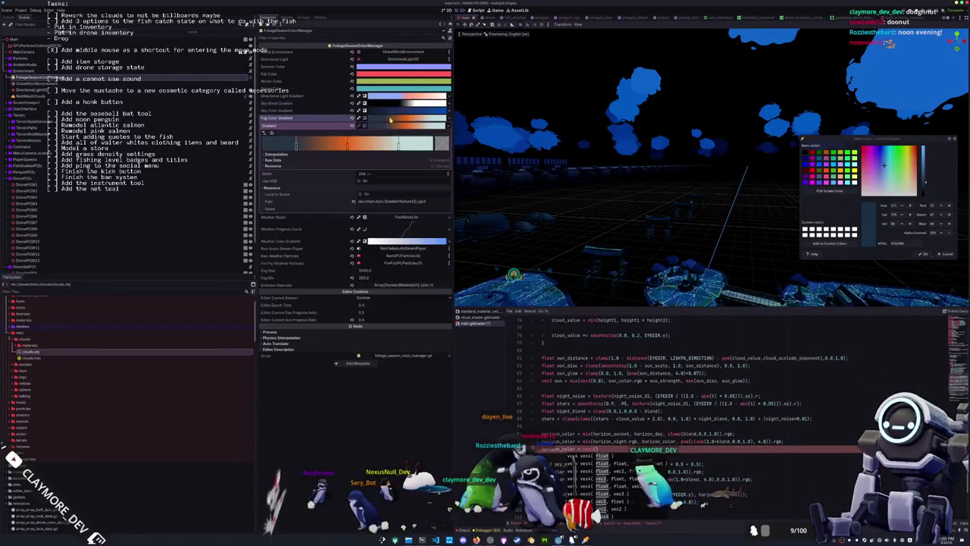
double_click(297, 146)
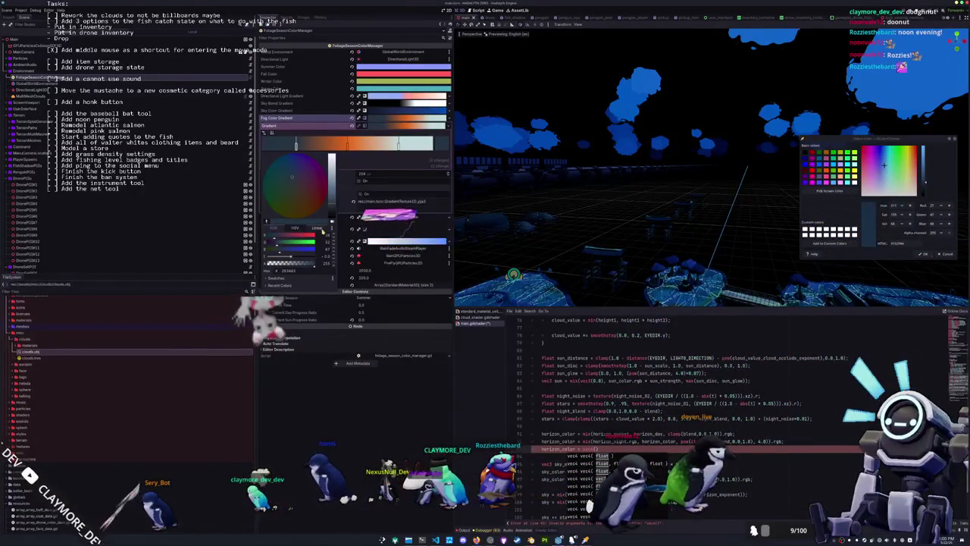
click(325, 229)
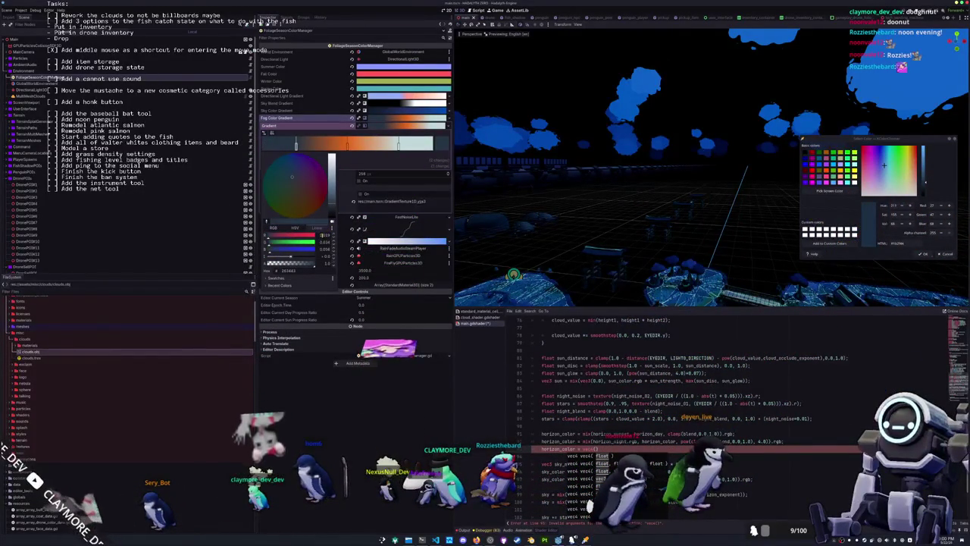
click(333, 228)
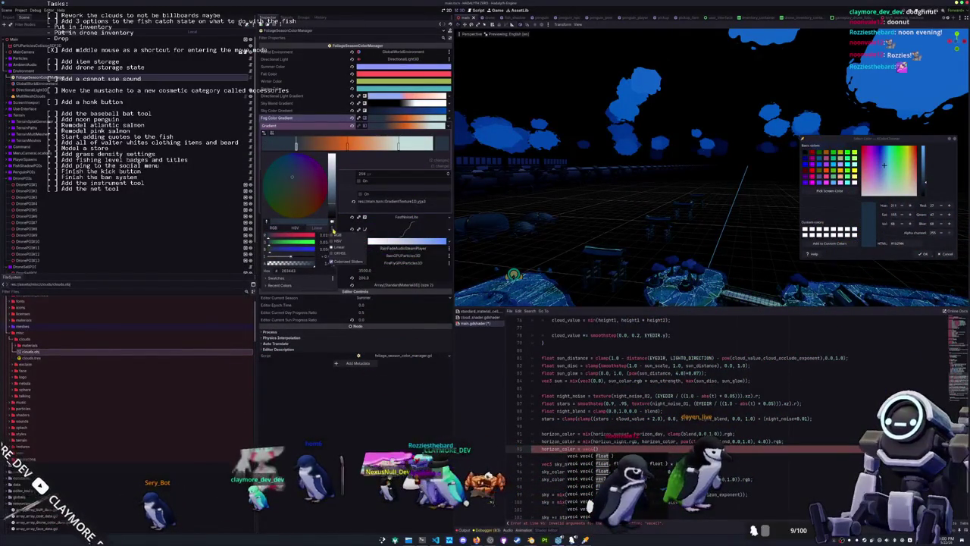
click(335, 235)
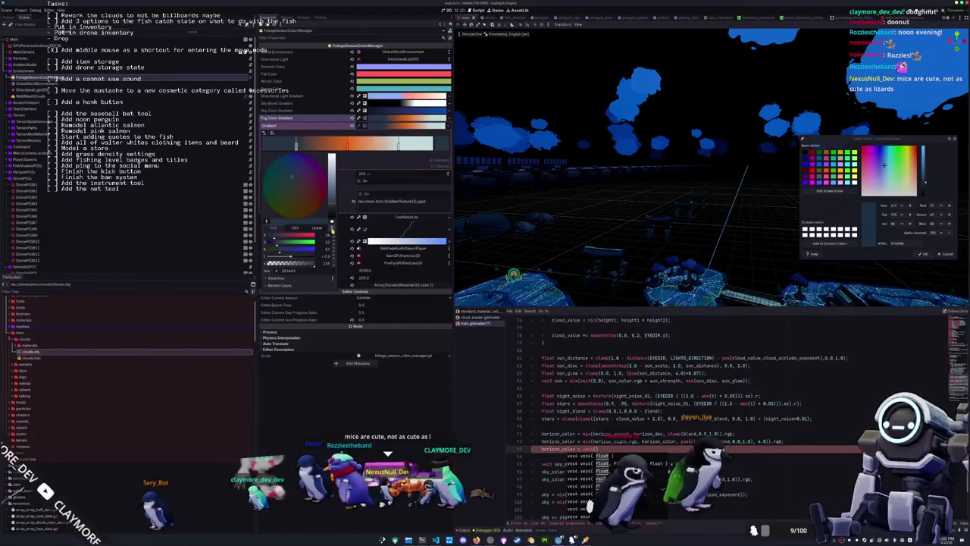
click(332, 228)
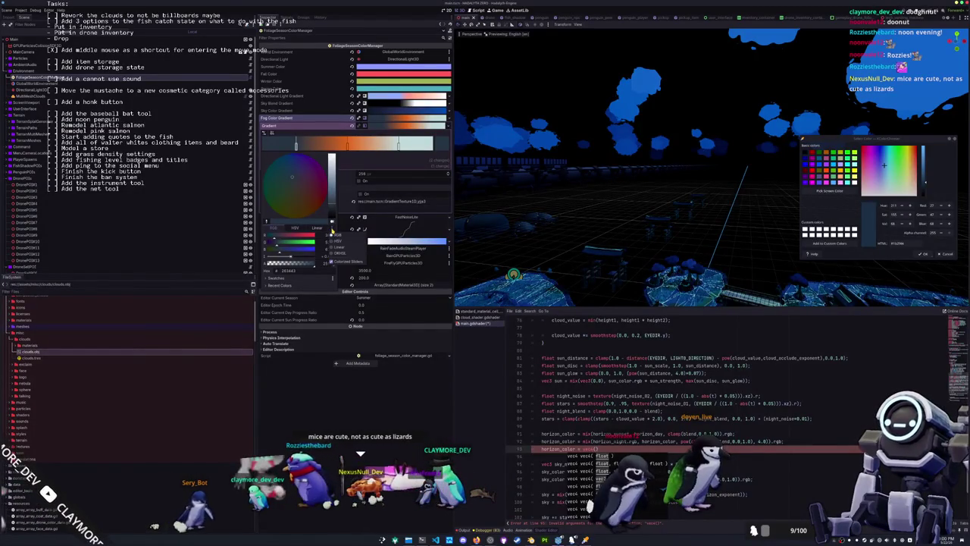
click(337, 247)
click(282, 279)
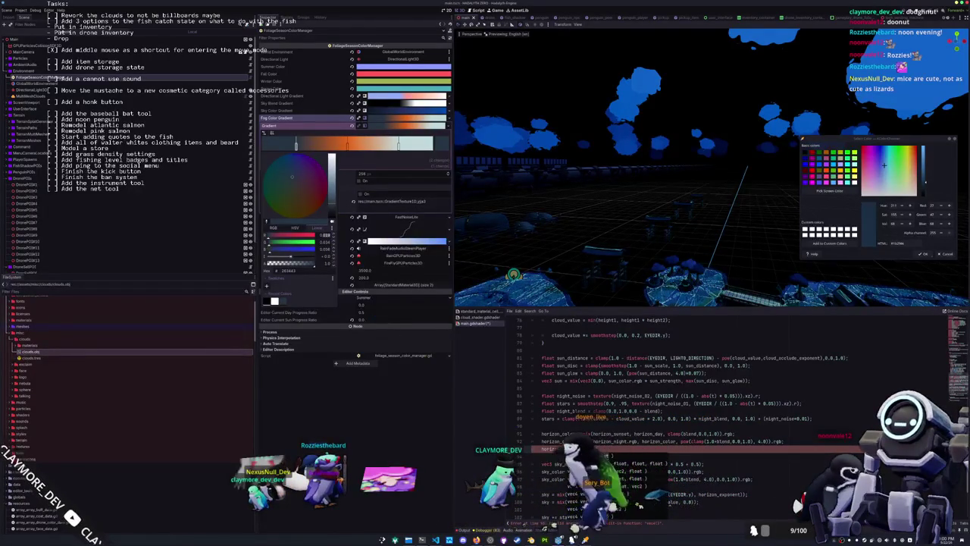
click(595, 451)
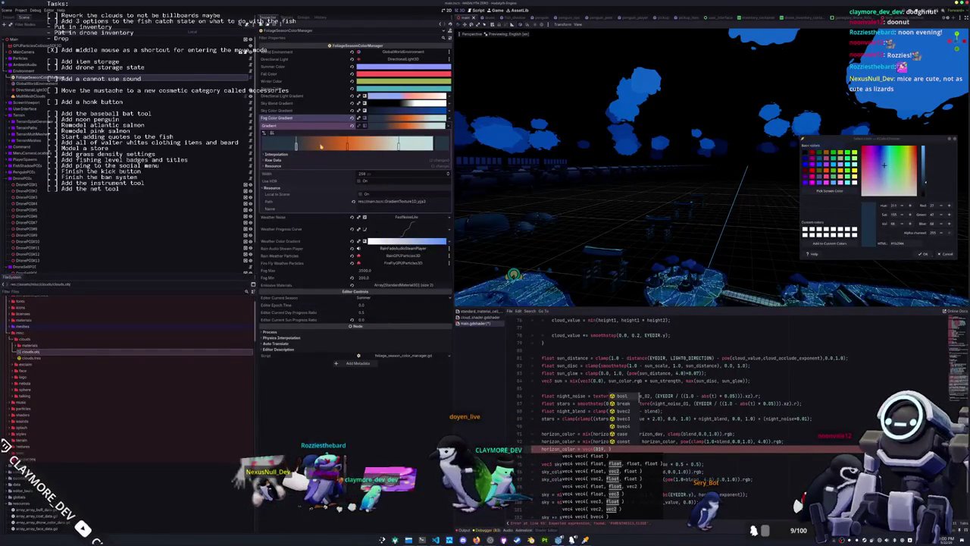
- Set horizon_color to vec3(0.19, 0.34, 0.56); from the fog gradient stop colour
double_click(297, 147)
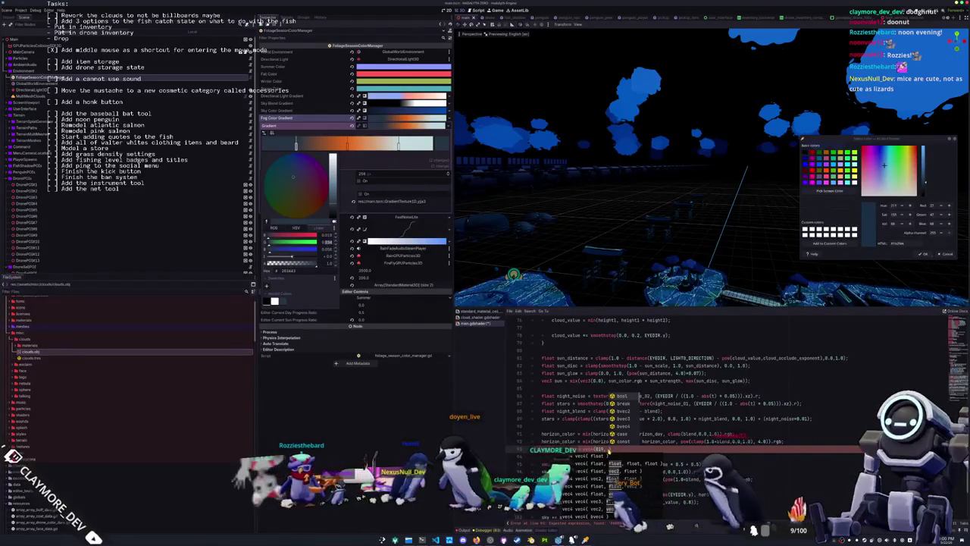
click(608, 449)
text(vec3(819, 034,)
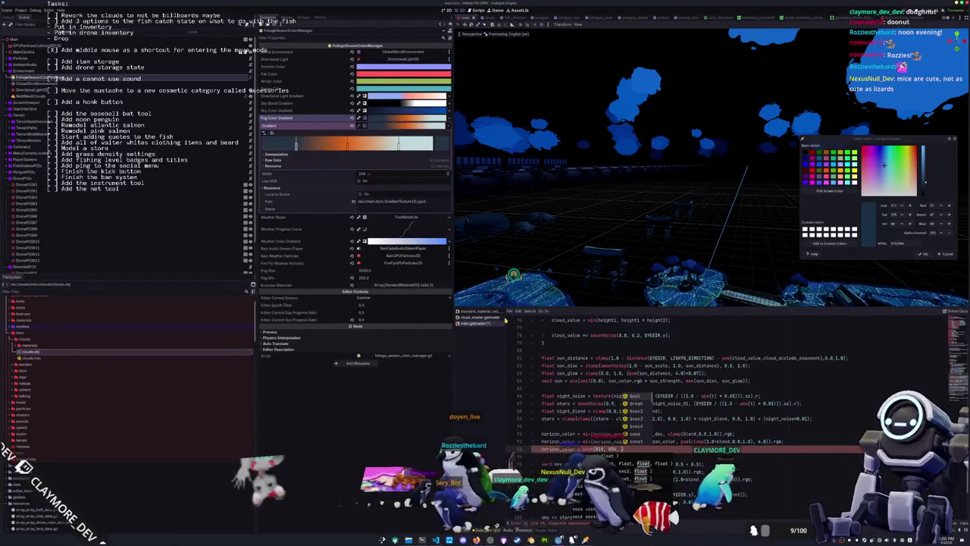
text(1)
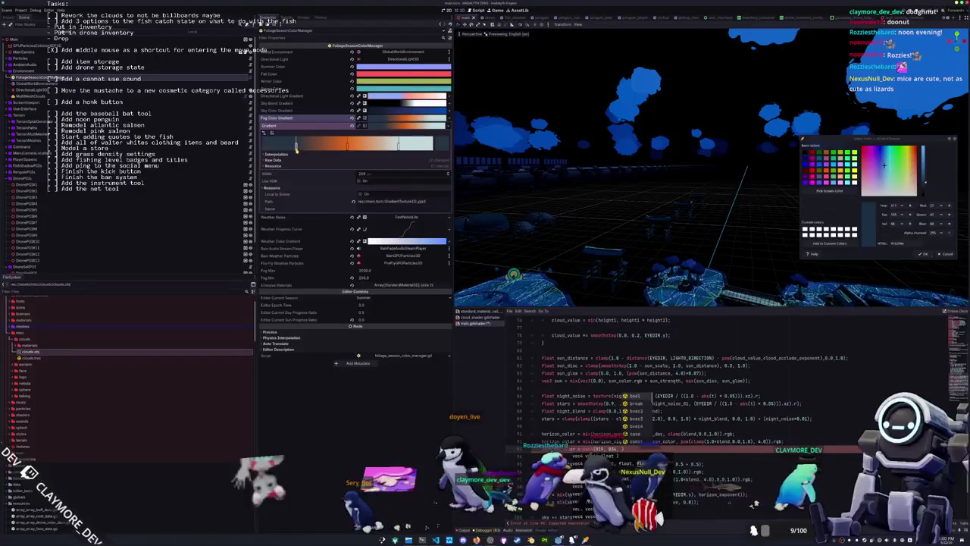
double_click(296, 145)
text(0.19, 0.34, )
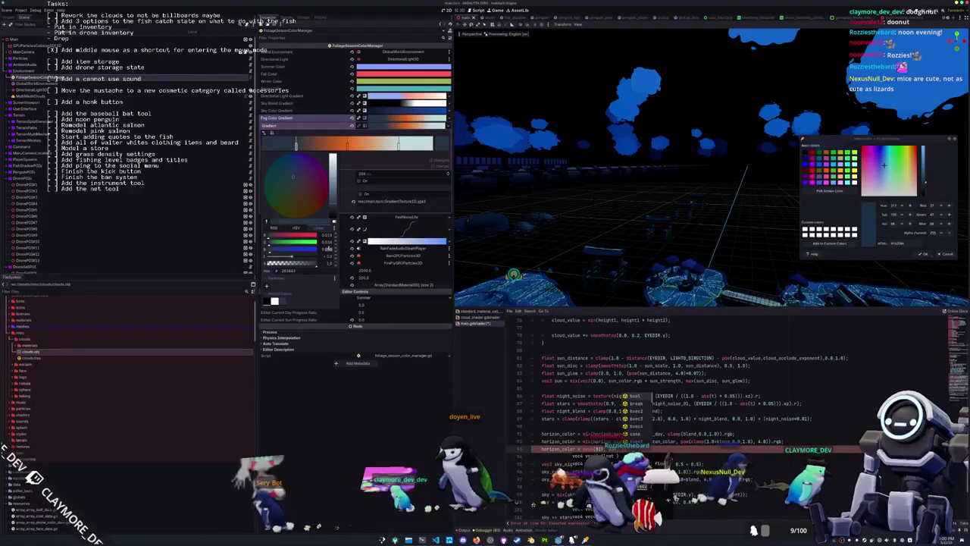
text(0.56))
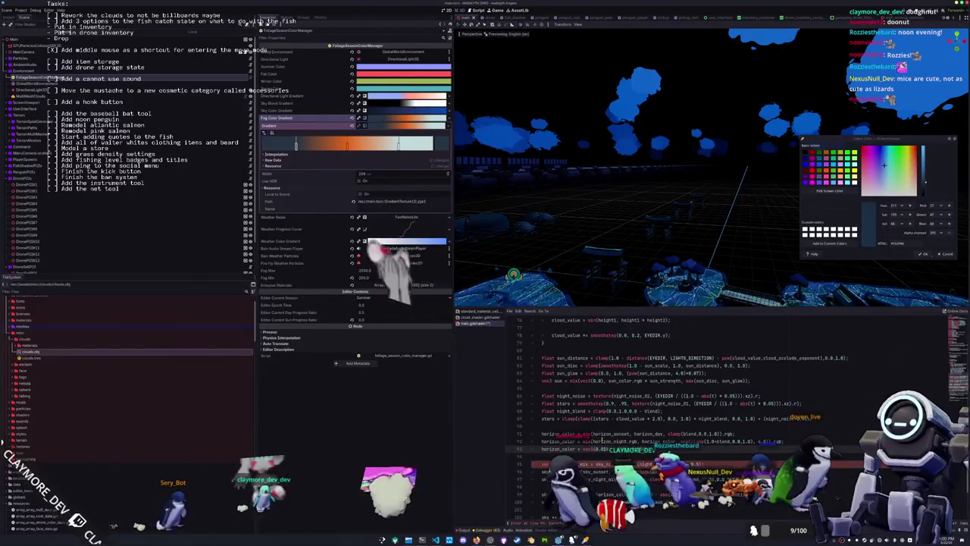
text(;)
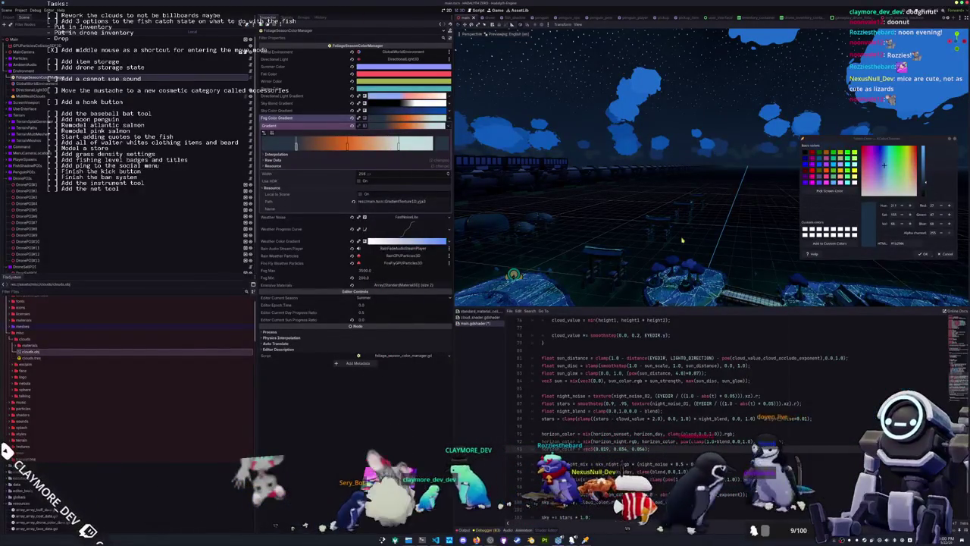
- Orbit across the starry night clouds and collapse the Fog Color Gradient editor
drag(758, 228, 674, 246)
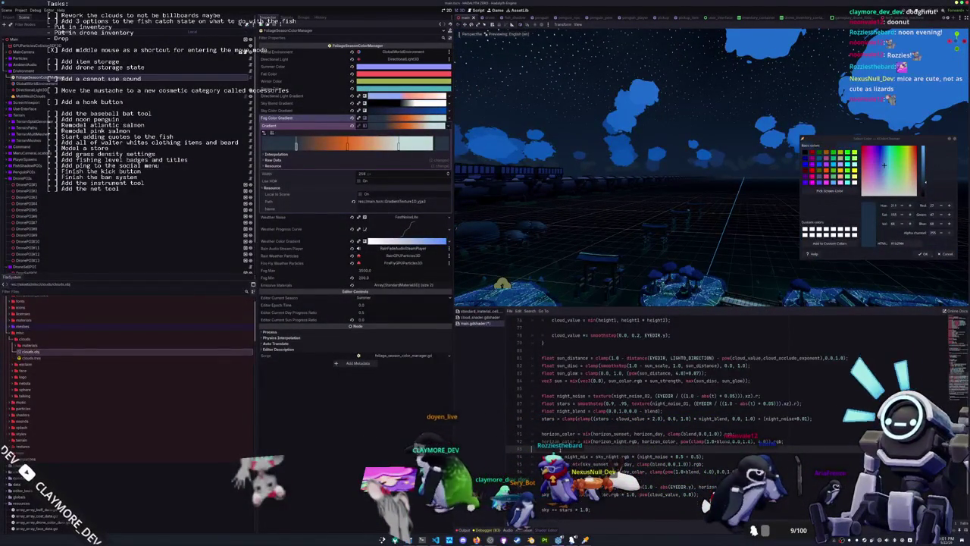
scroll(555, 179, up, 5)
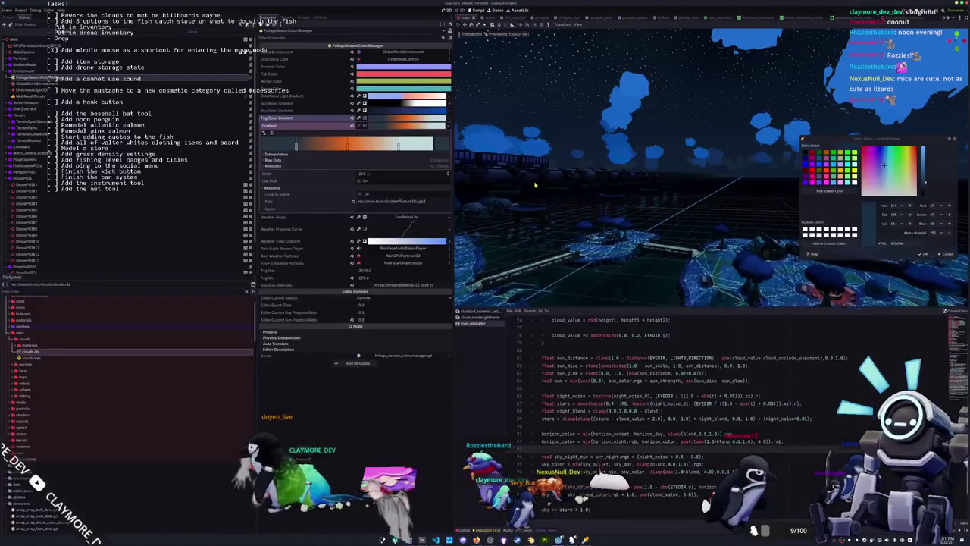
click(389, 120)
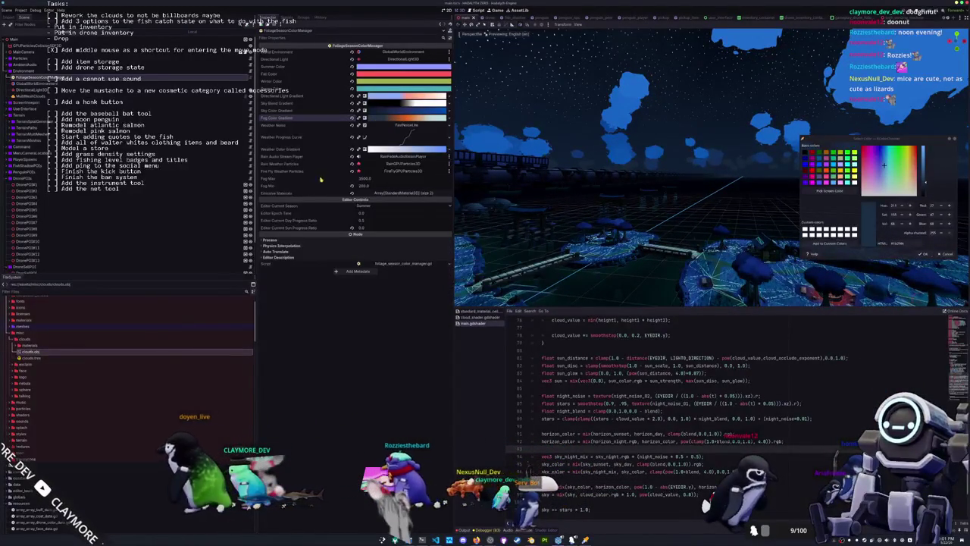
- In GlobalWorldEnvironment, tune fog light energy and sun scatter, and apply the lighter blue sky colour
click(86, 85)
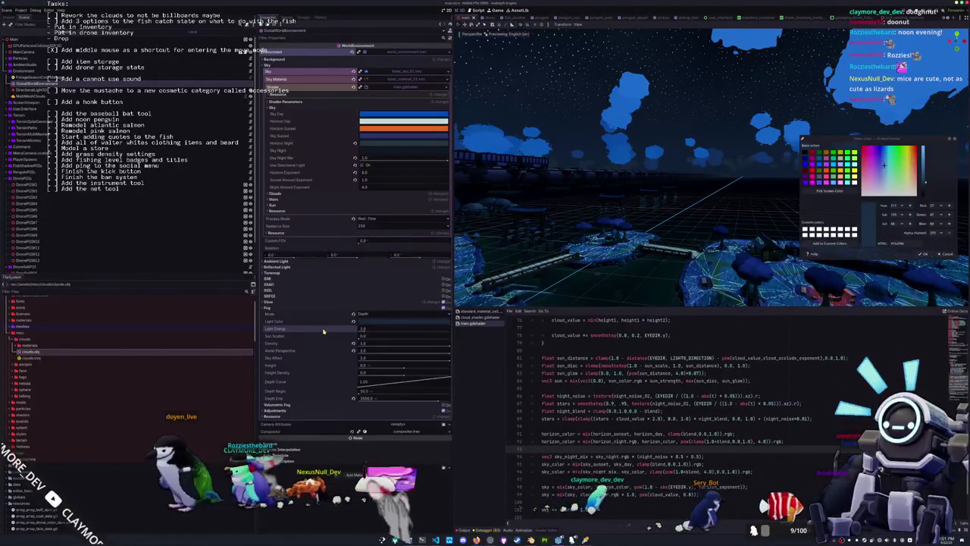
mouse_move(363, 331)
mouse_down()
mouse_move(412, 331)
mouse_move(326, 331)
mouse_up()
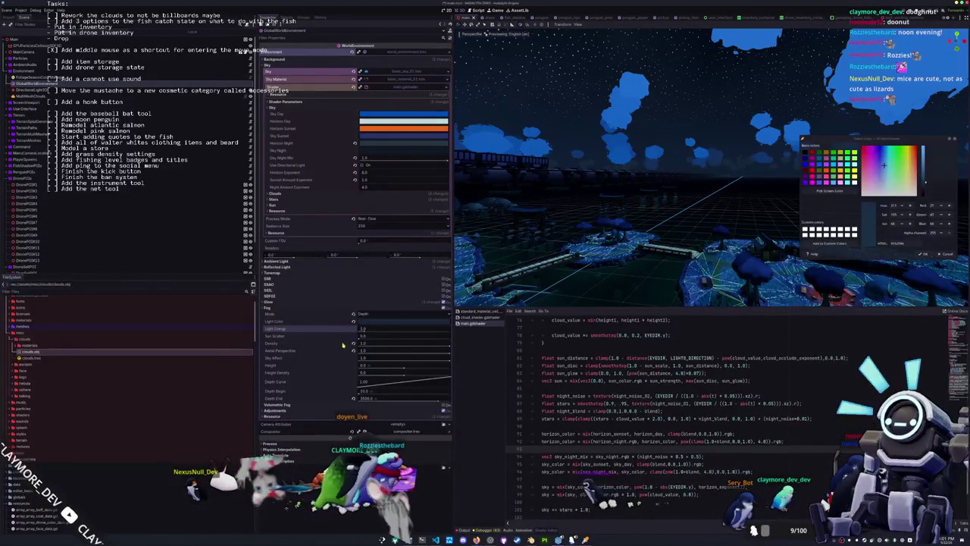
drag(359, 337, 468, 341)
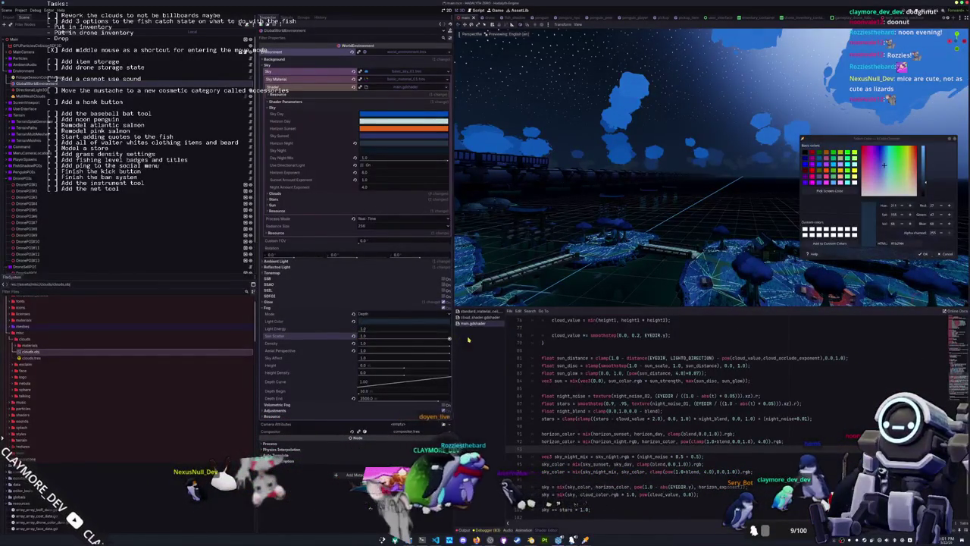
drag(591, 228, 694, 176)
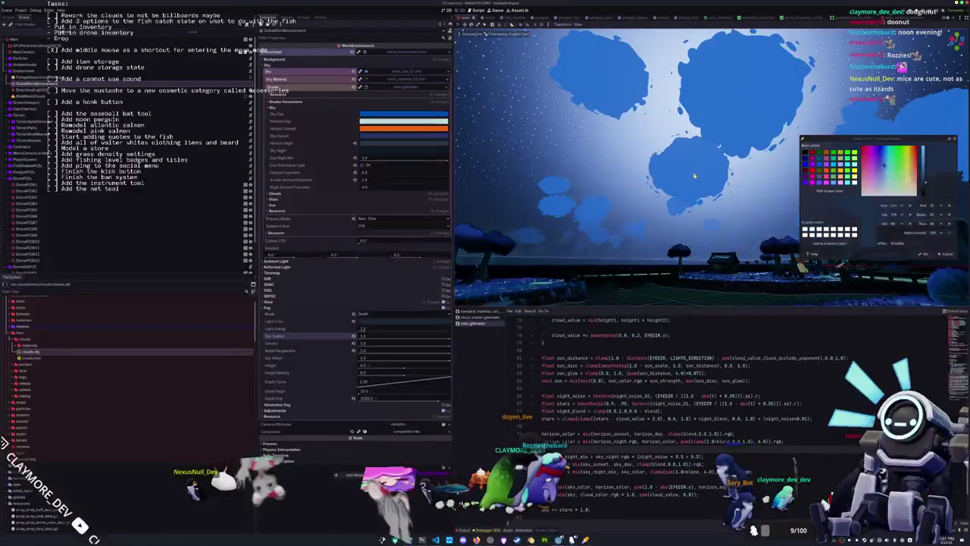
drag(449, 340, 347, 345)
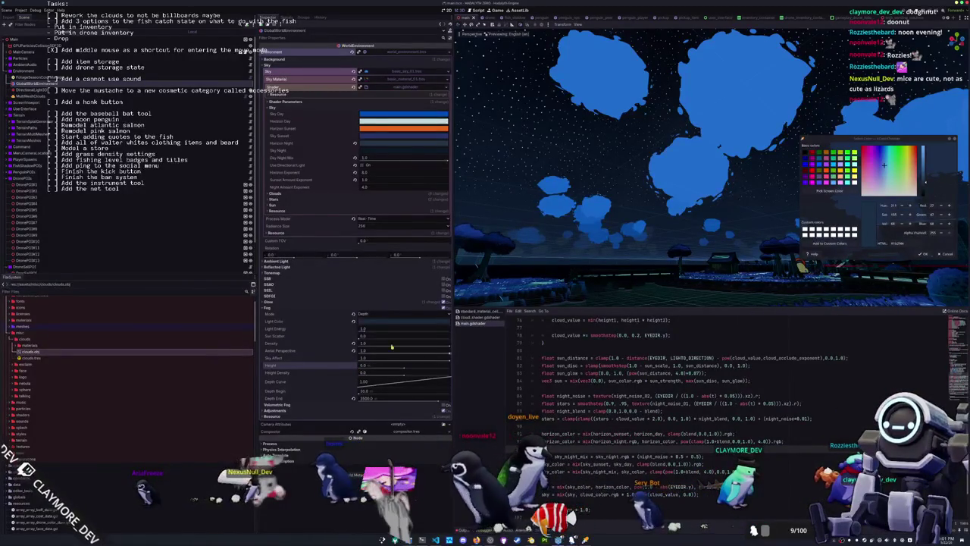
click(946, 255)
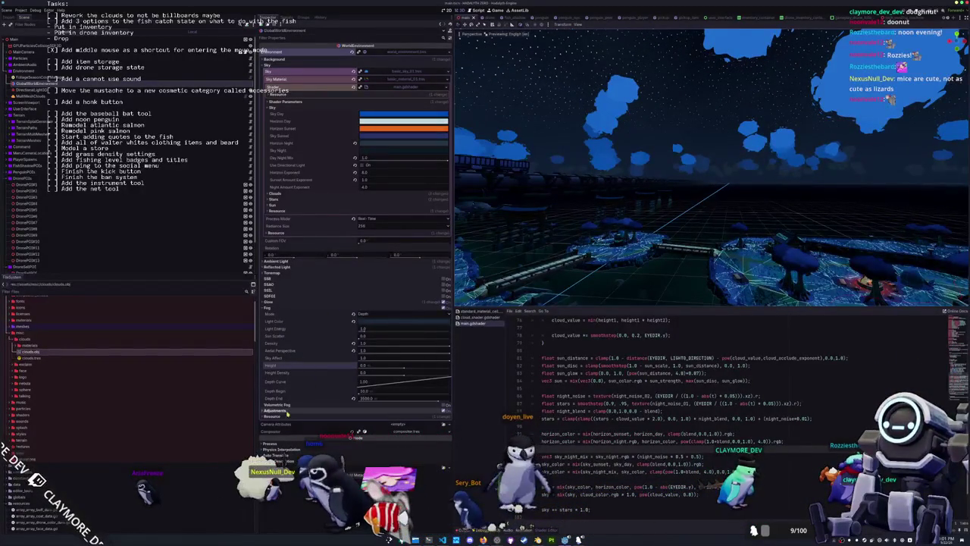
- Expand Adjustments, push fog start farther out and retune fog aerial perspective, trying about 0.25 and 0.64
click(288, 410)
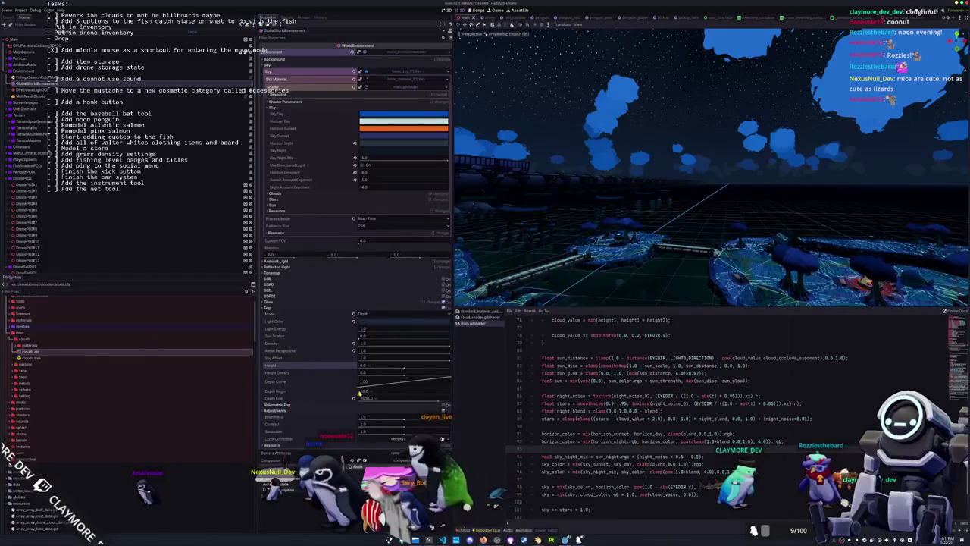
mouse_move(360, 395)
mouse_down()
mouse_move(430, 393)
mouse_move(344, 395)
mouse_up()
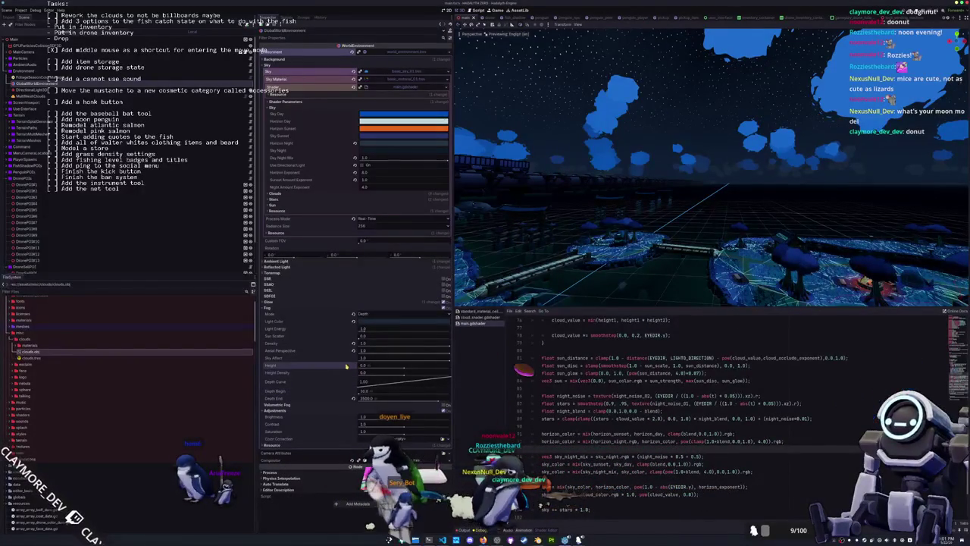
drag(446, 353, 383, 354)
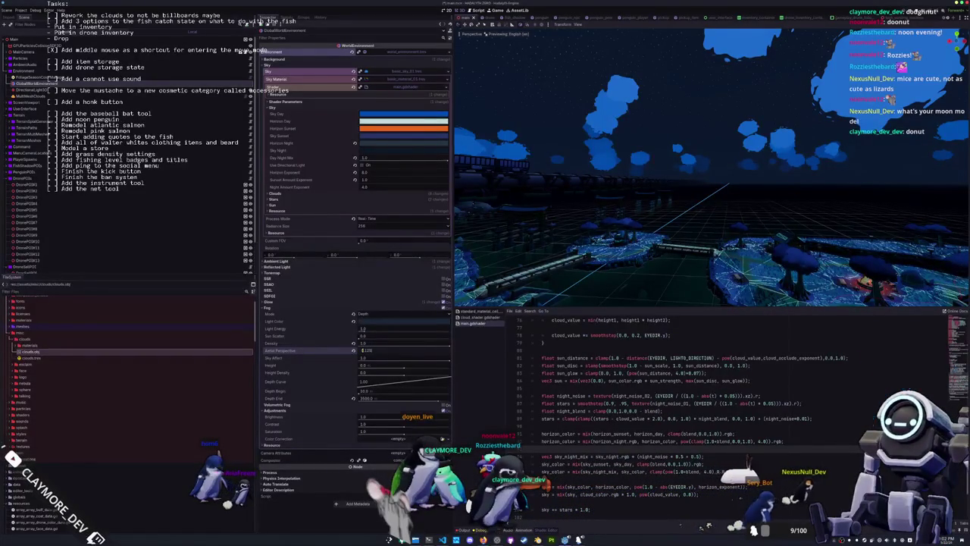
scroll(609, 231, up, 10)
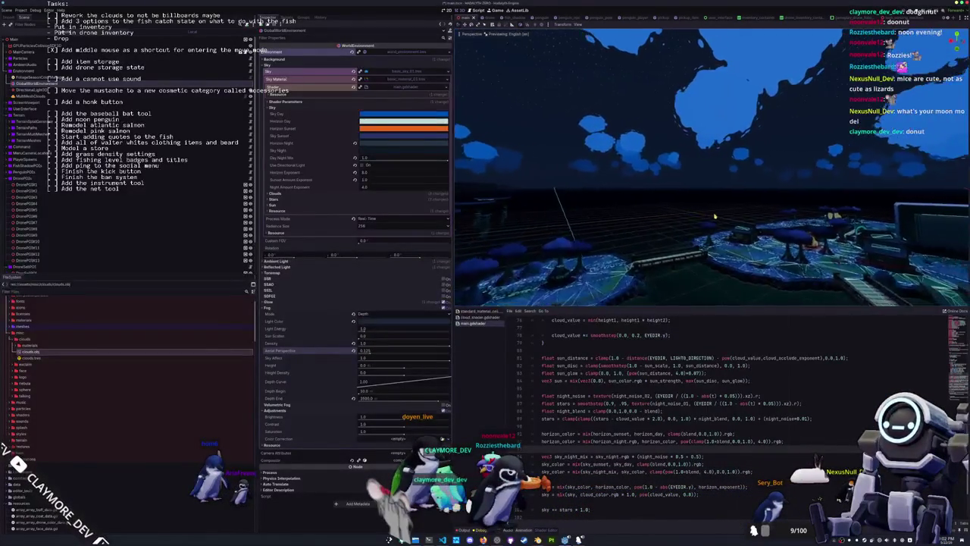
scroll(692, 180, down, 10)
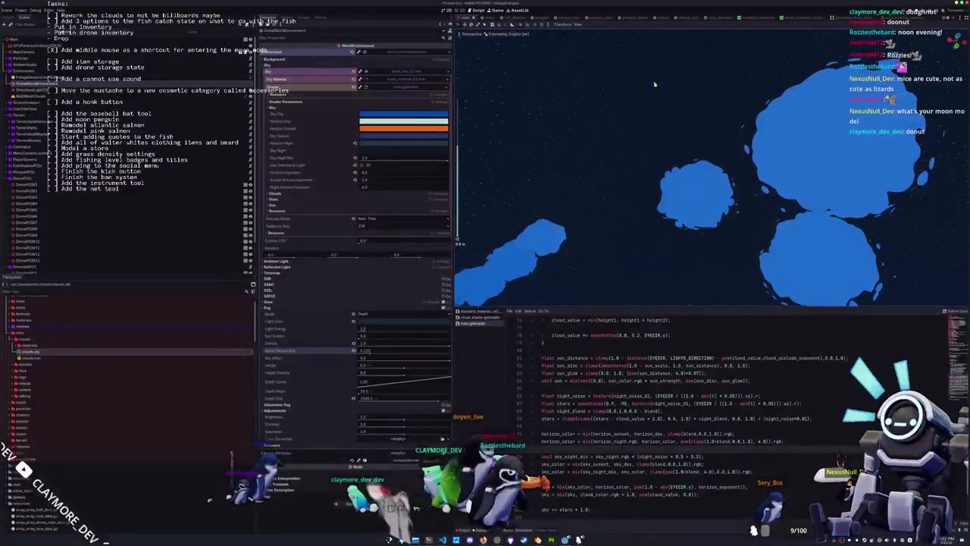
scroll(625, 198, up, 10)
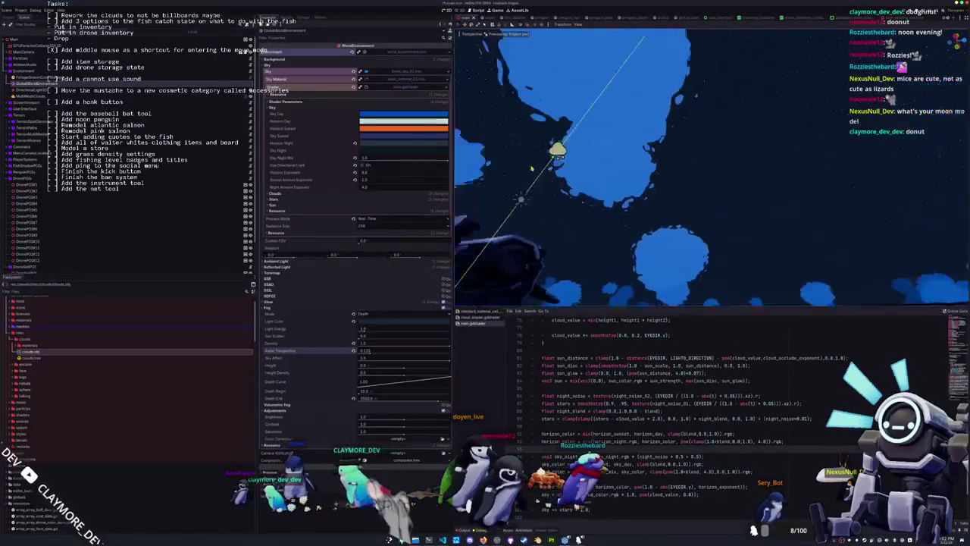
scroll(531, 176, down, 10)
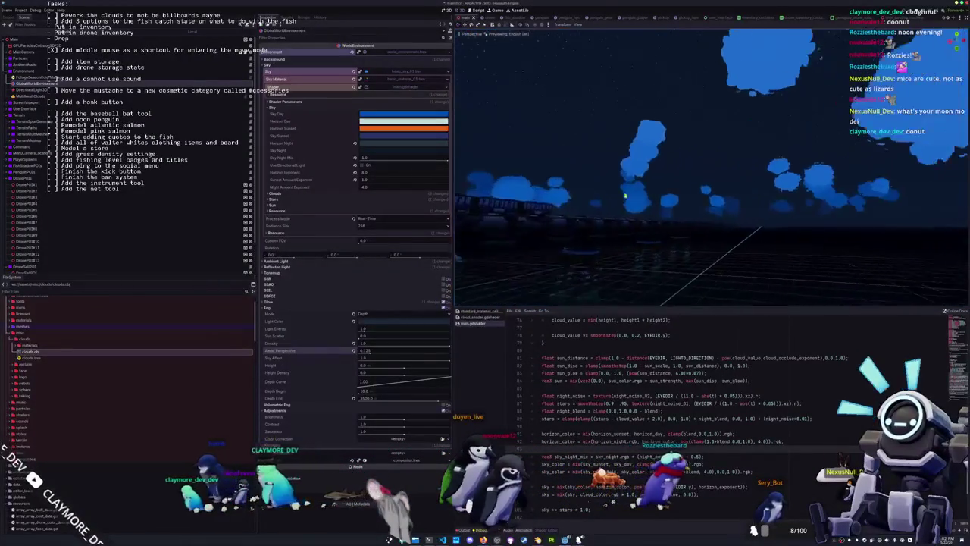
drag(374, 359, 417, 354)
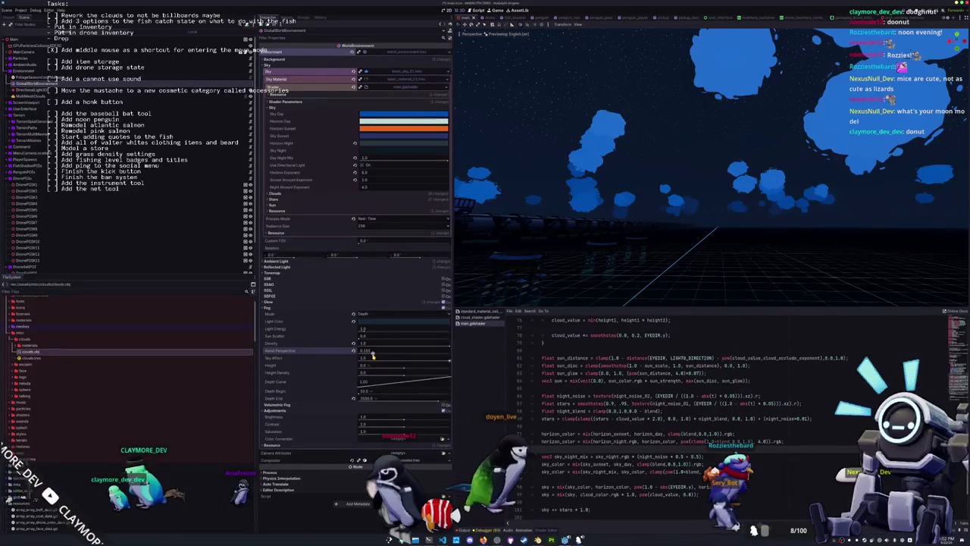
mouse_move(603, 267)
mouse_down()
mouse_move(622, 265)
mouse_move(562, 268)
mouse_up()
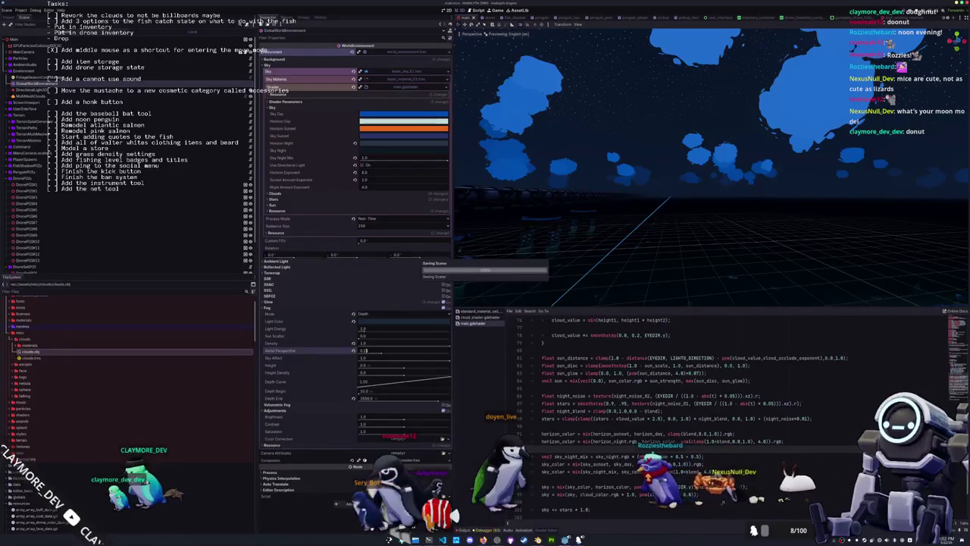
mouse_move(658, 229)
mouse_down()
mouse_move(662, 270)
mouse_move(635, 209)
mouse_up()
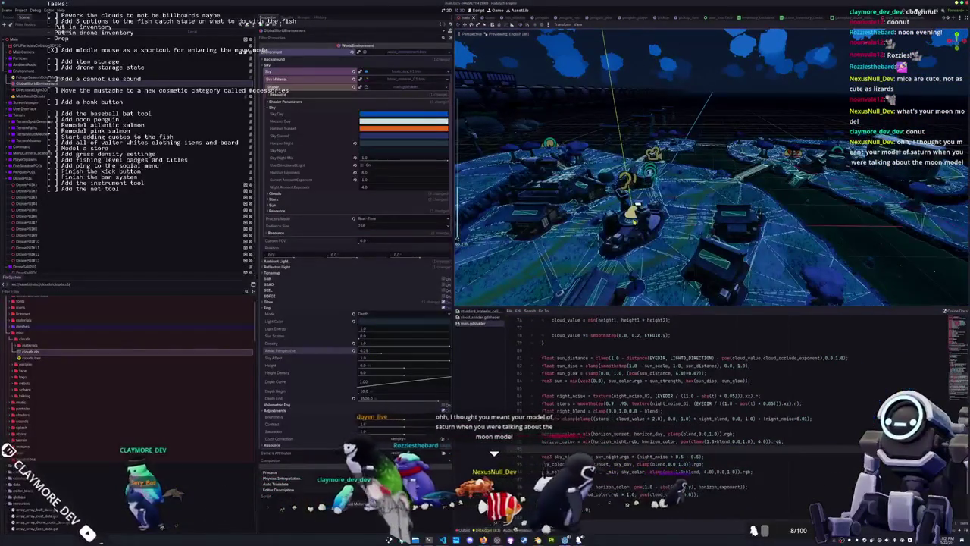
- Frame and orbit around the teleporter, then reselect FoliageSeasonColorManager in the Scene tree
click(635, 209)
key(f)
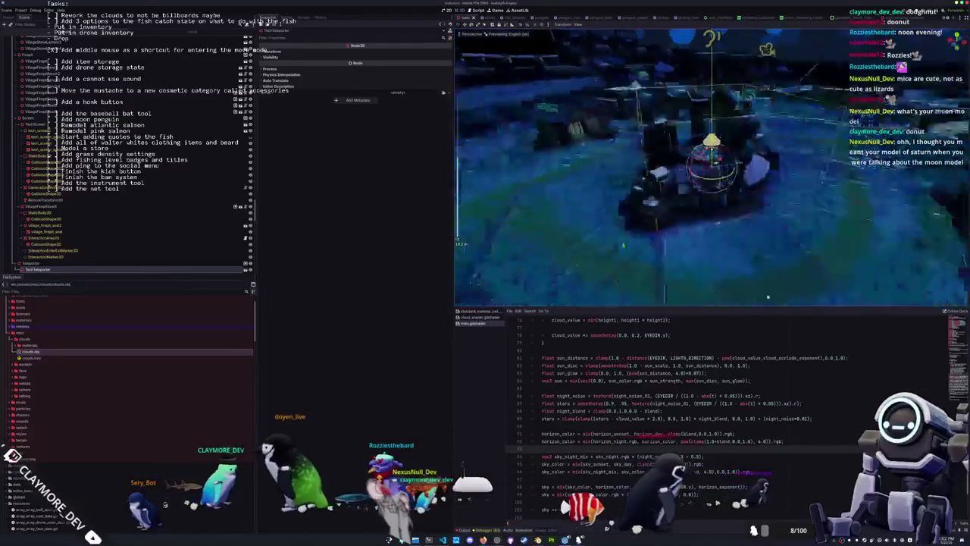
mouse_move(623, 245)
mouse_down()
mouse_move(510, 238)
mouse_move(627, 278)
mouse_up()
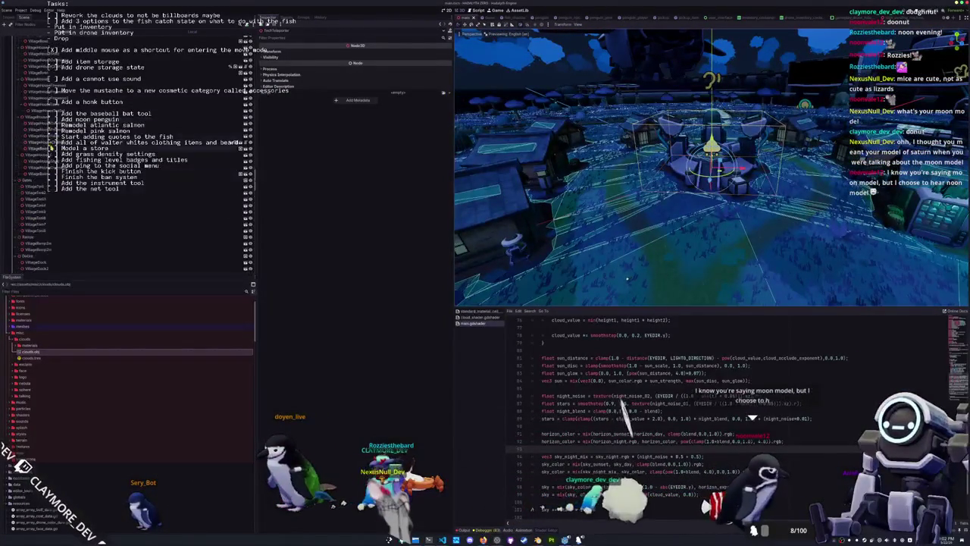
scroll(38, 152, down, 10)
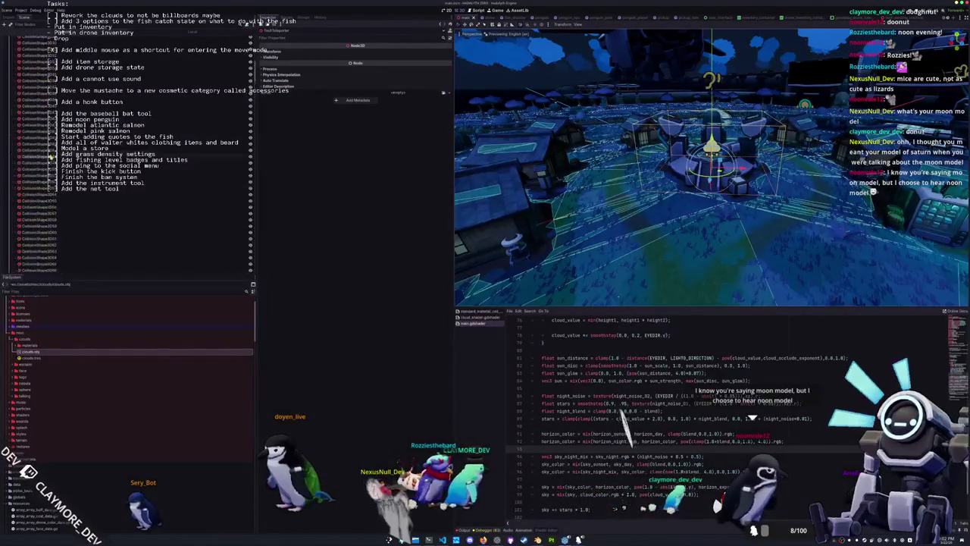
scroll(38, 151, up, 10)
click(34, 78)
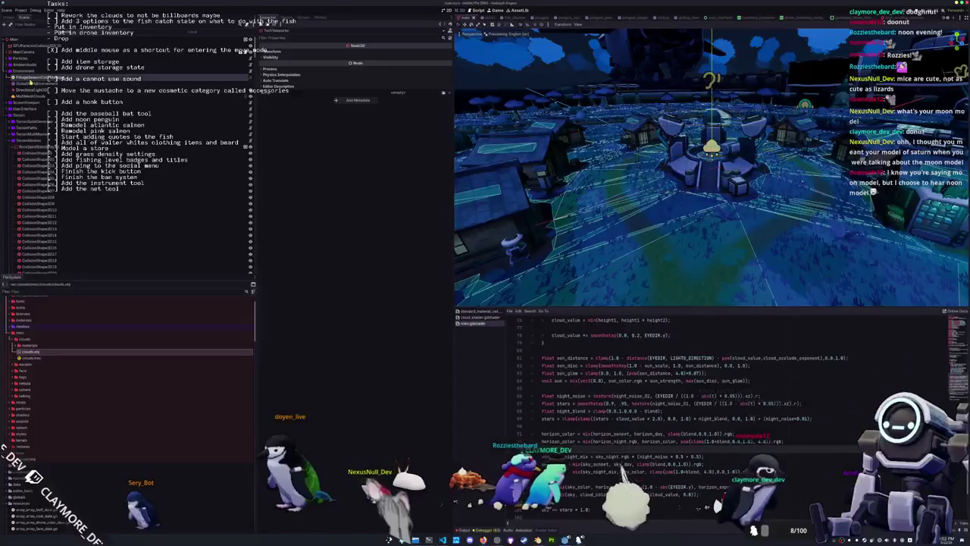
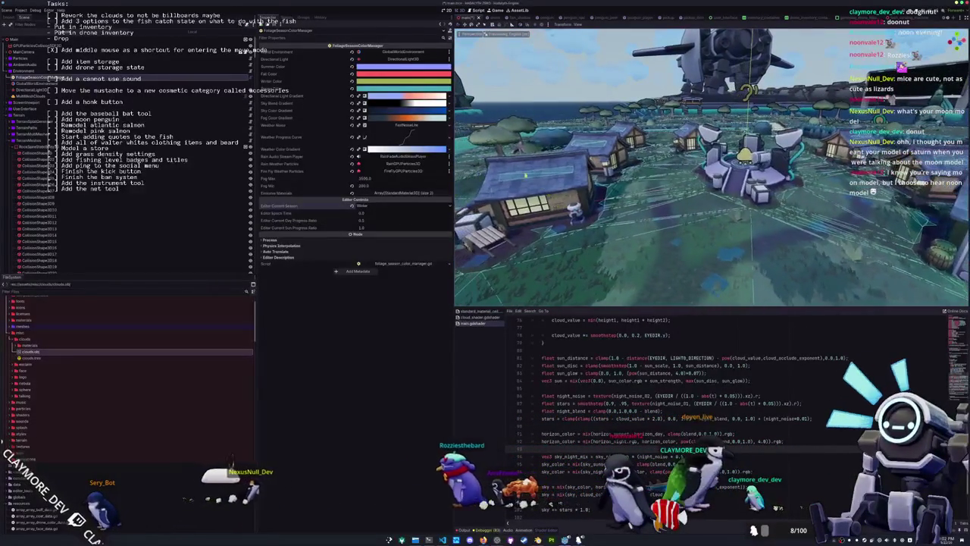
- Cycle the editor preview season through Fall and Spring to Summer, then switch to Dolphin
click(402, 205)
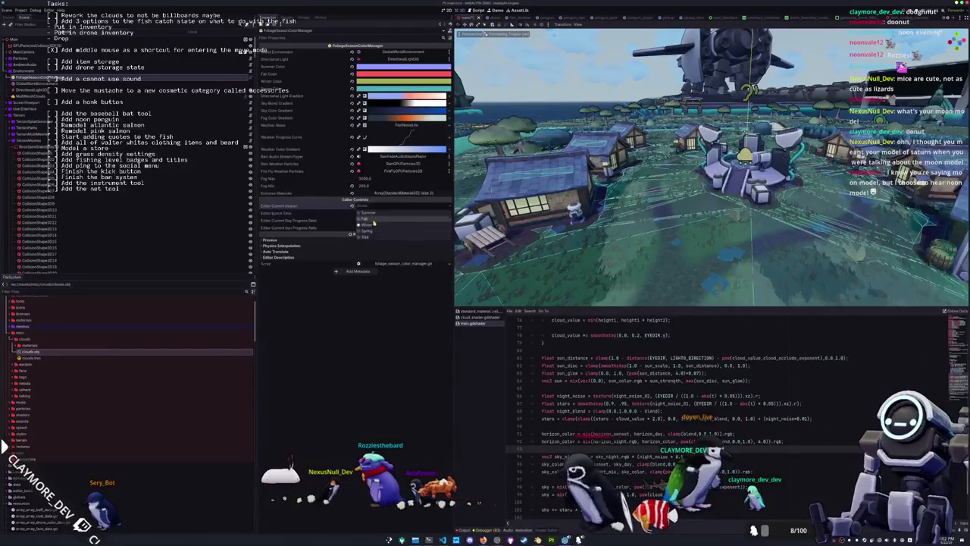
click(401, 230)
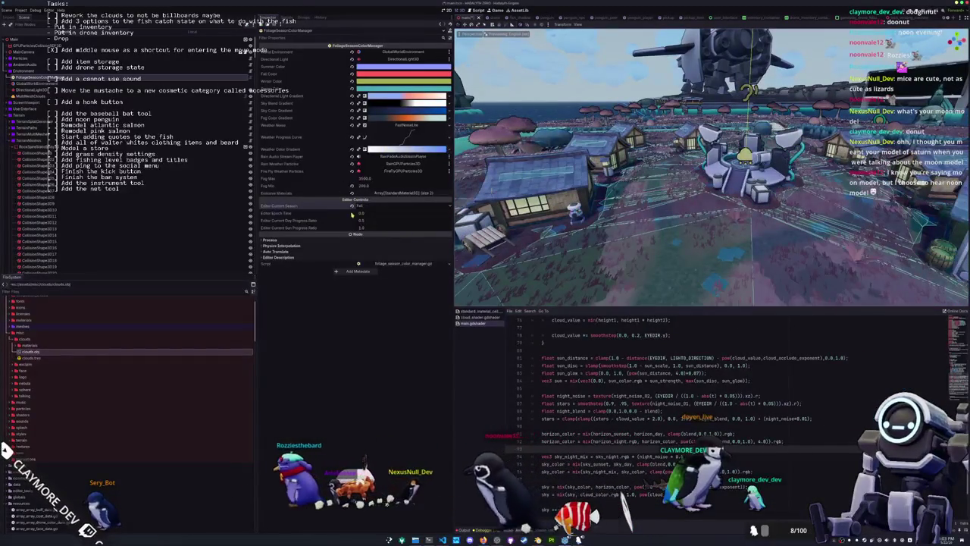
click(361, 205)
click(366, 231)
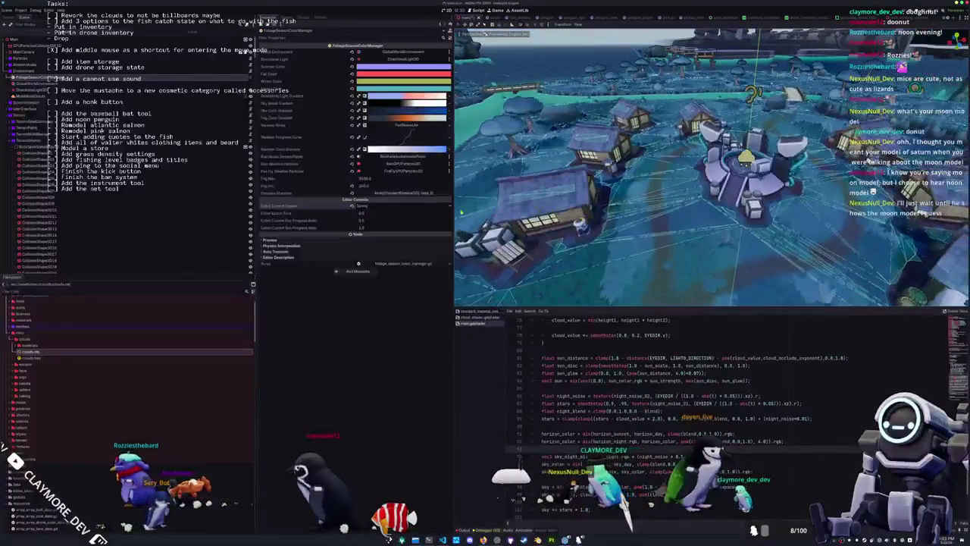
click(382, 207)
click(367, 212)
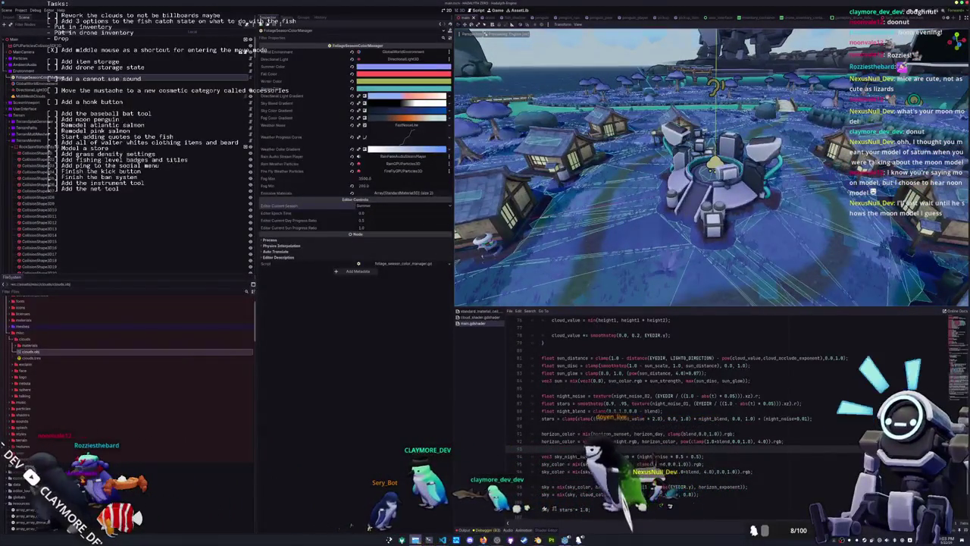
click(416, 540)
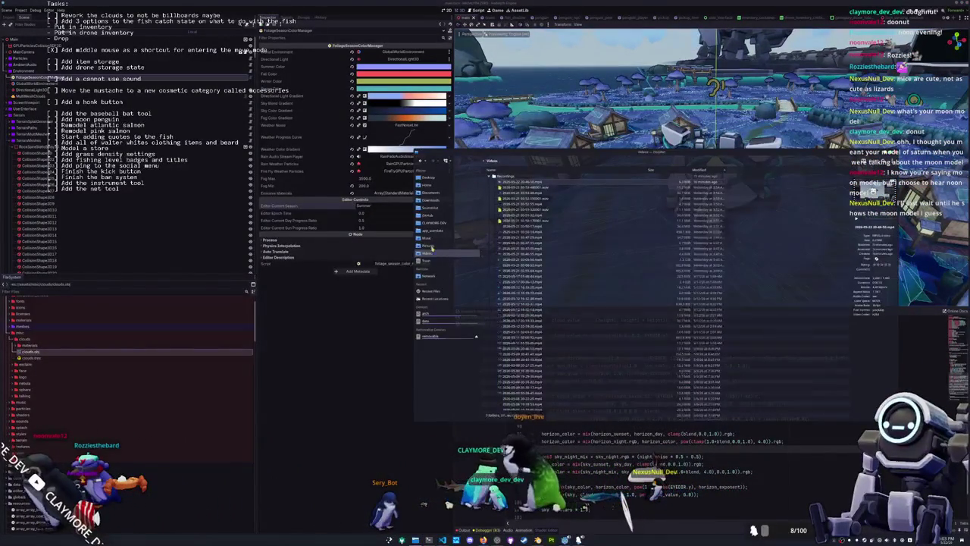
- Go to SourceHut in Places and expand the project folder and its subfolder
click(429, 207)
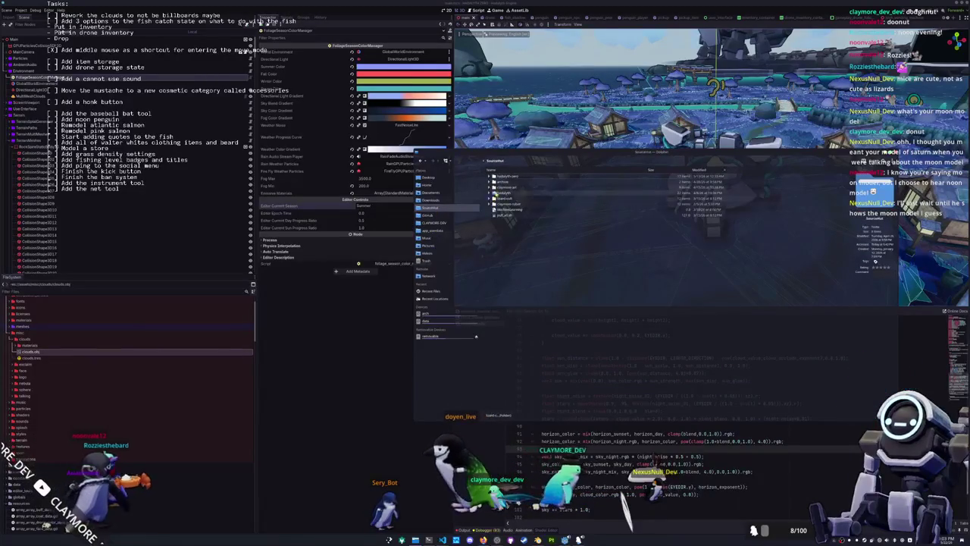
click(494, 193)
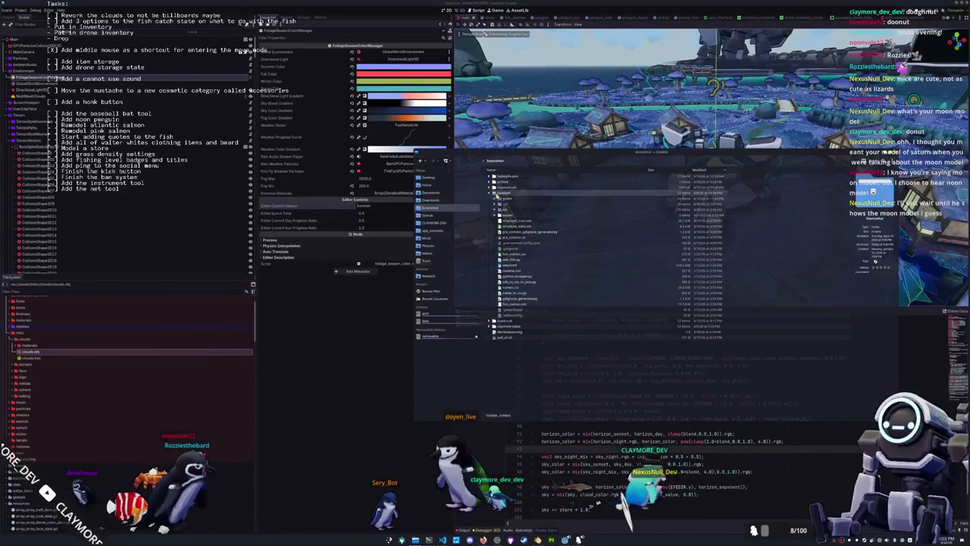
click(497, 214)
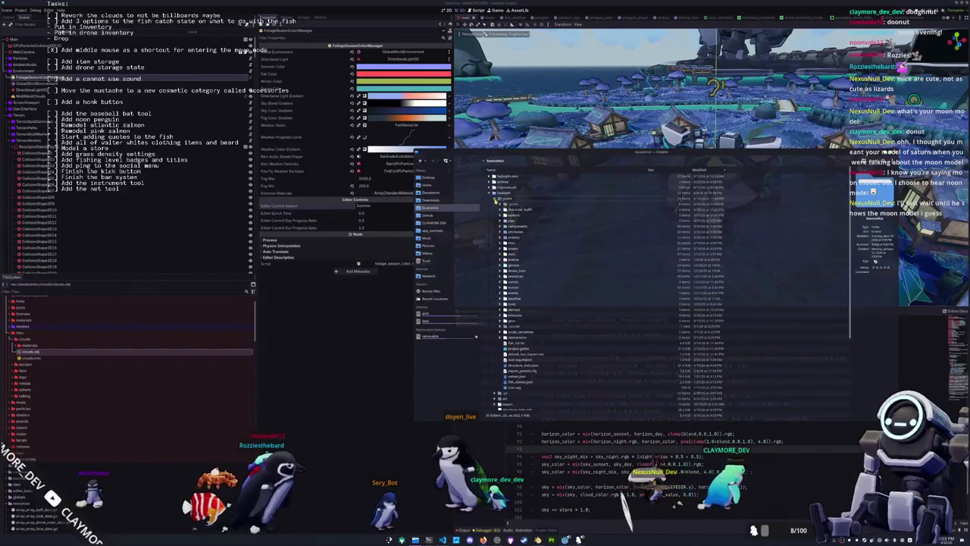
scroll(576, 288, down, 5)
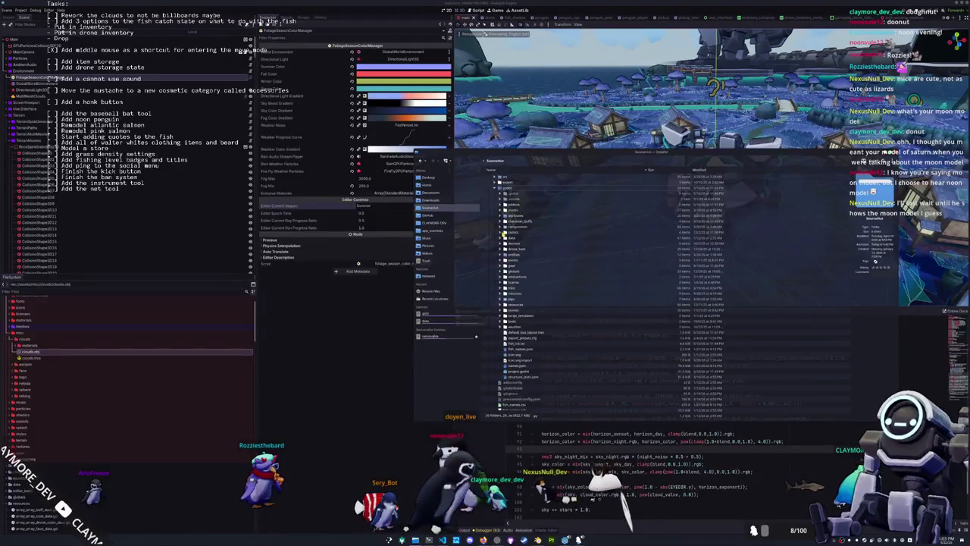
scroll(503, 237, down, 2)
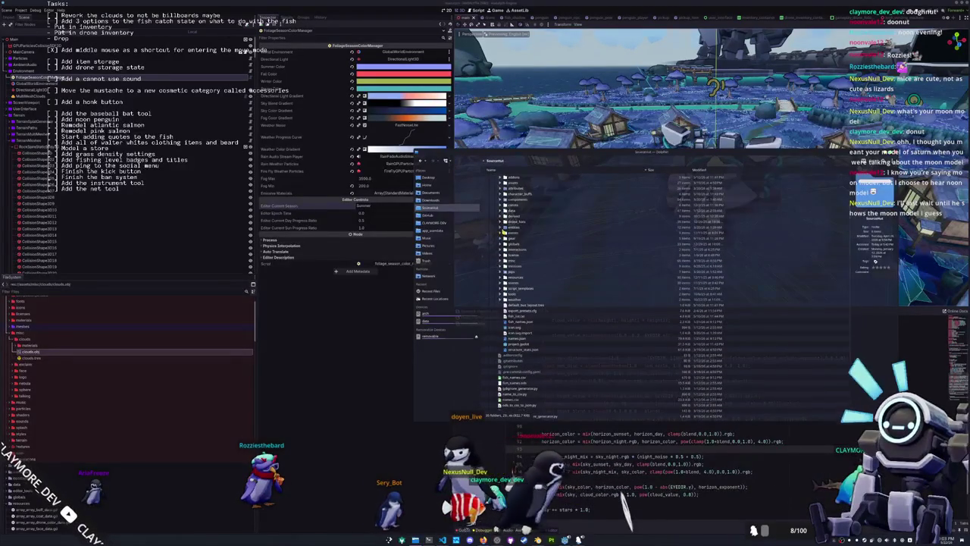
scroll(503, 258, up, 3)
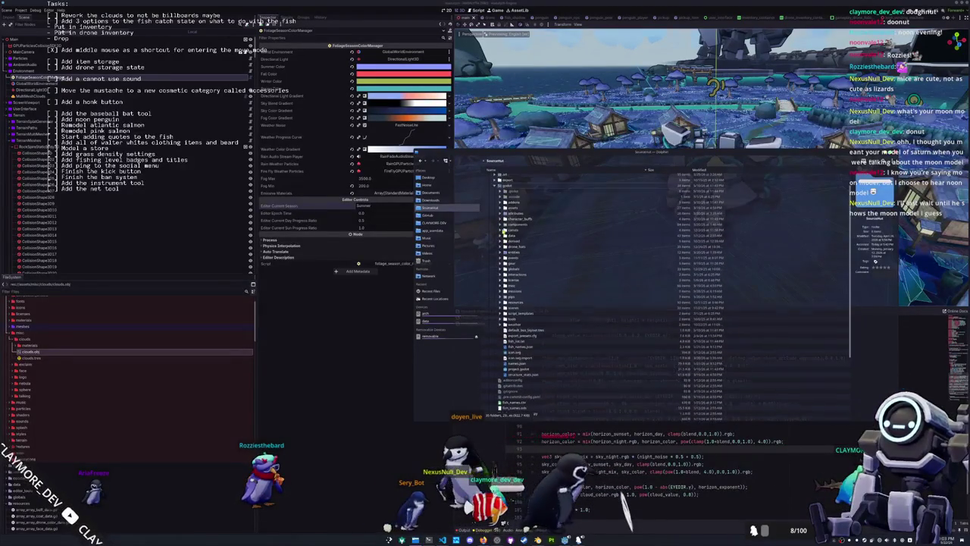
- Expand the misc and assets folders to browse their subfolders
click(500, 288)
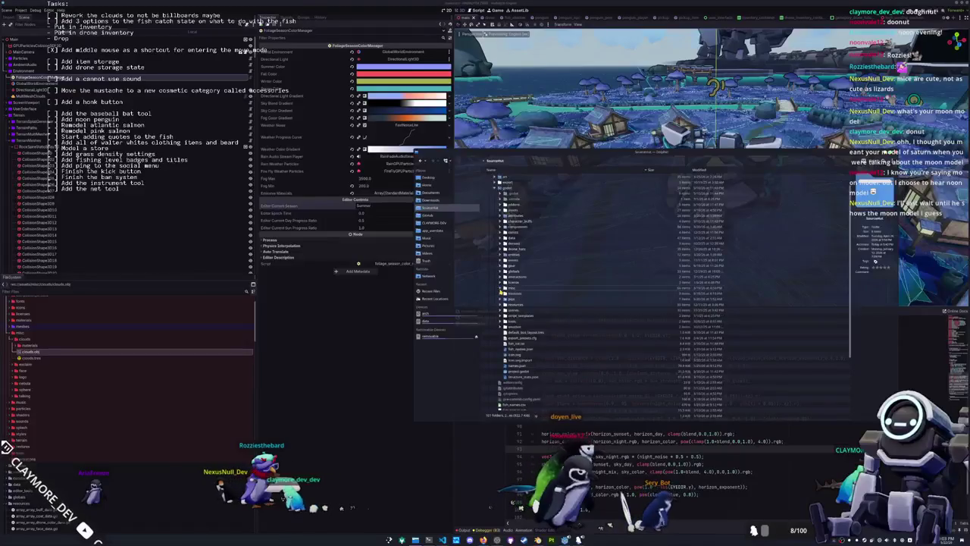
scroll(502, 258, up, 3)
click(501, 238)
scroll(508, 294, down, 3)
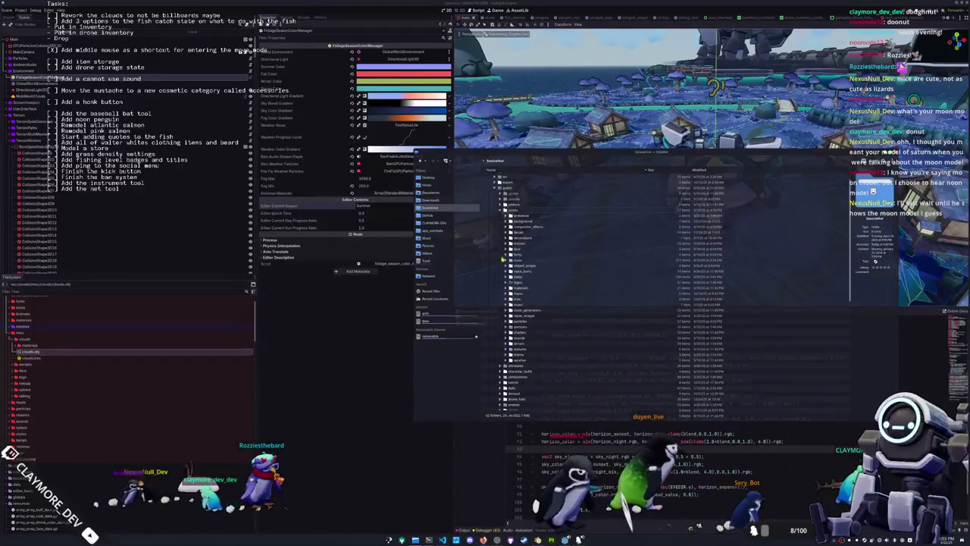
click(506, 299)
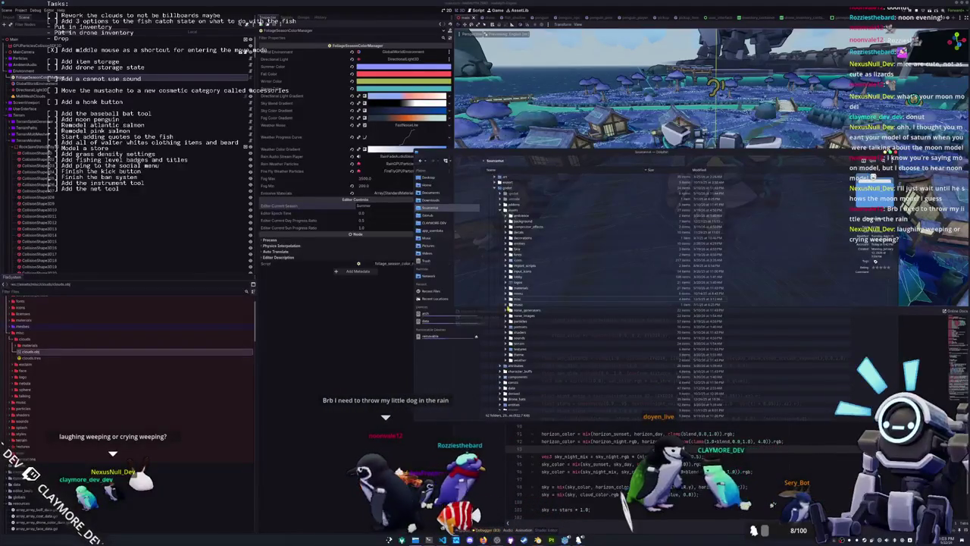
scroll(506, 306, up, 2)
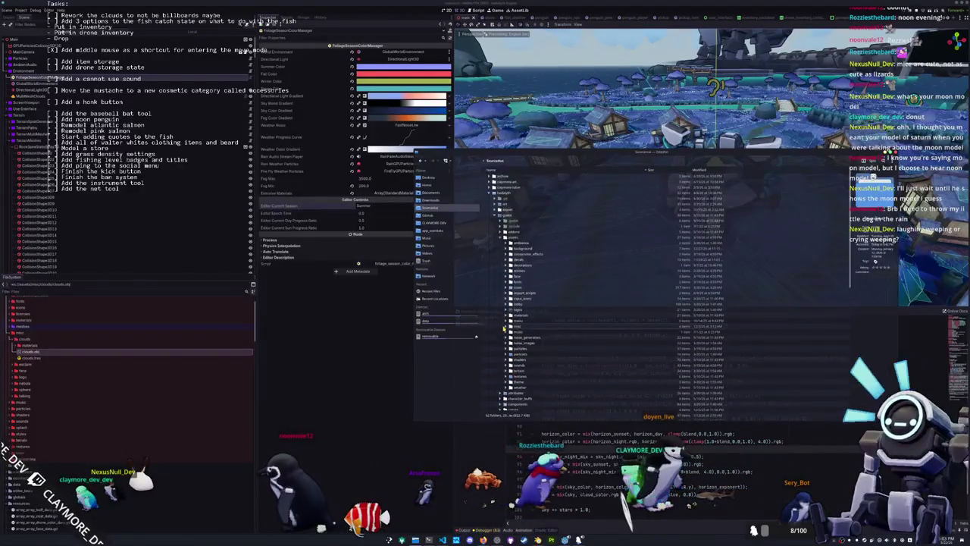
scroll(505, 372, down, 2)
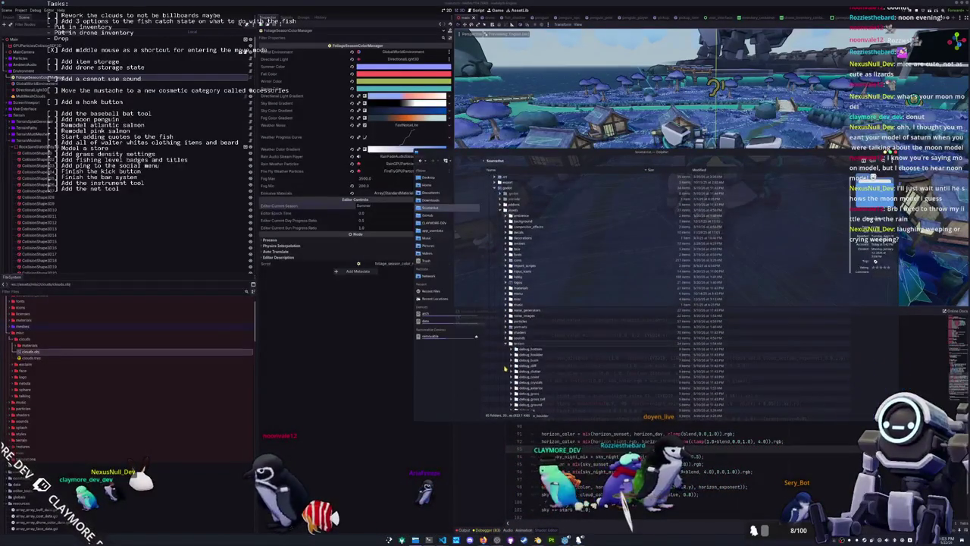
scroll(506, 344, up, 2)
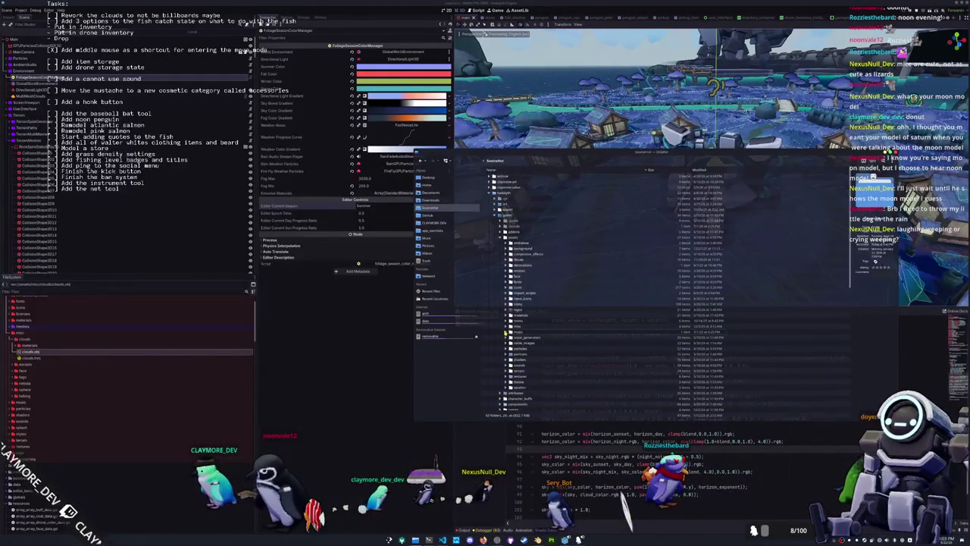
- Collapse noise_generation, expand menu > planet, and select planet.obj
click(506, 340)
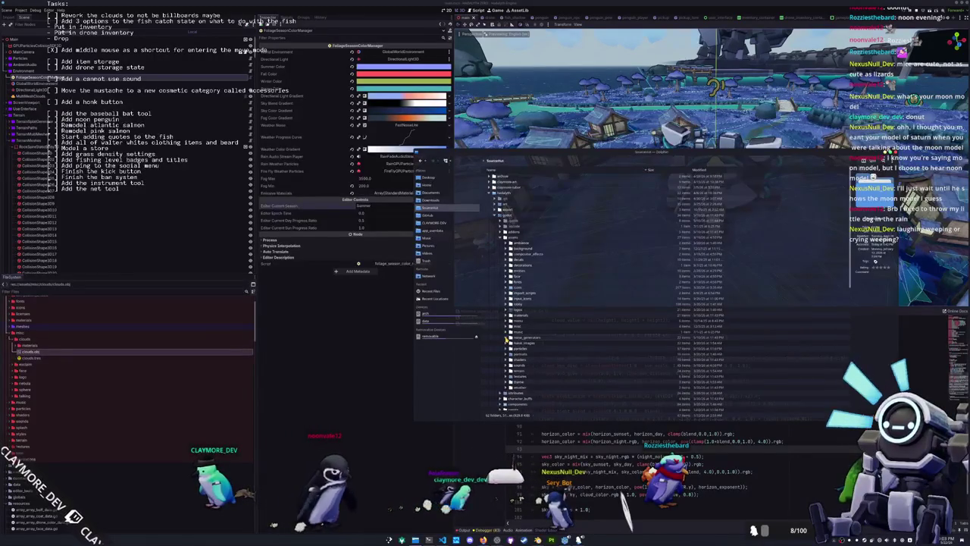
scroll(506, 341, down, 1)
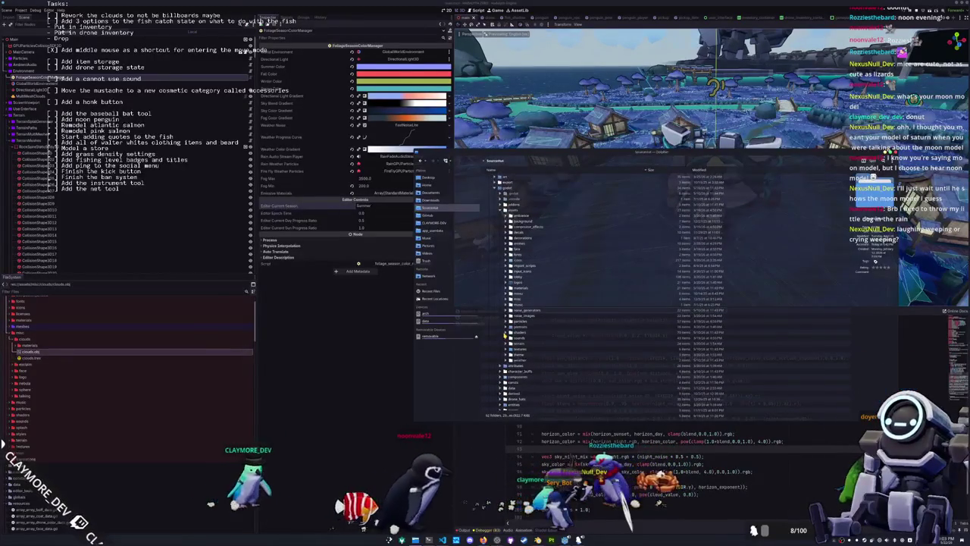
scroll(503, 291, up, 2)
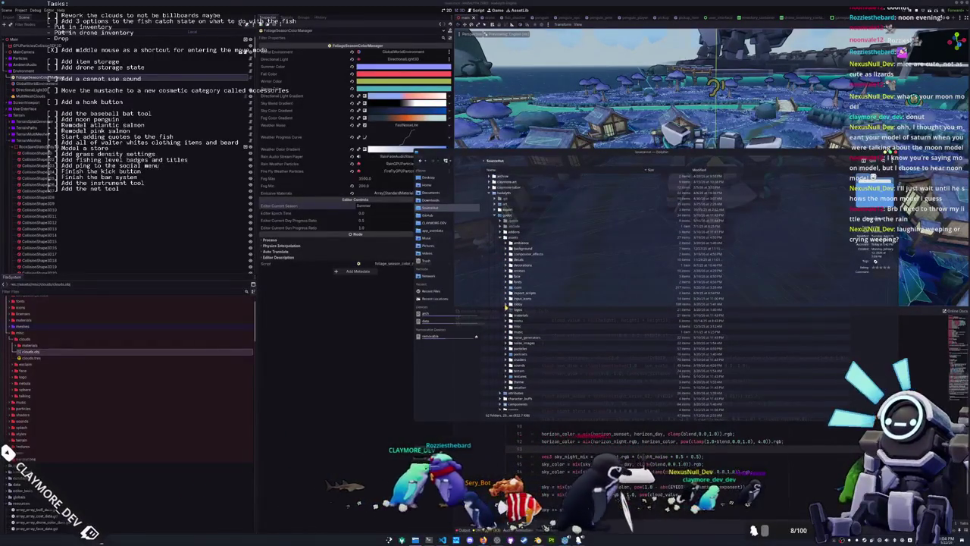
click(507, 321)
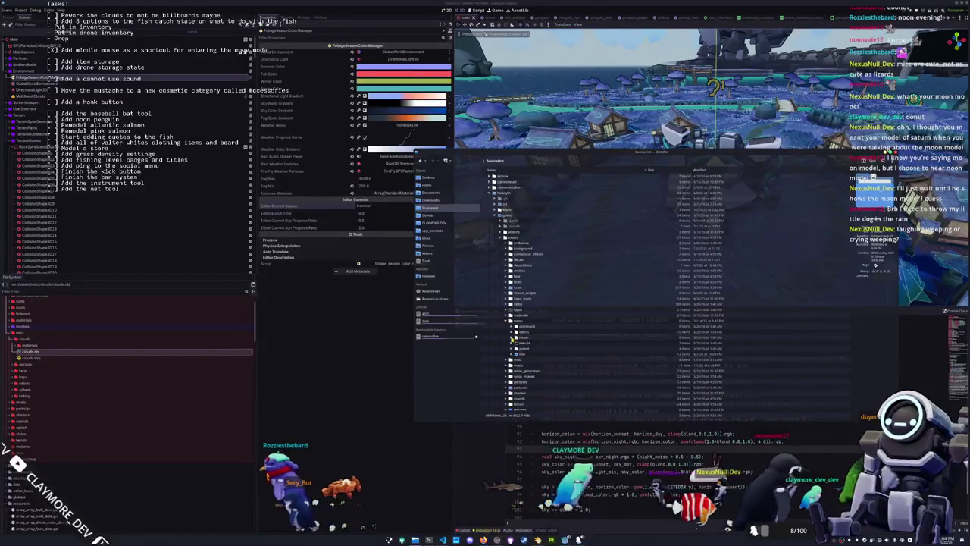
click(513, 338)
click(514, 339)
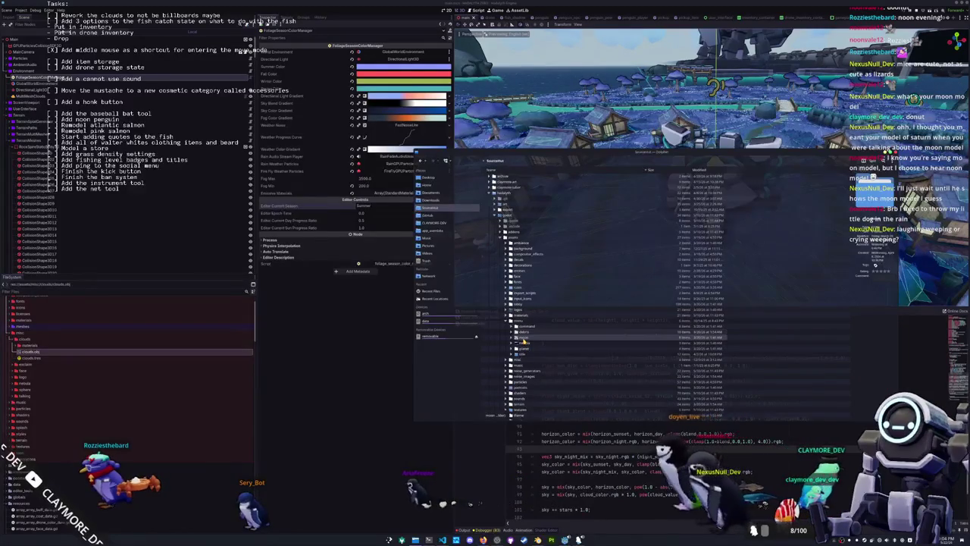
click(524, 348)
click(511, 349)
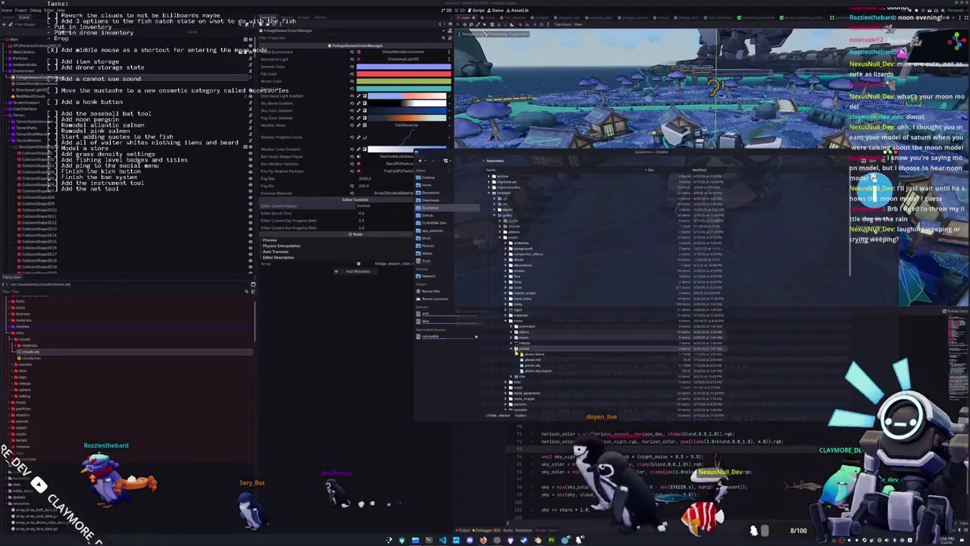
click(532, 366)
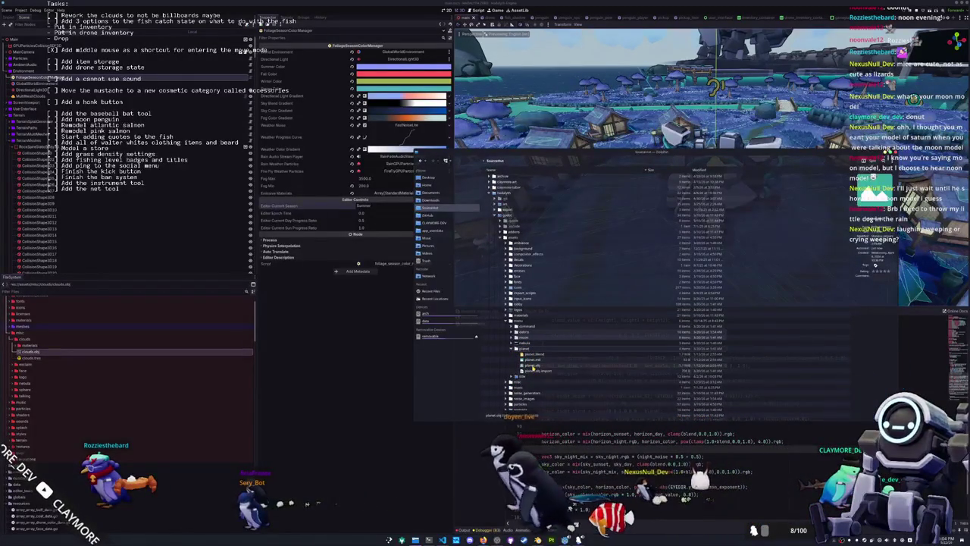
- Preview planet.obj in 3D, orbit it, and close the preview
double_click(533, 366)
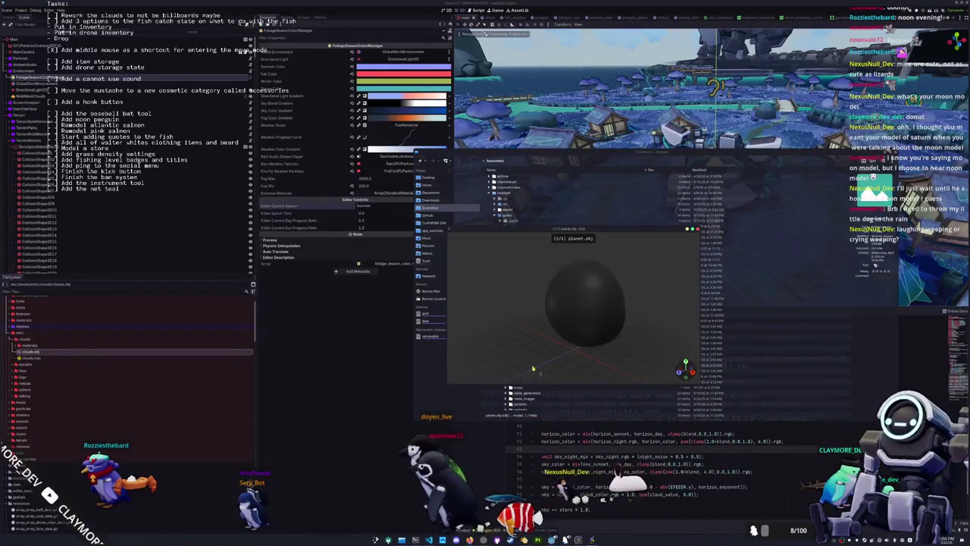
mouse_move(552, 338)
mouse_down()
mouse_move(462, 335)
mouse_move(617, 326)
mouse_up()
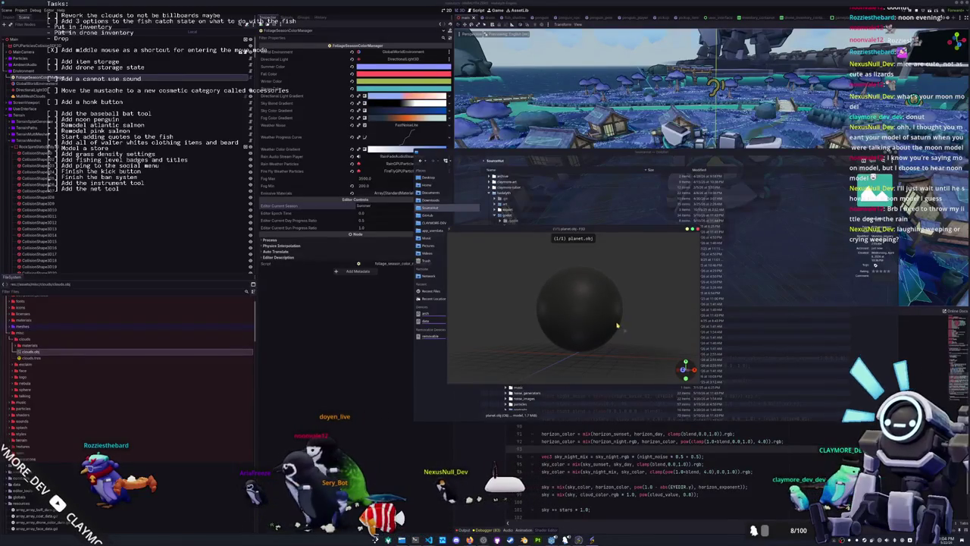
click(697, 230)
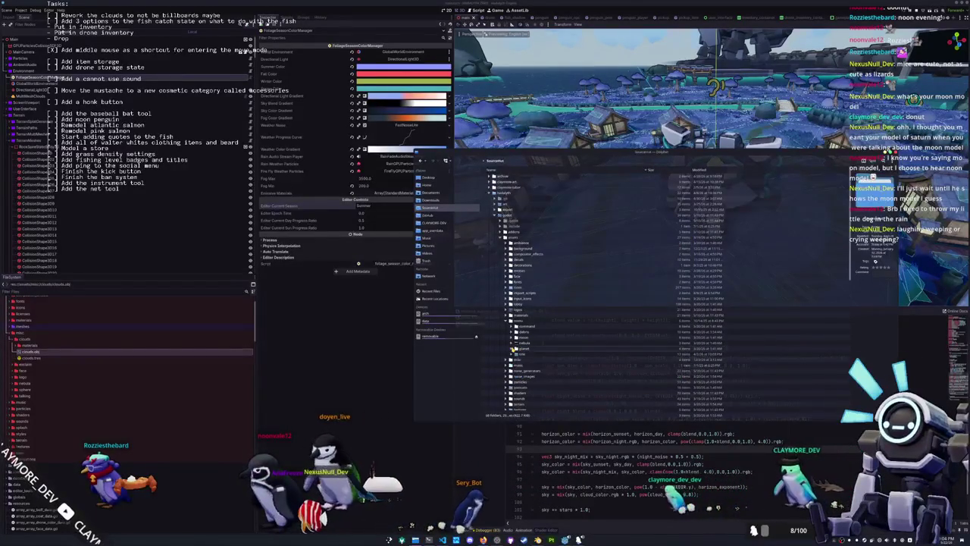
- Preview the moon.obj model in 3D, then close it with Space
click(528, 369)
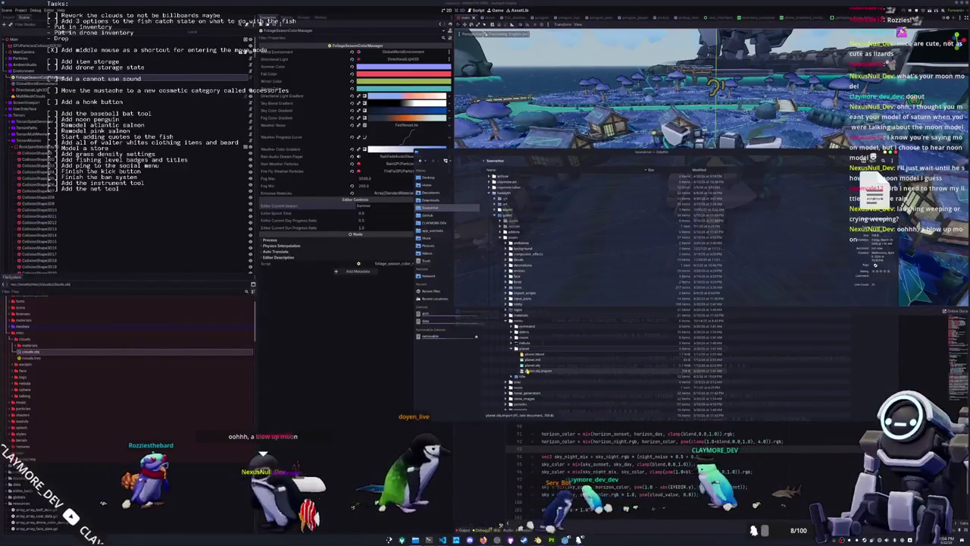
click(513, 350)
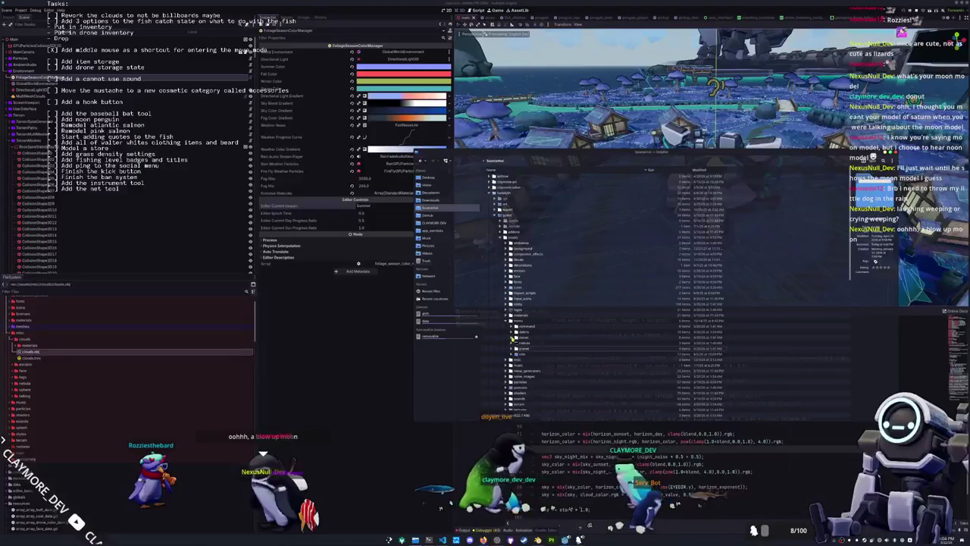
double_click(533, 369)
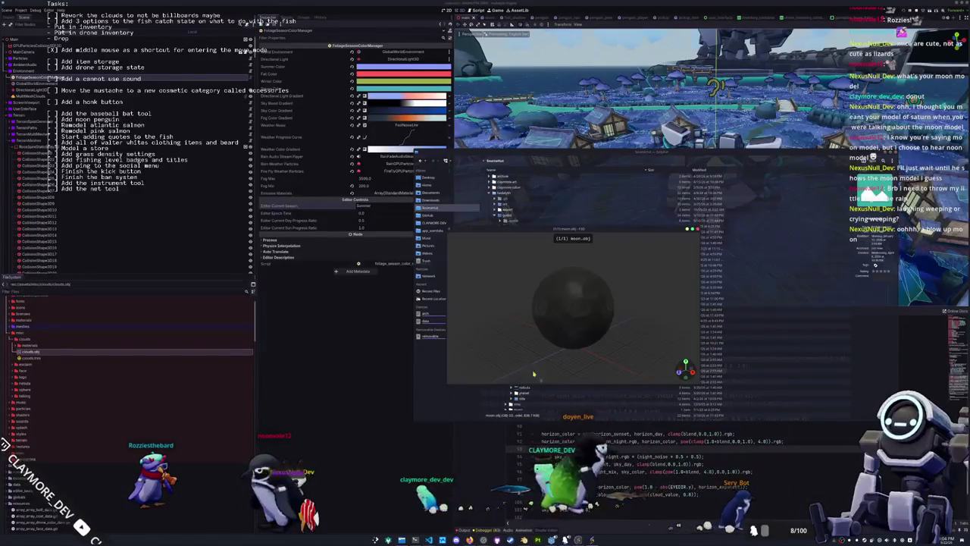
scroll(580, 329, up, 5)
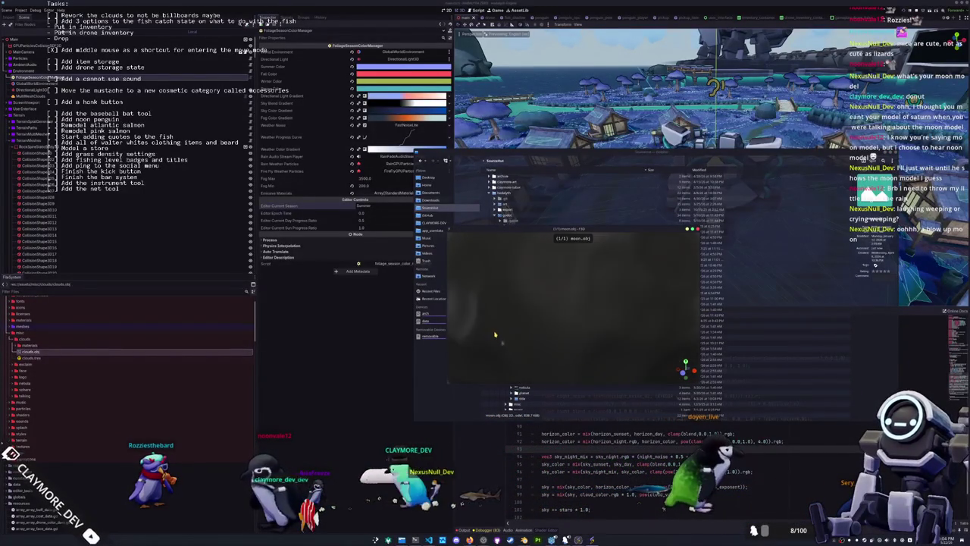
scroll(560, 341, down, 4)
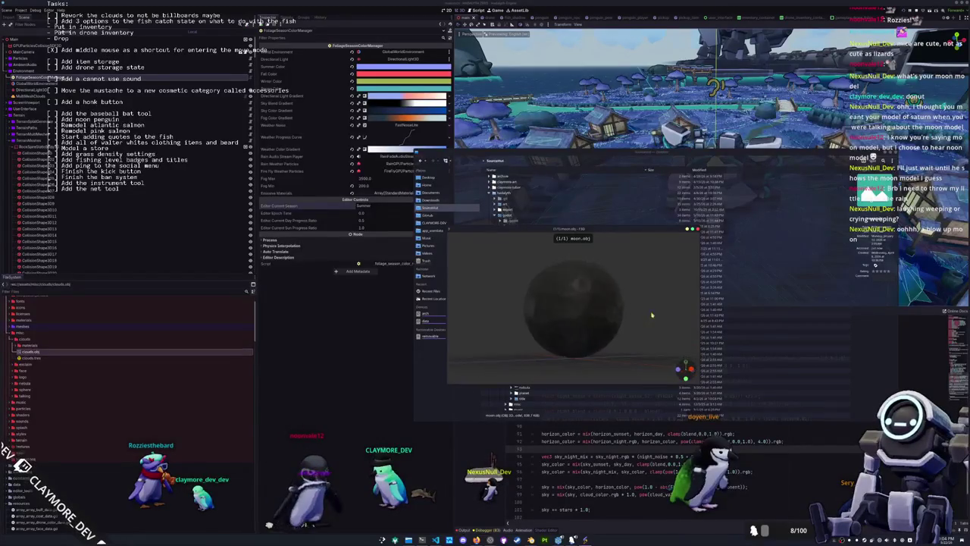
key(space)
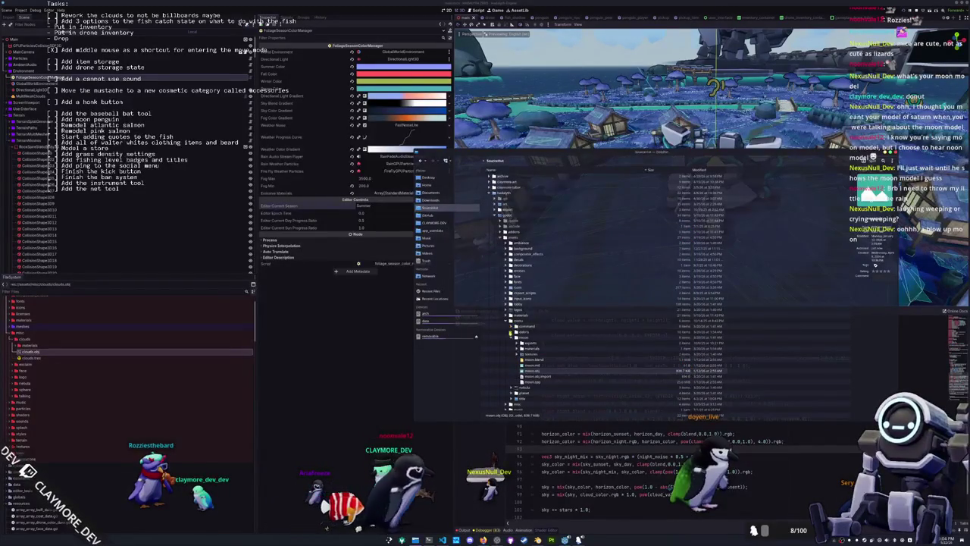
- Collapse moon, peek into the debris materials, debris mesh and moss folders, then fold up assets
click(511, 334)
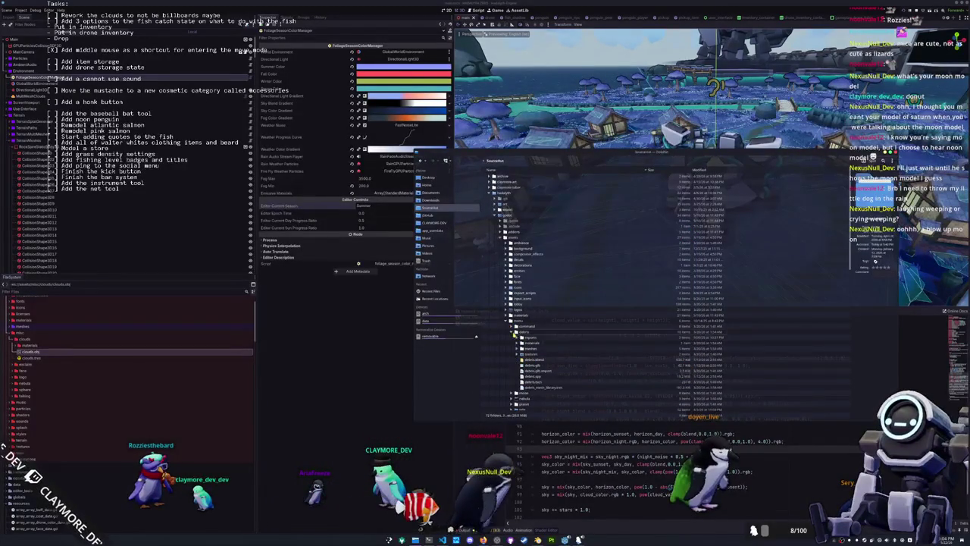
click(518, 354)
click(518, 343)
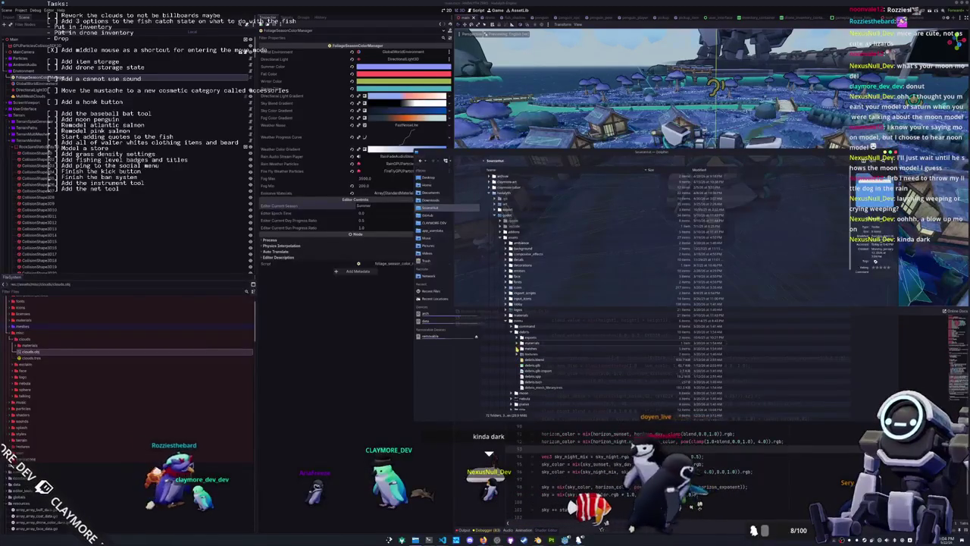
click(517, 342)
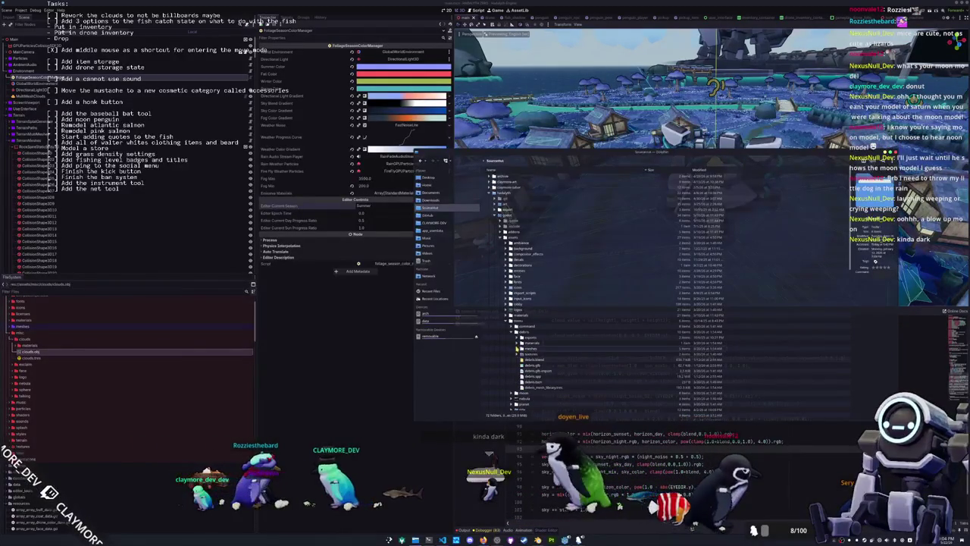
click(518, 348)
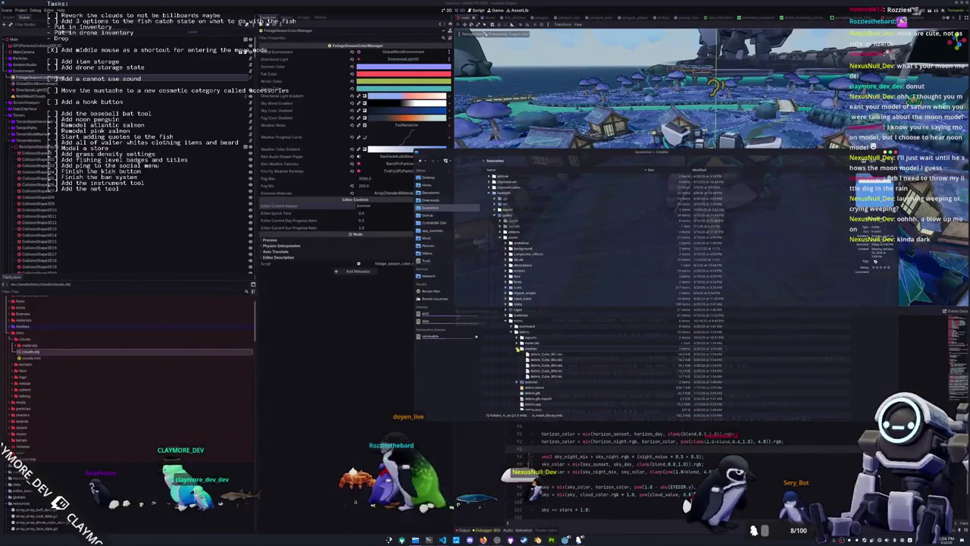
click(513, 332)
click(512, 338)
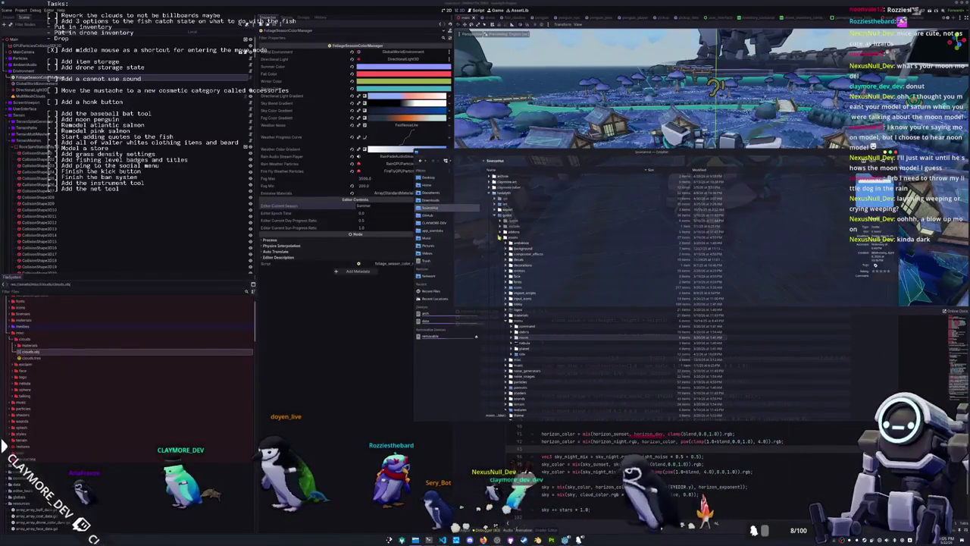
click(504, 237)
scroll(503, 291, down, 5)
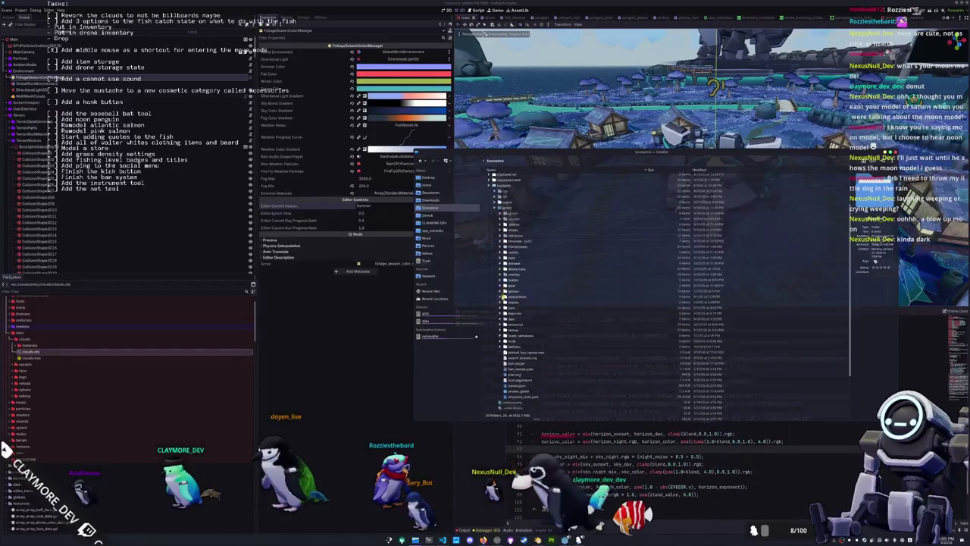
scroll(497, 306, up, 4)
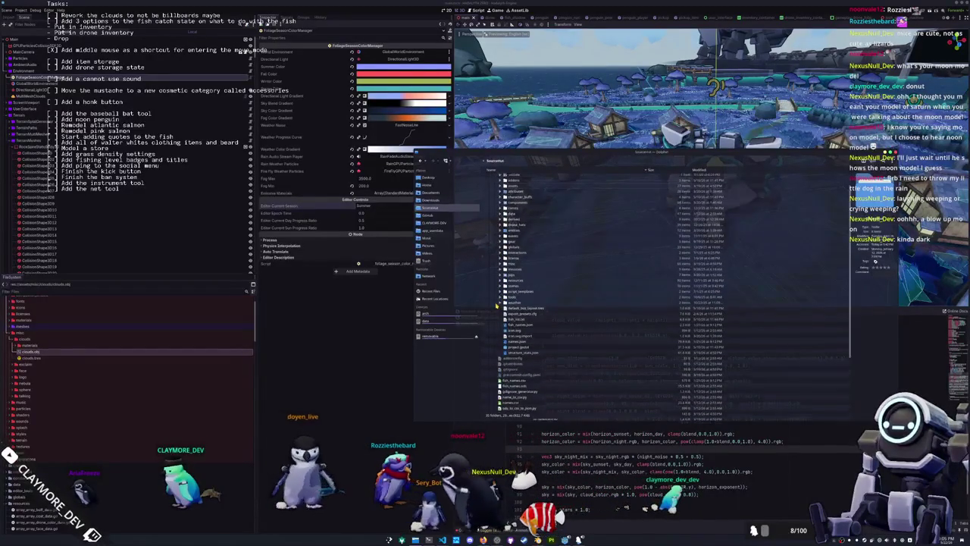
- Navigate into godot/assets/meshes/props
double_click(489, 194)
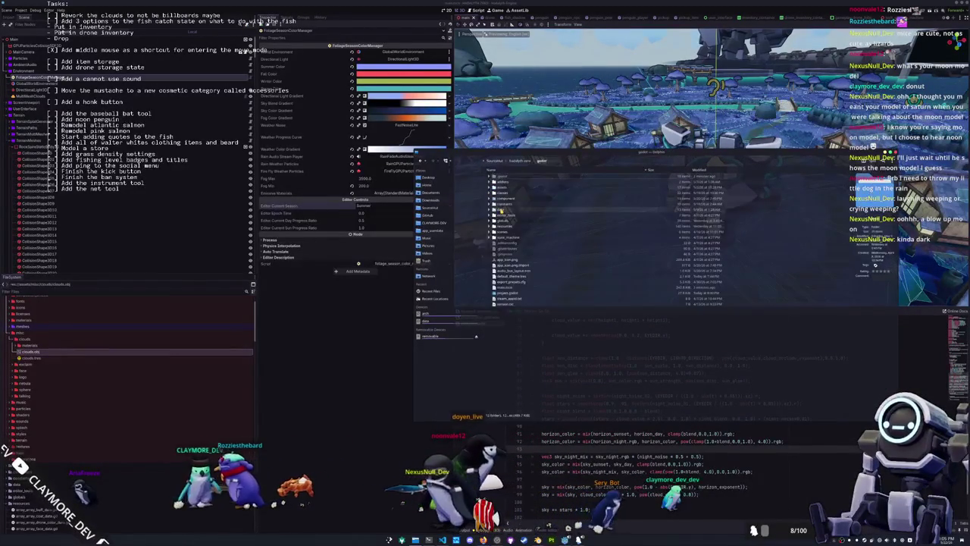
double_click(500, 214)
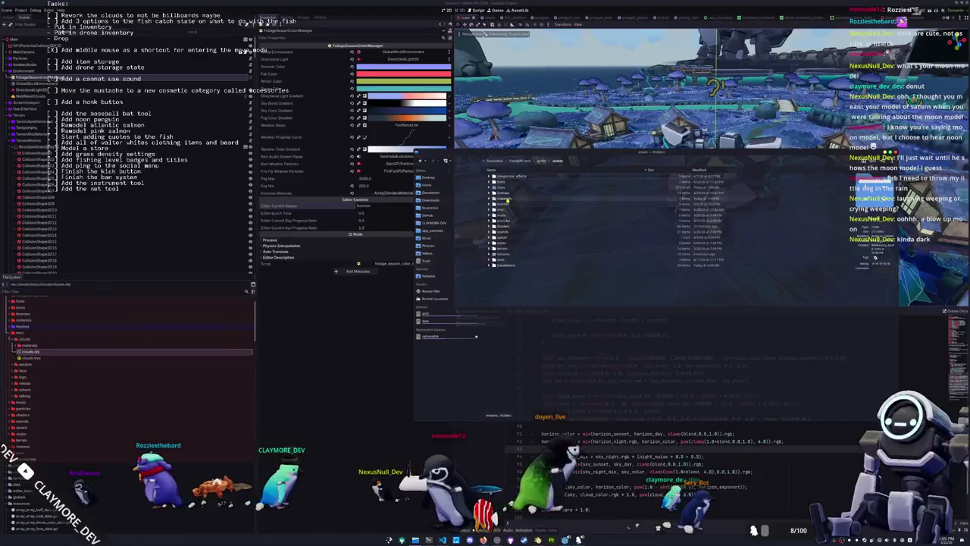
double_click(503, 203)
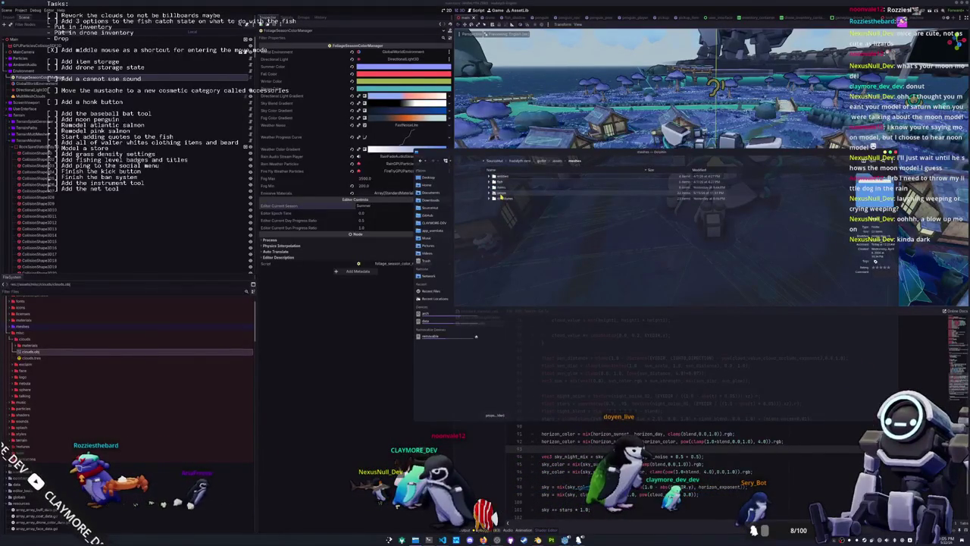
double_click(500, 195)
- Create a new folder in props and move the moon model folder into it
right_click(535, 317)
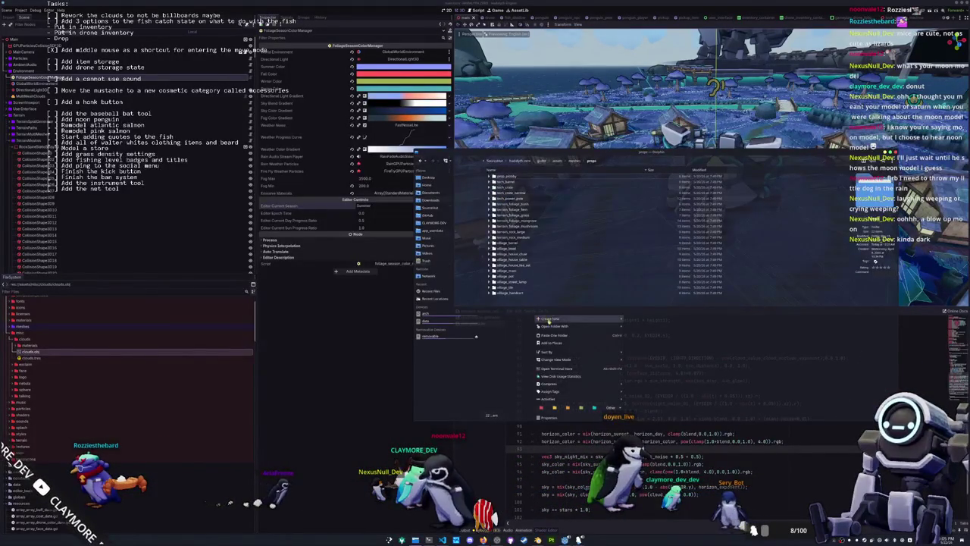
click(645, 321)
text(terrain_mixed)
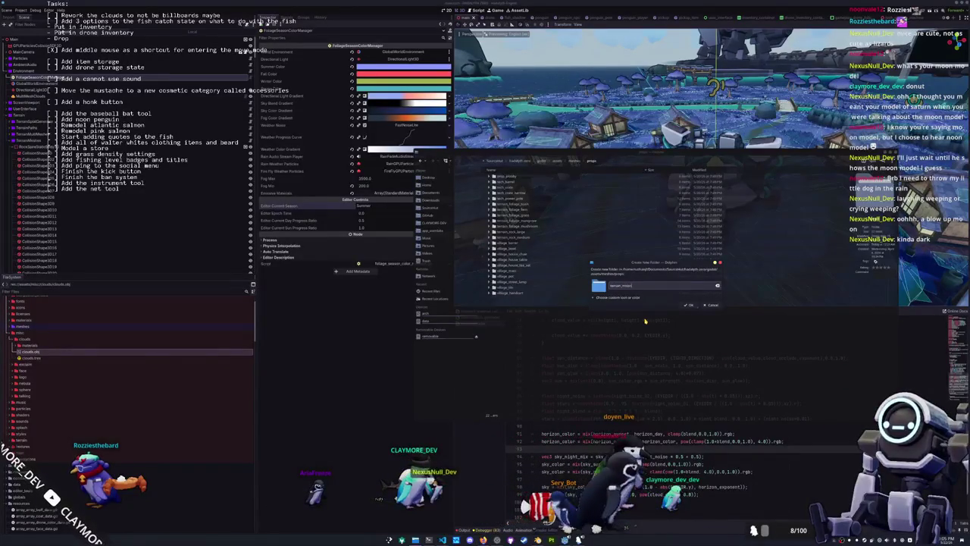
key(Return)
double_click(516, 232)
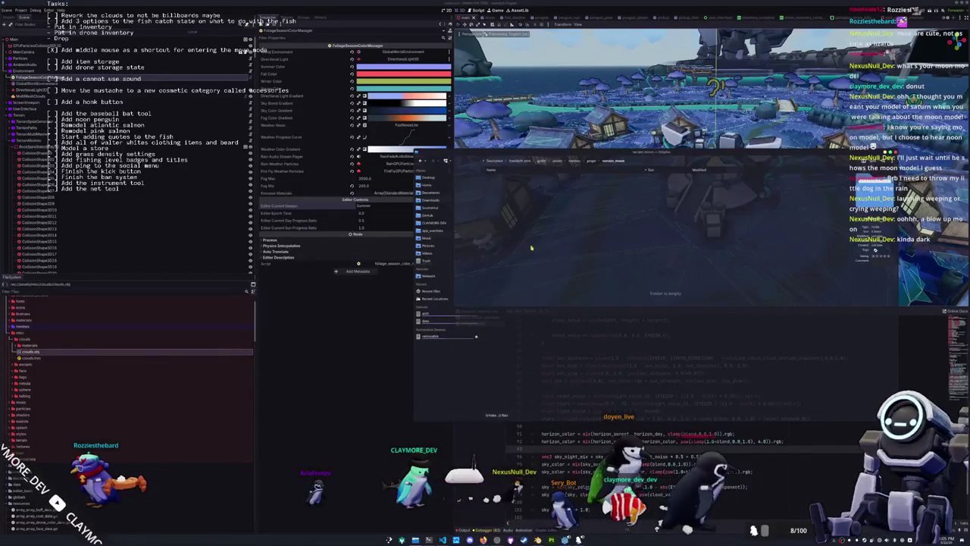
click(493, 176)
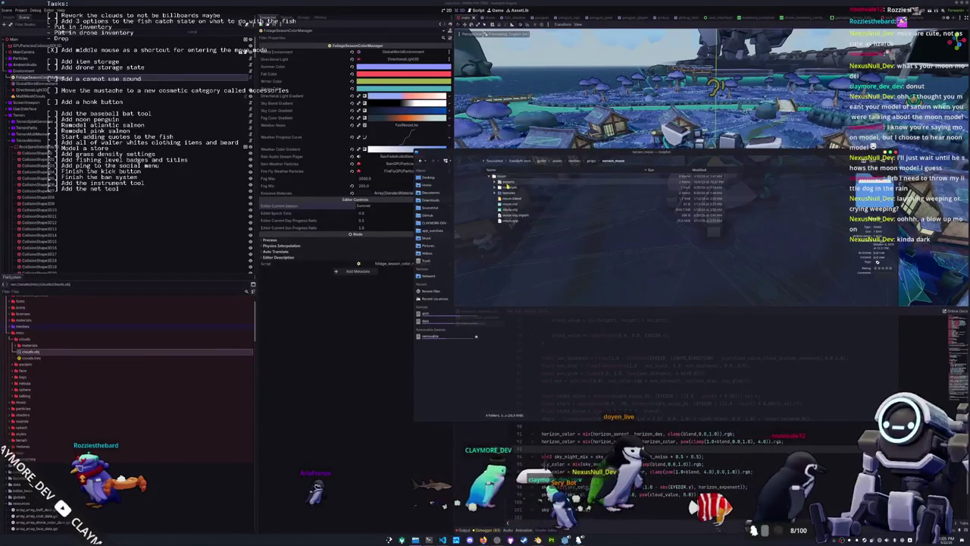
mouse_move(514, 216)
mouse_down()
mouse_move(567, 303)
mouse_move(590, 306)
mouse_up()
click(590, 307)
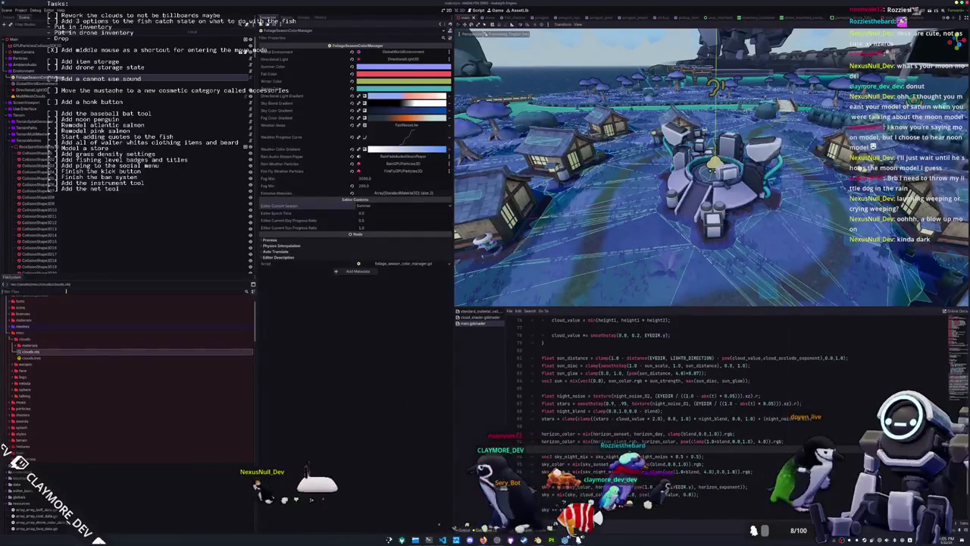
- Collapse the entity, pickup and items folders in the FileSystem dock
scroll(21, 366, down, 5)
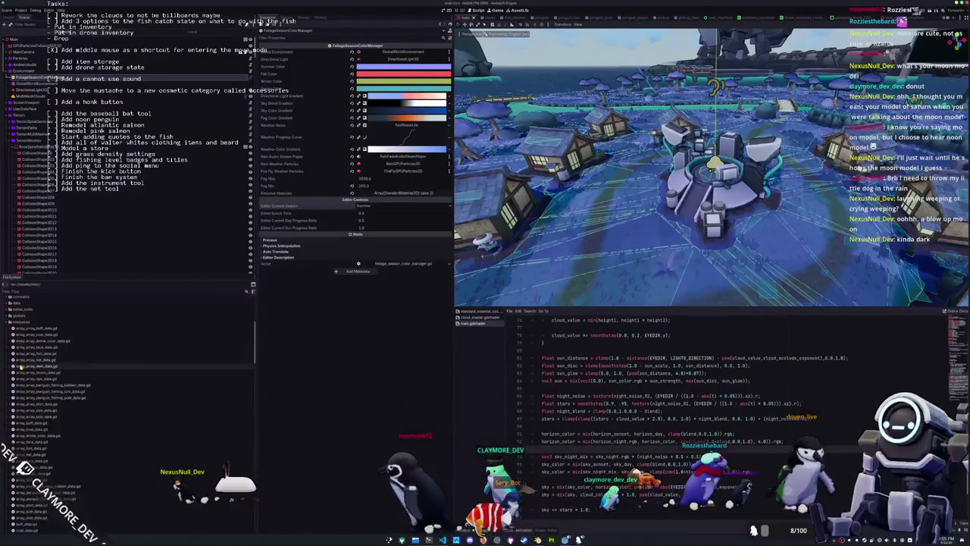
scroll(21, 366, down, 5)
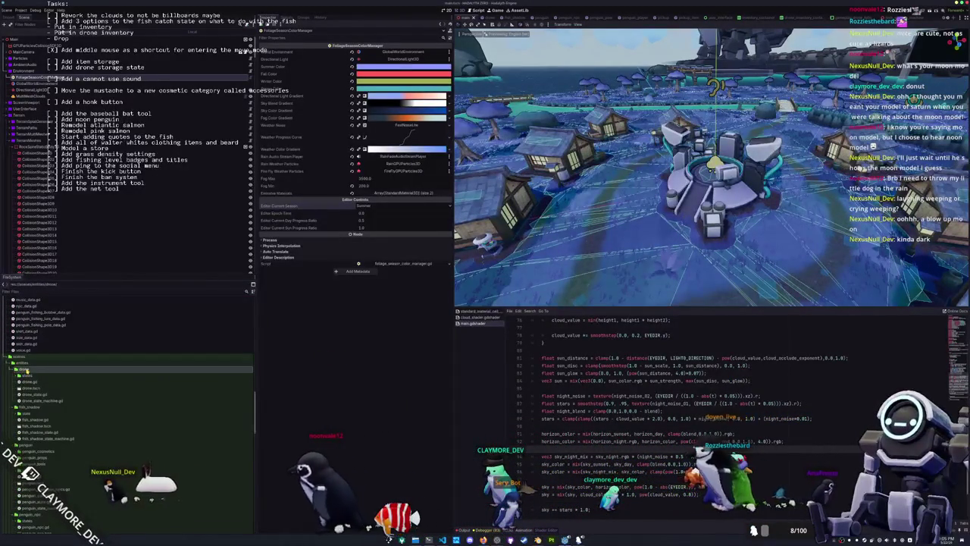
click(25, 369)
click(25, 375)
click(25, 381)
click(25, 388)
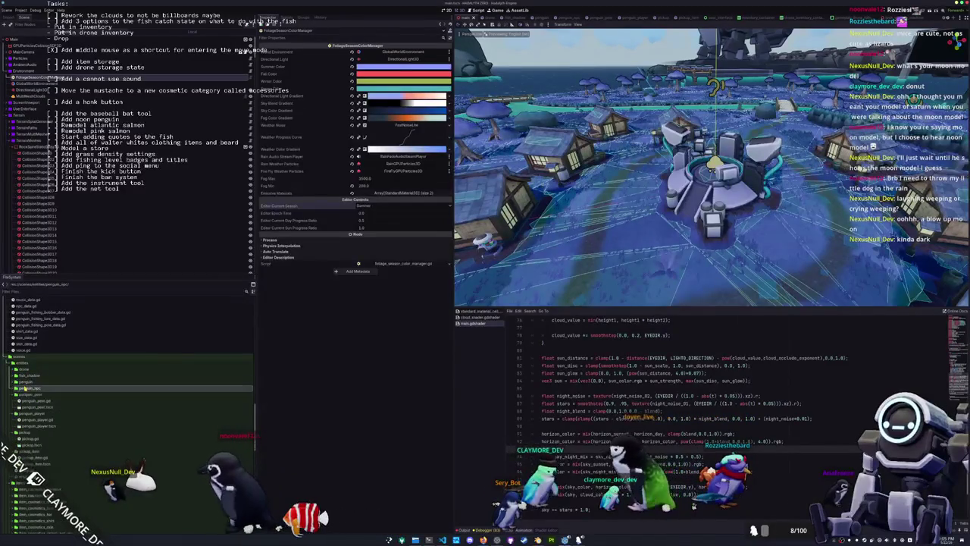
click(25, 393)
click(25, 400)
click(22, 407)
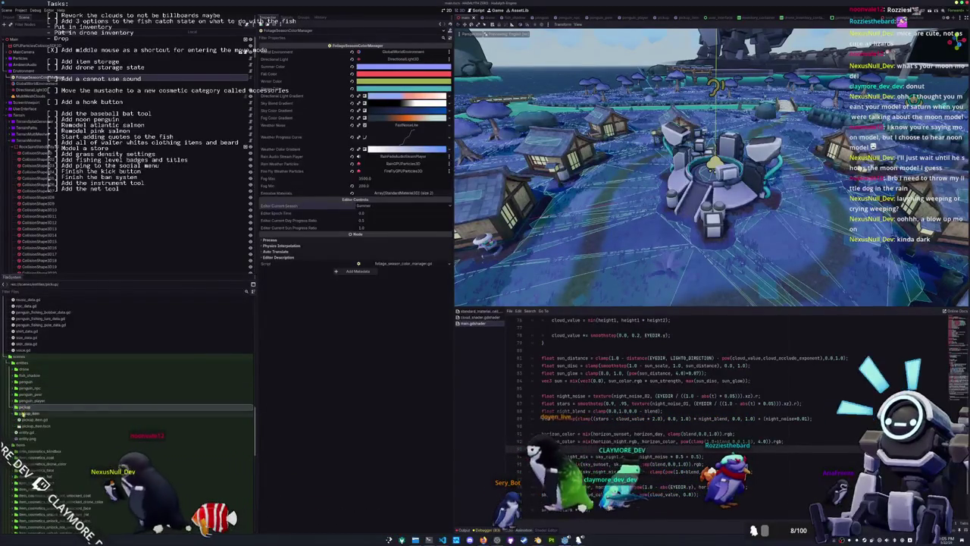
click(22, 413)
scroll(26, 407, down, 3)
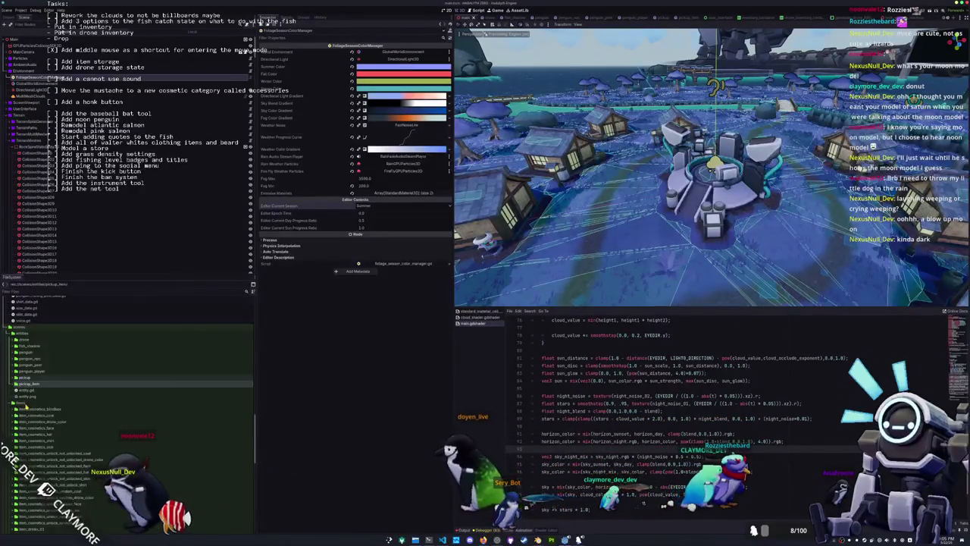
click(22, 373)
click(21, 392)
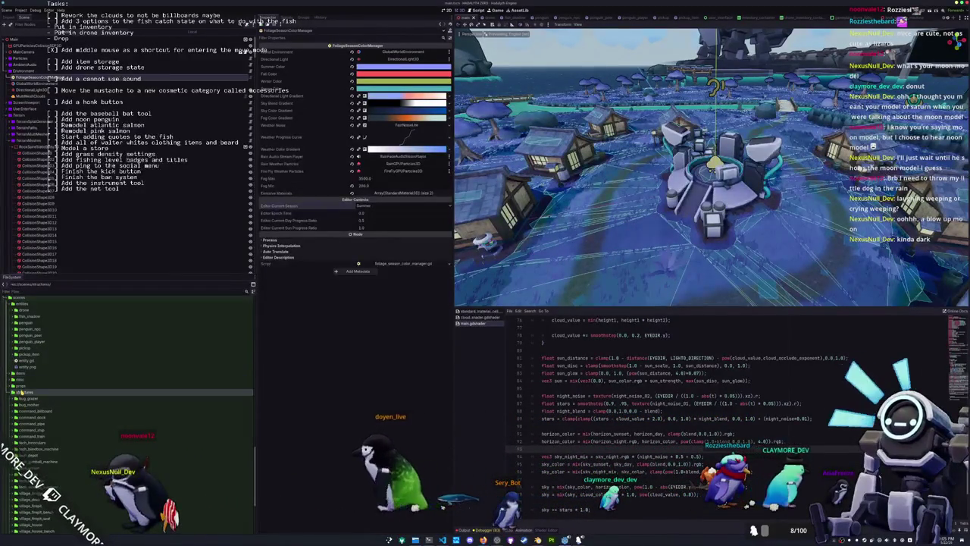
scroll(21, 393, up, 3)
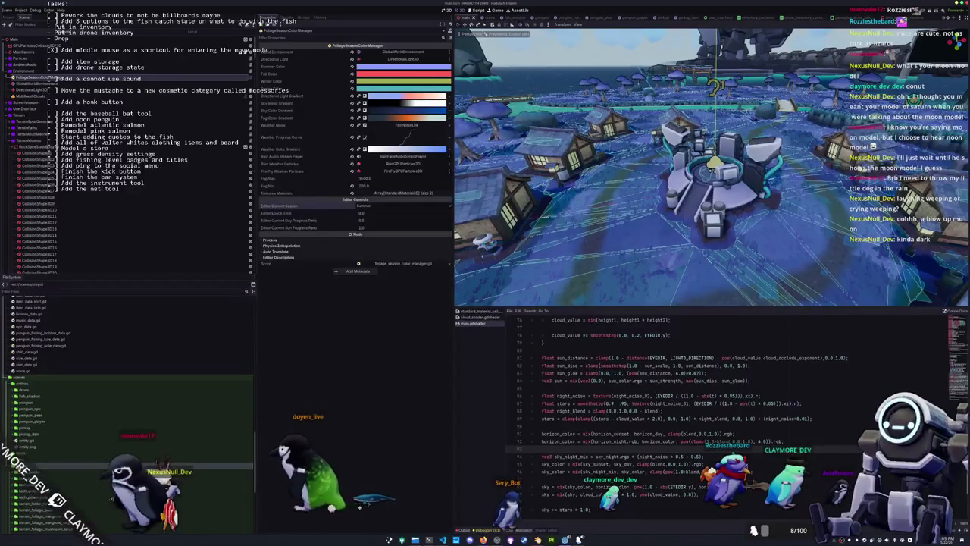
scroll(28, 384, down, 4)
- Create a new folder under props
right_click(23, 350)
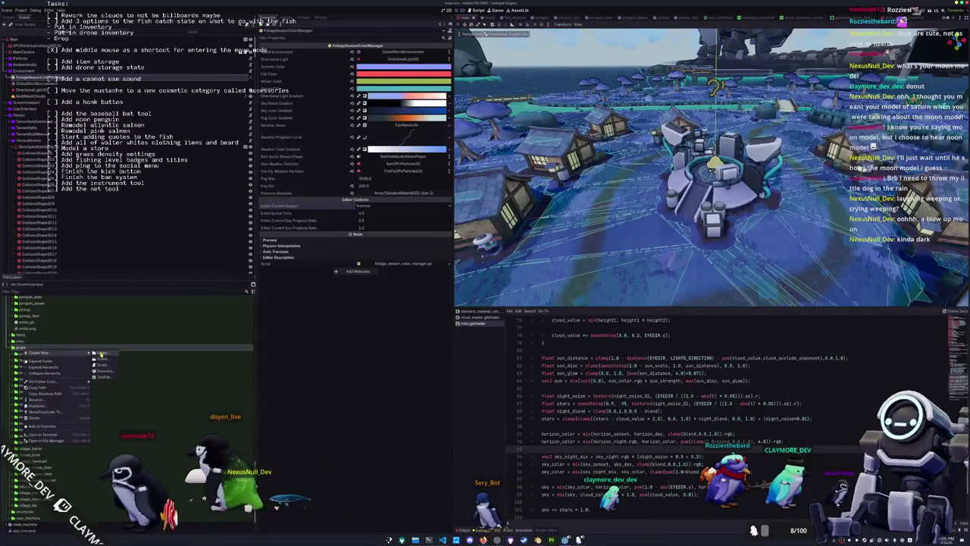
click(101, 353)
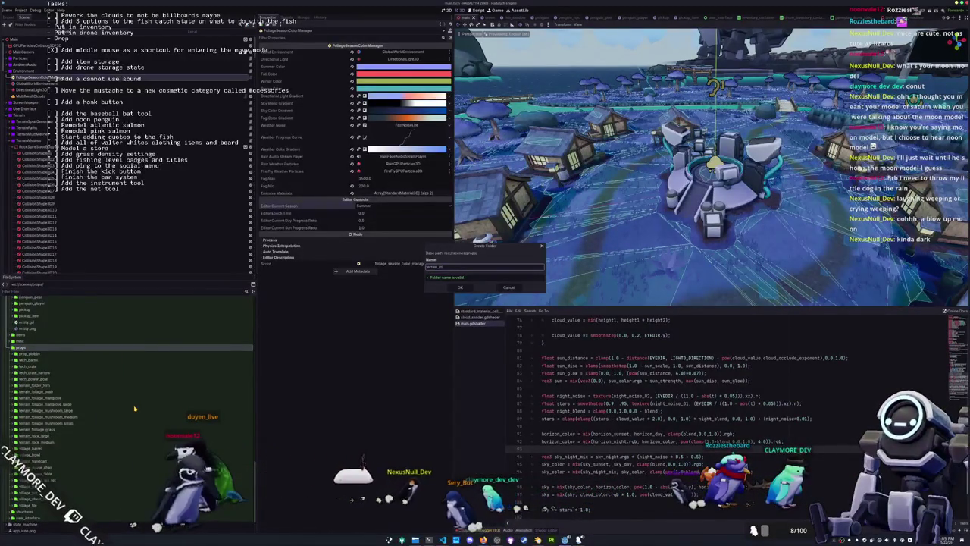
key(Return)
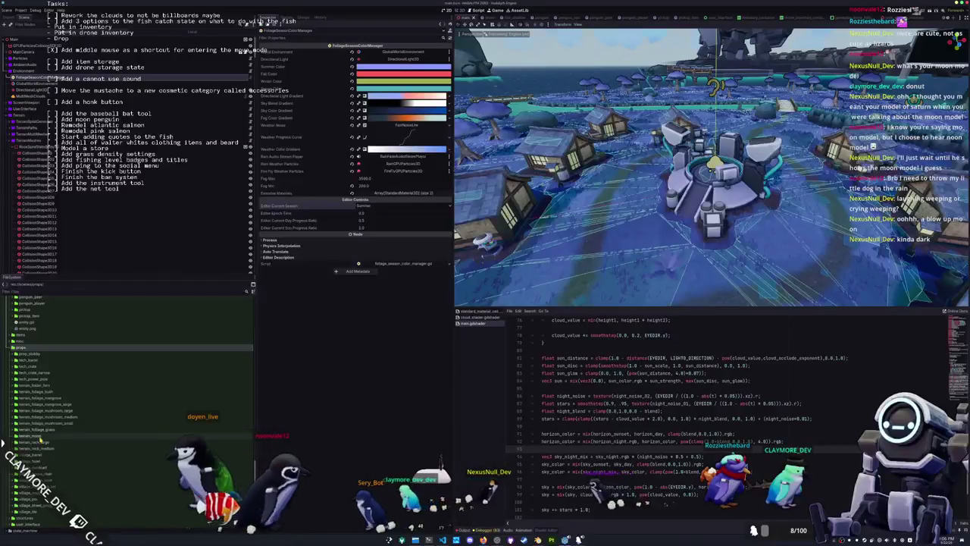
- Start a new scene in that folder named terrain_moon
right_click(46, 438)
click(126, 446)
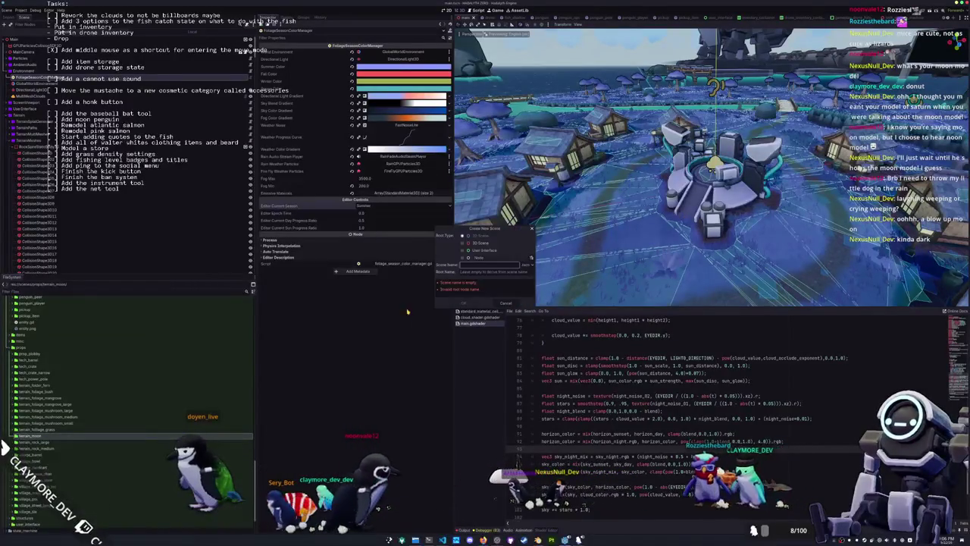
text(terrain_moon)
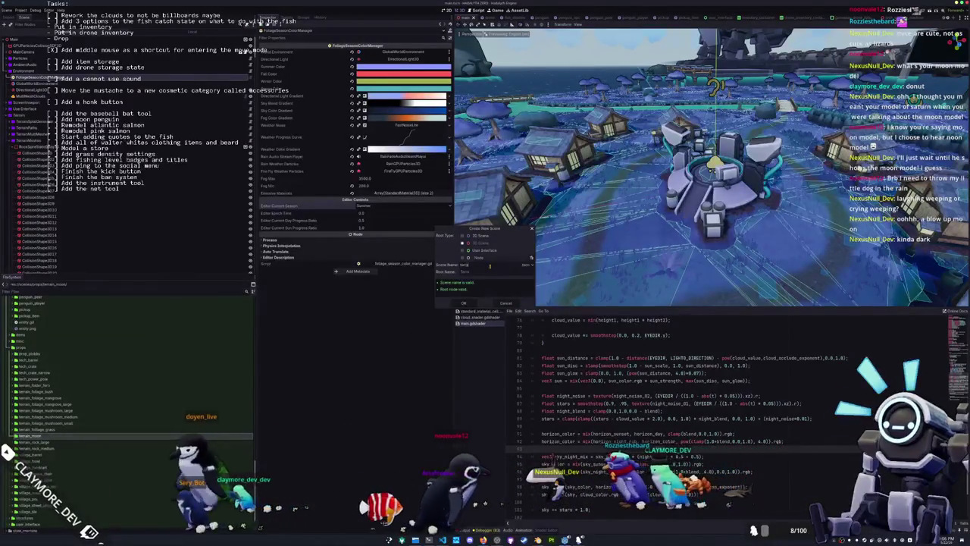
text(n)
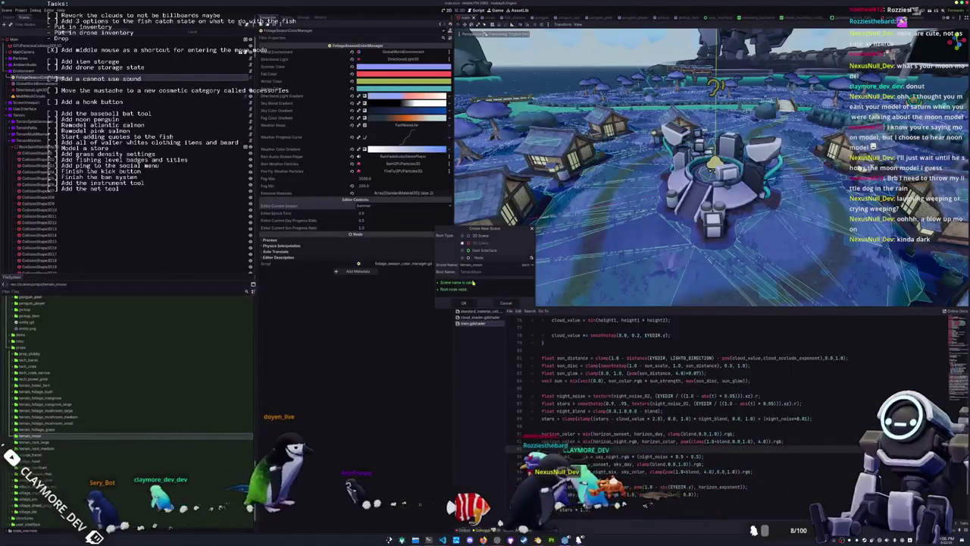
- Create the terrain_moon scene and expand the meshes props and terrain_moon folders
click(470, 303)
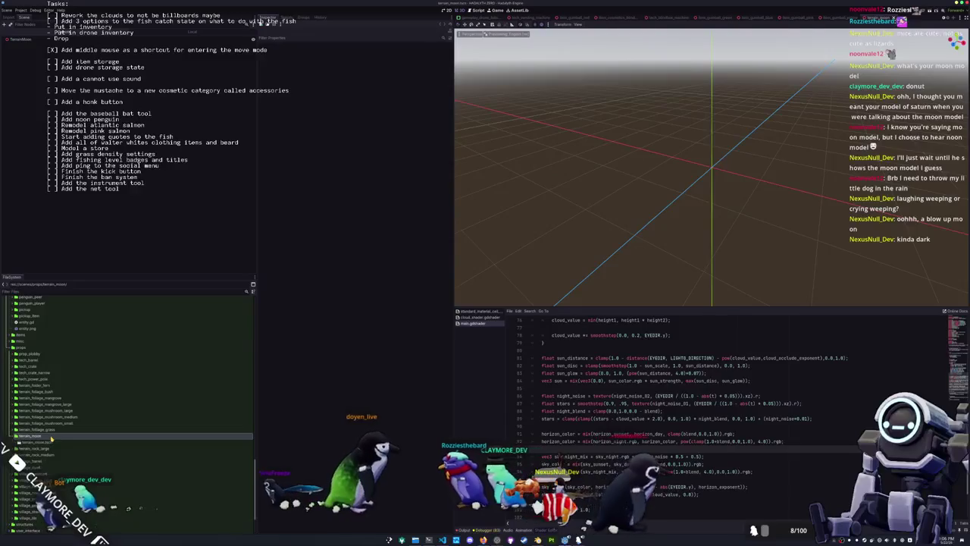
scroll(53, 435, up, 15)
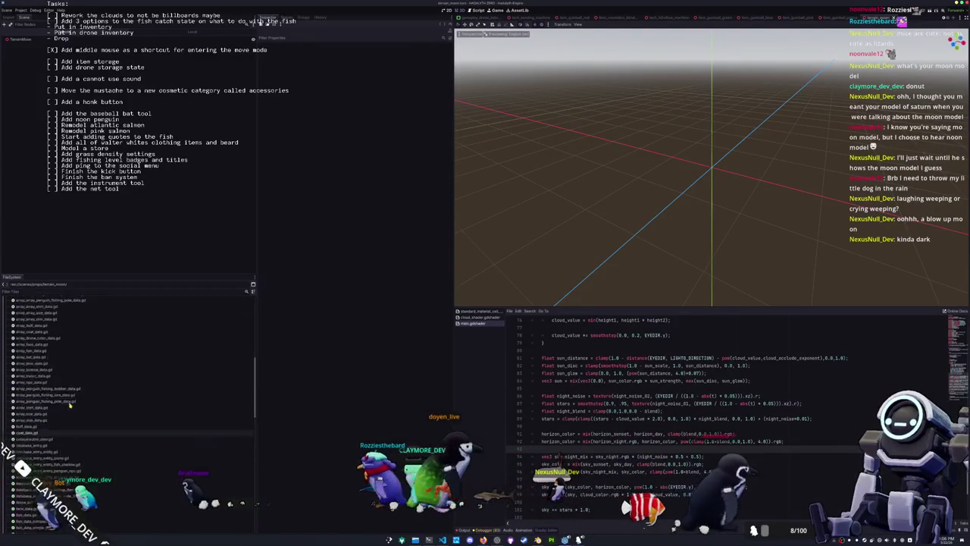
scroll(45, 394, up, 8)
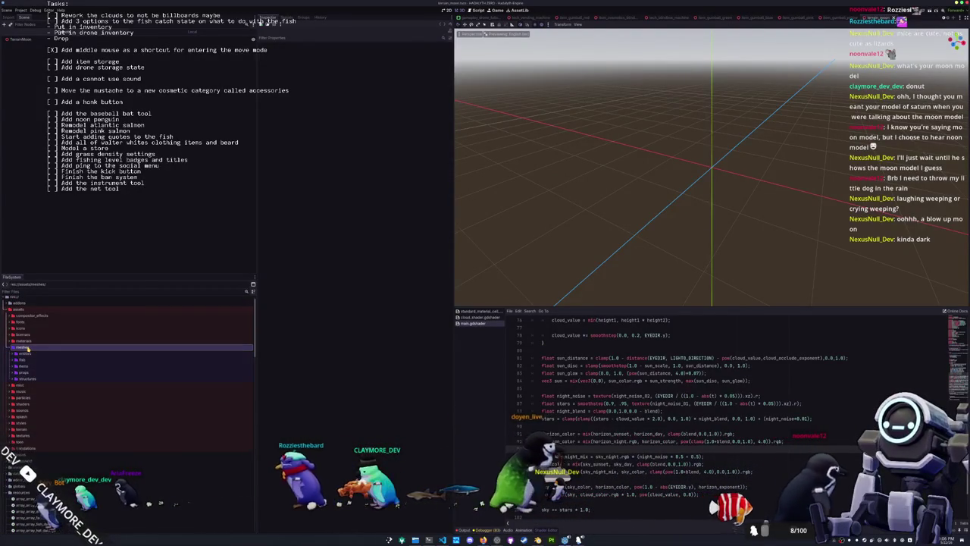
double_click(25, 372)
scroll(30, 375, down, 5)
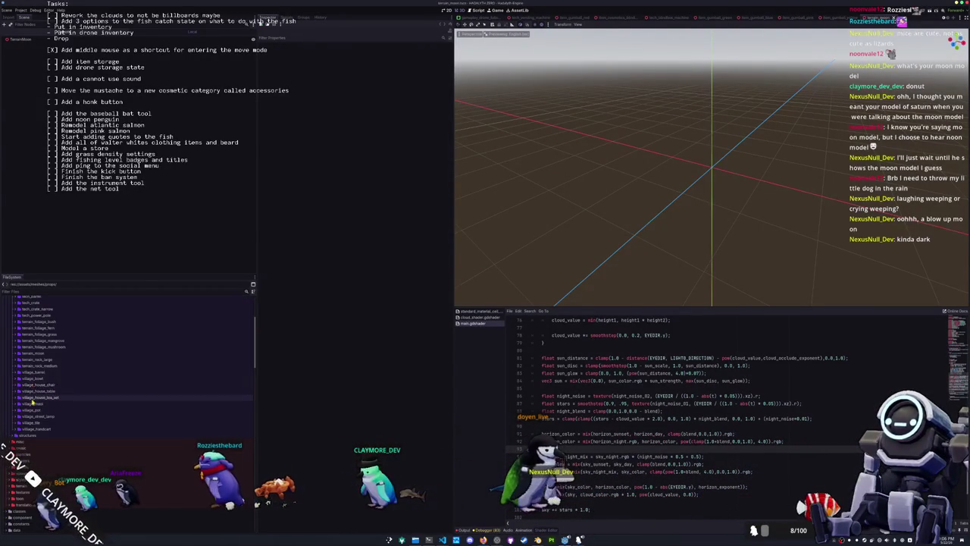
double_click(32, 353)
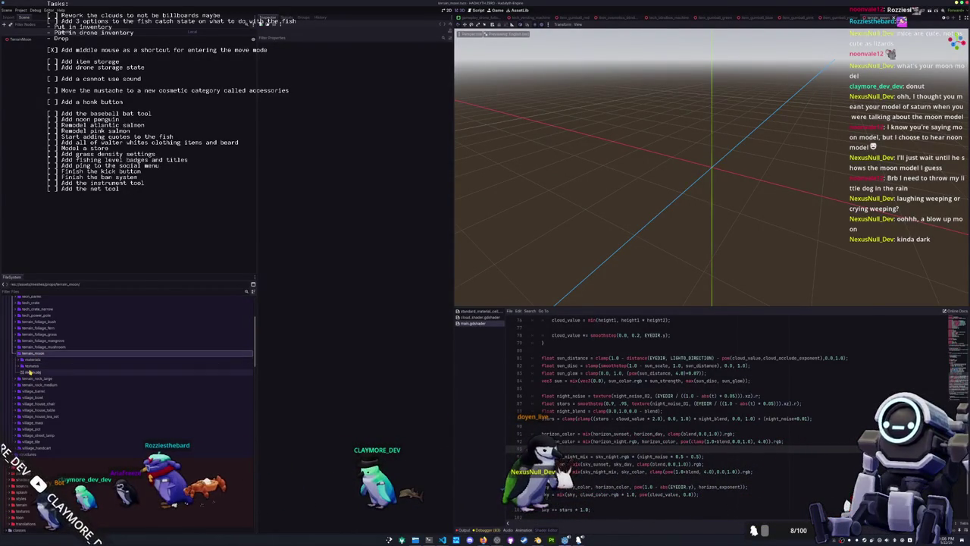
- Add a MeshInstance3D under TerrainMoon and assign moon.obj as its mesh
click(28, 39)
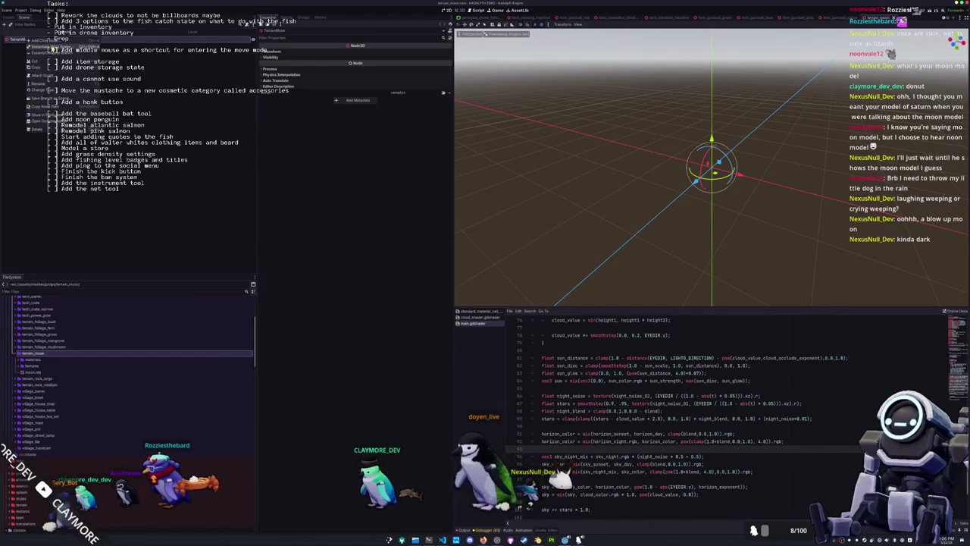
key(ctrl+a)
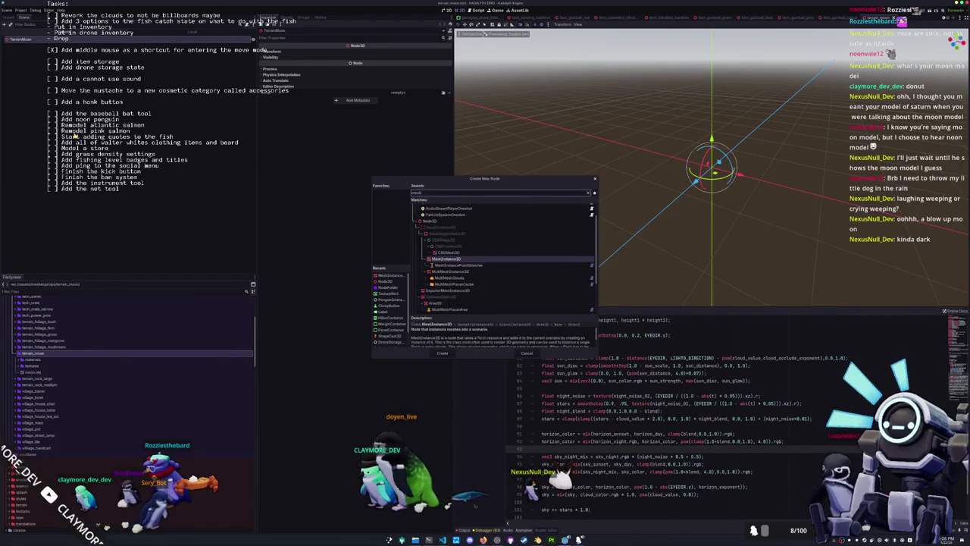
key(Return)
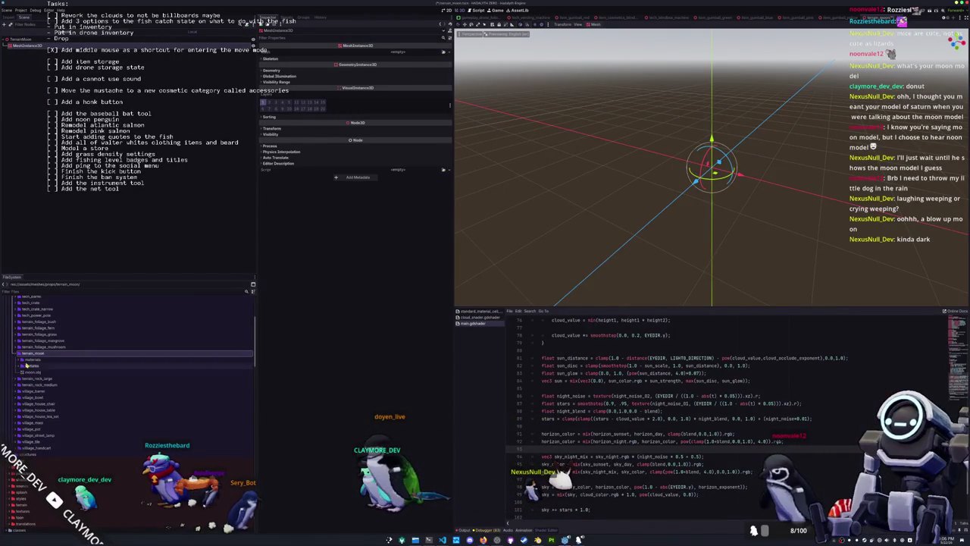
mouse_move(32, 372)
mouse_down()
mouse_move(53, 303)
mouse_move(399, 53)
mouse_up()
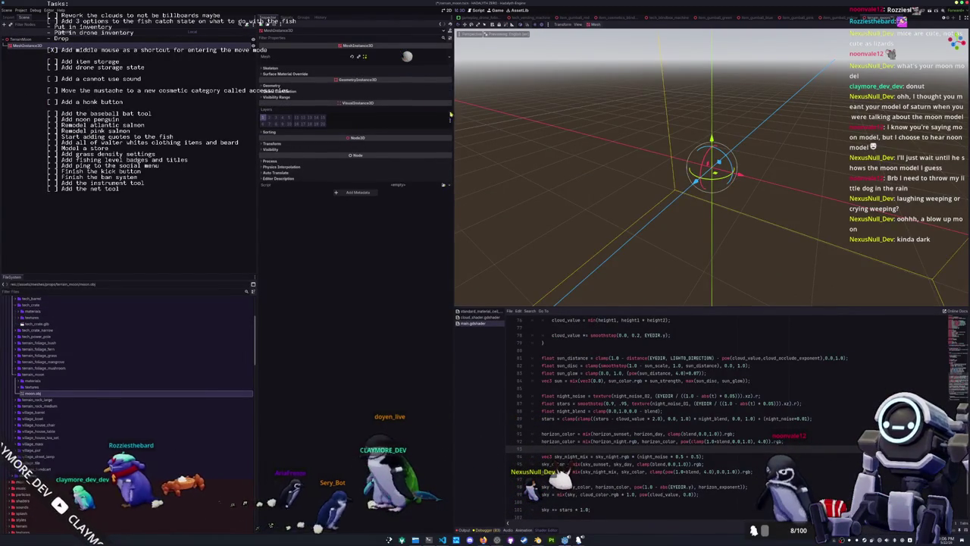
- Apply moon_standard_material.tres to the moon sphere
scroll(594, 158, down, 3)
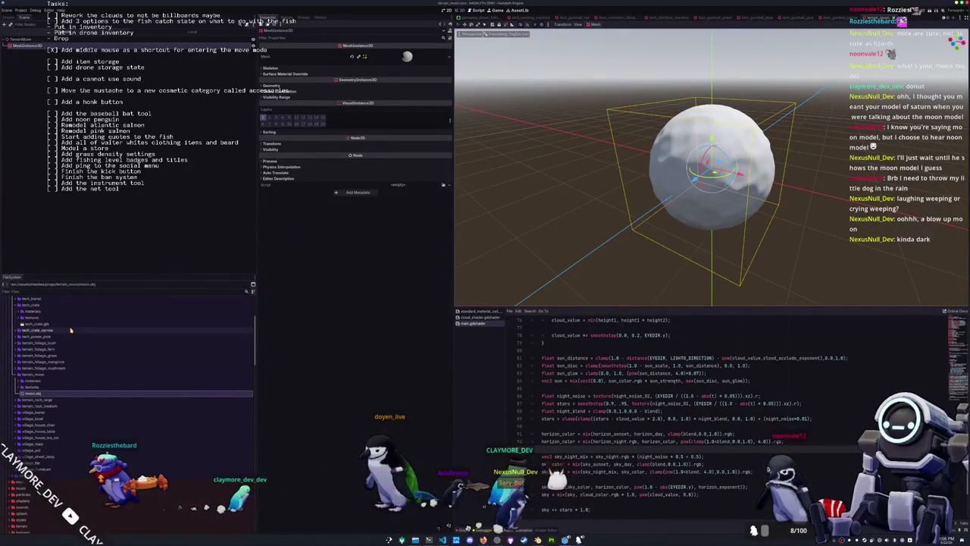
click(20, 380)
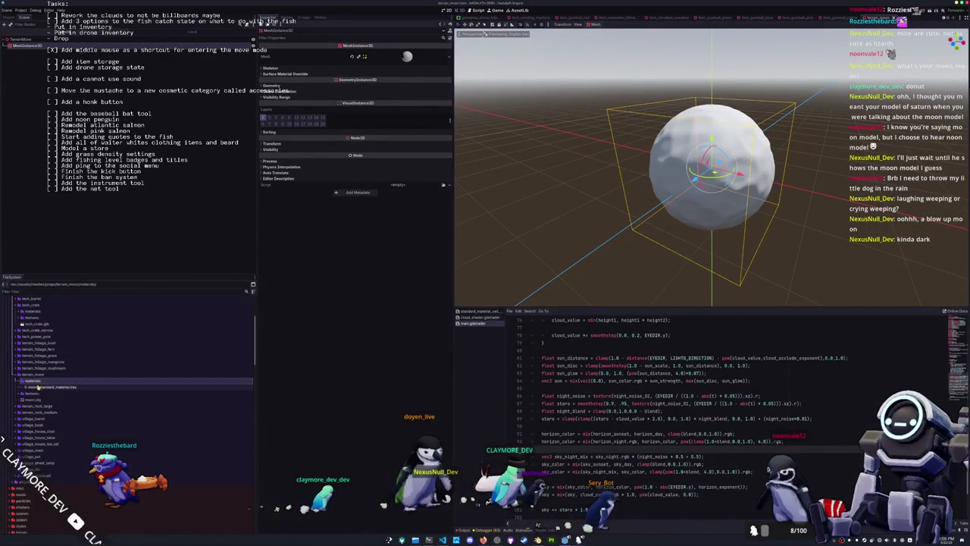
drag(46, 386, 625, 130)
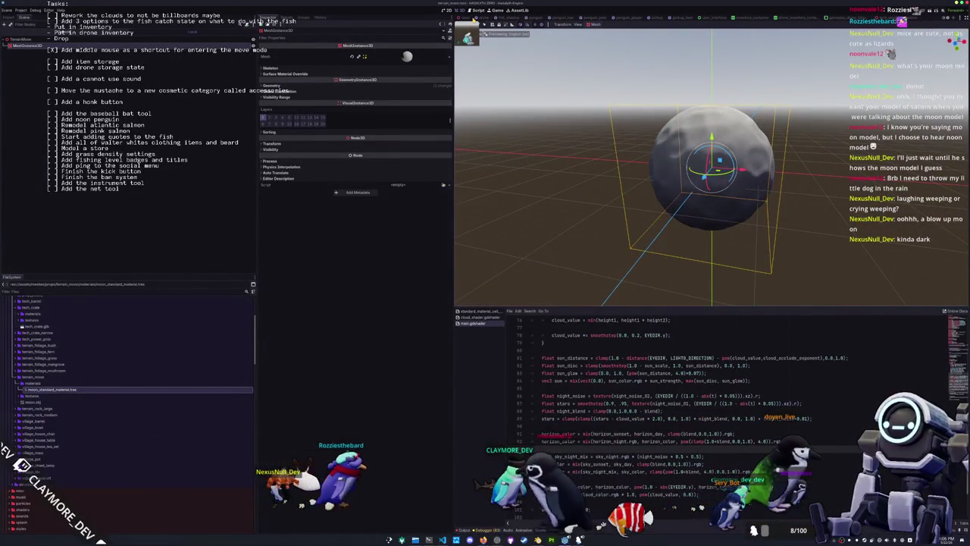
- In the main village scene, place an instance of terrain_moon.tscn
click(467, 17)
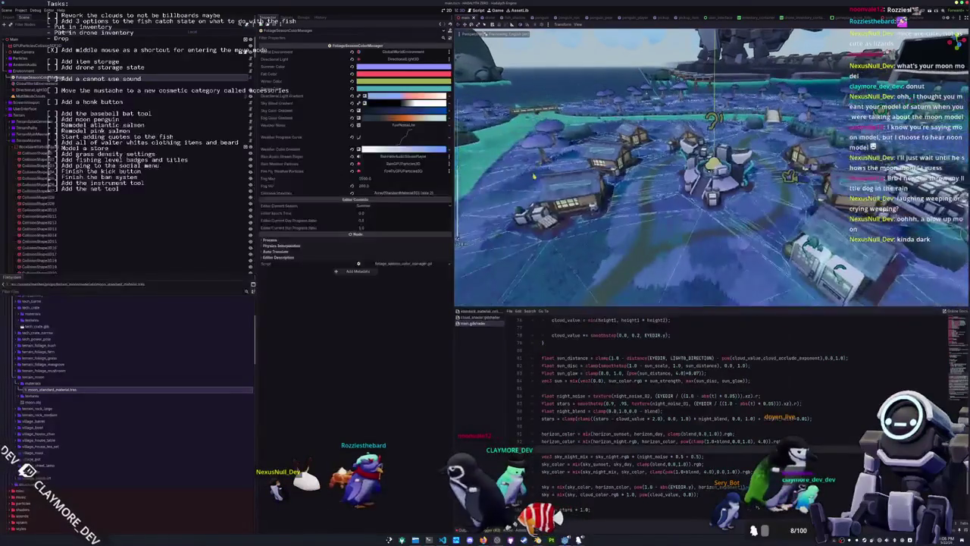
scroll(30, 395, up, 5)
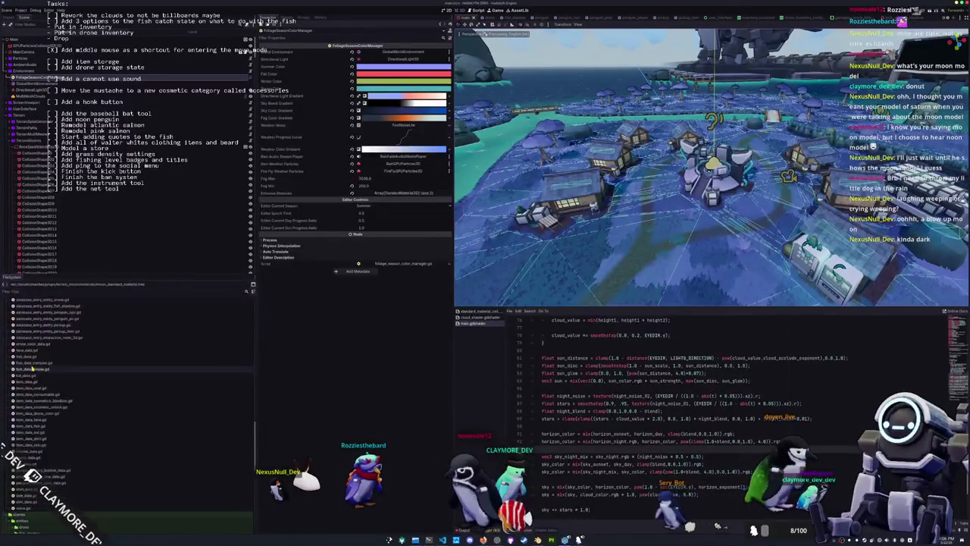
scroll(34, 385, down, 2)
double_click(30, 400)
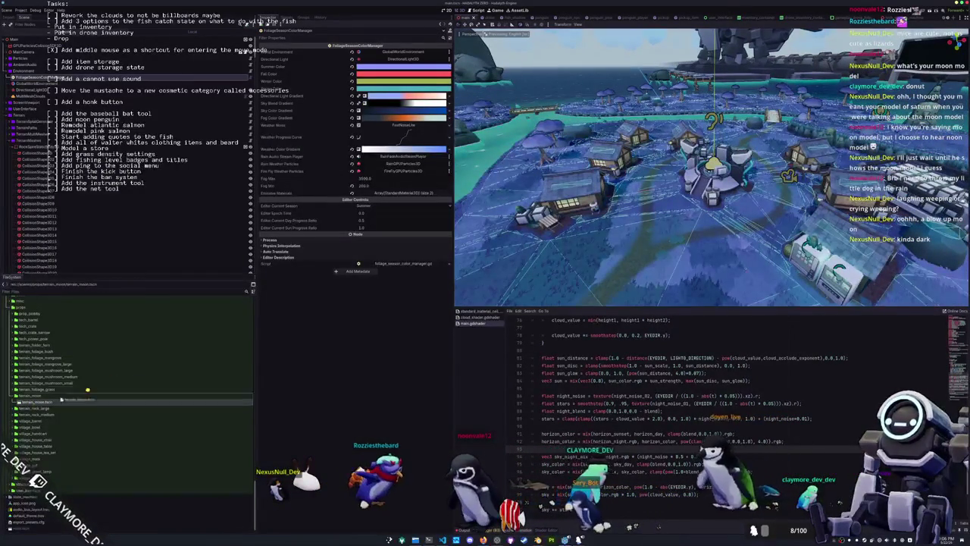
click(36, 407)
drag(28, 72, 28, 72)
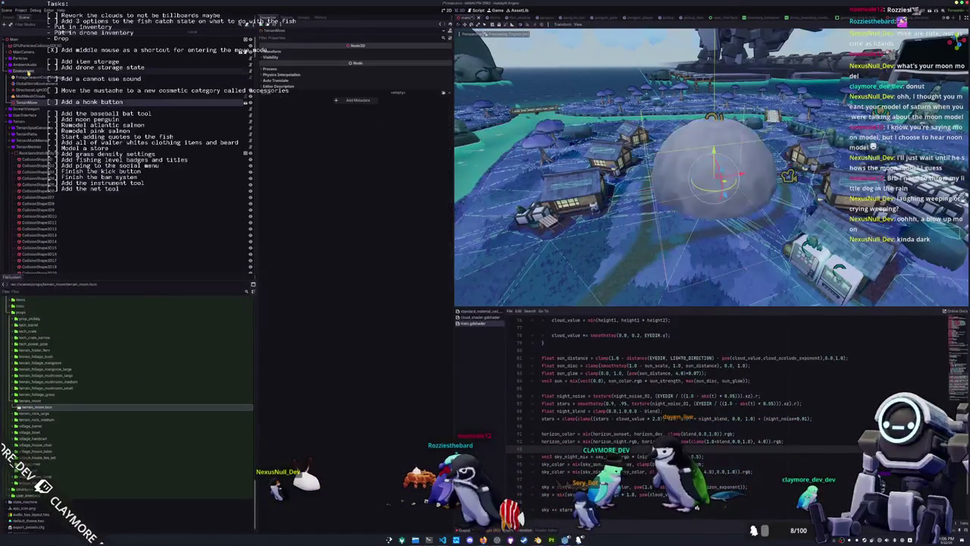
- Slide the moon instance along X toward the islands
mouse_move(713, 174)
mouse_down()
mouse_move(727, 220)
mouse_move(728, 175)
mouse_move(489, 167)
mouse_up()
scroll(712, 167, up, 5)
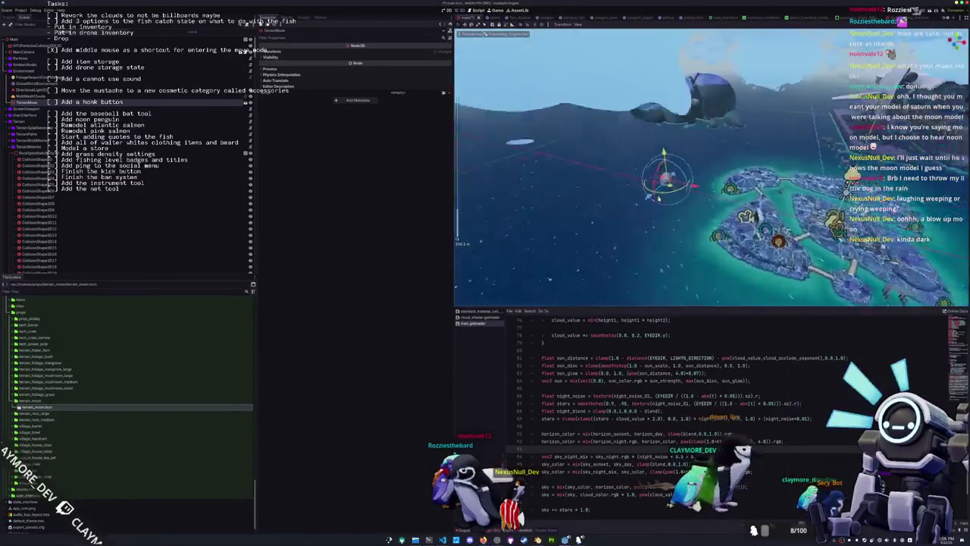
mouse_move(671, 176)
mouse_down()
mouse_move(520, 141)
mouse_move(476, 113)
mouse_up()
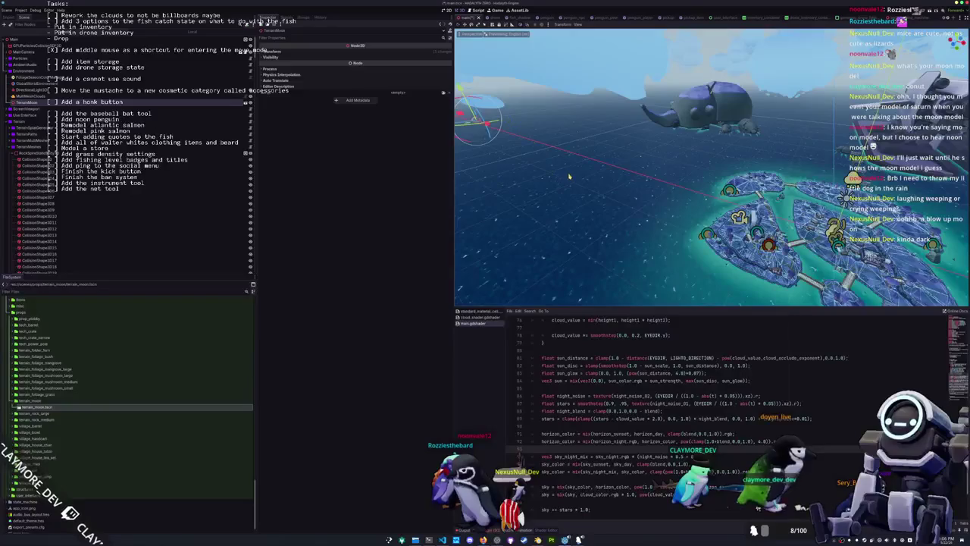
drag(569, 177, 650, 195)
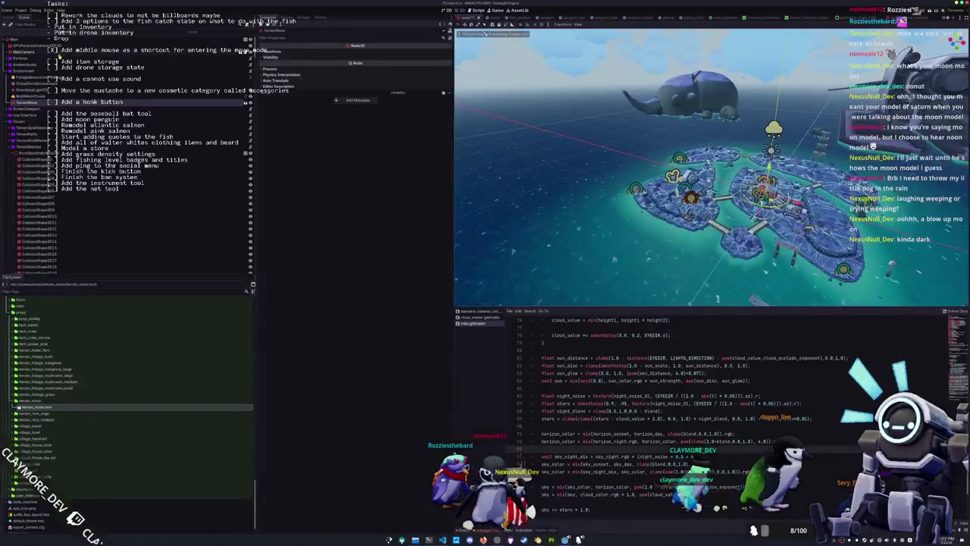
- Add a Node3D child under Environment and select the moon instance
right_click(34, 72)
click(45, 77)
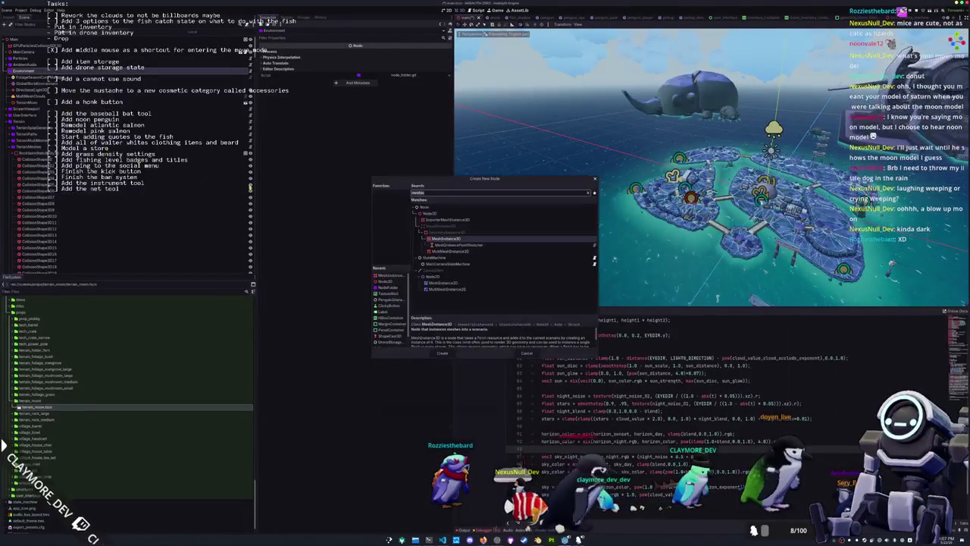
text(meshin)
click(429, 213)
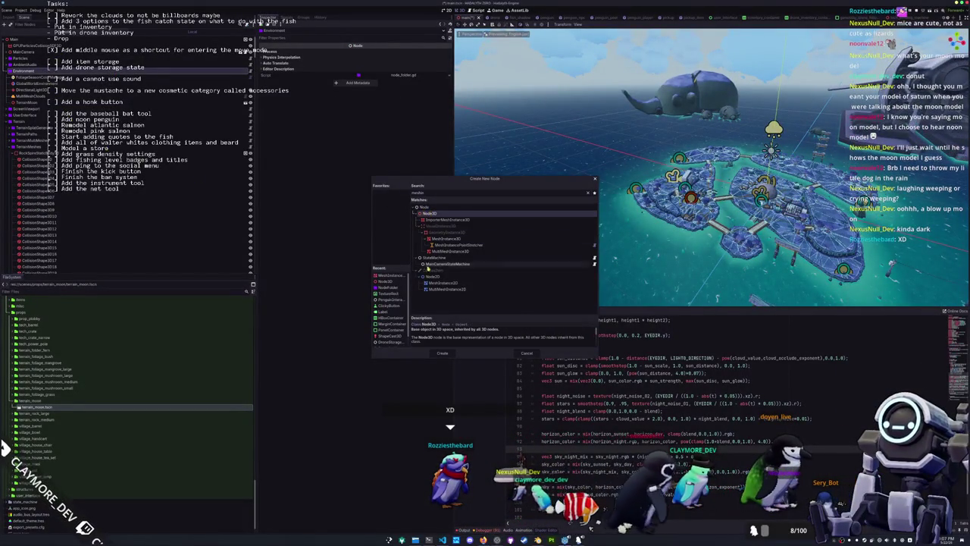
click(442, 353)
click(34, 110)
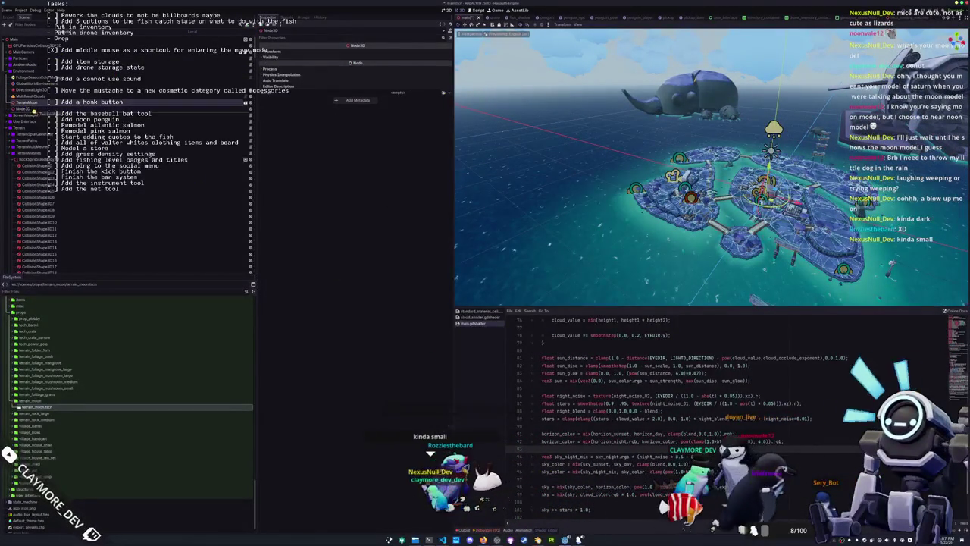
- Nest TerrainMoon under the new MoonPivot node and retype its Position X, starting with 0
drag(30, 108, 31, 108)
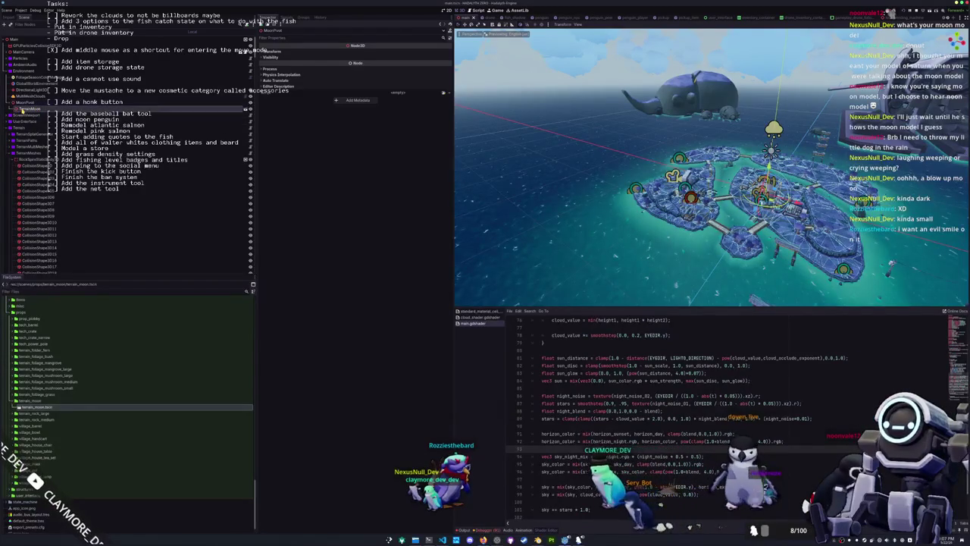
scroll(713, 174, down, 5)
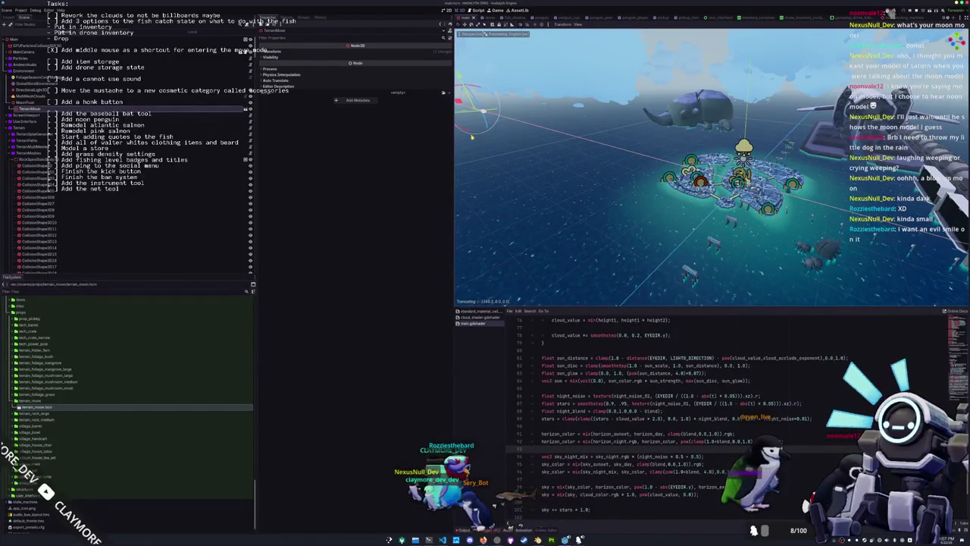
click(356, 51)
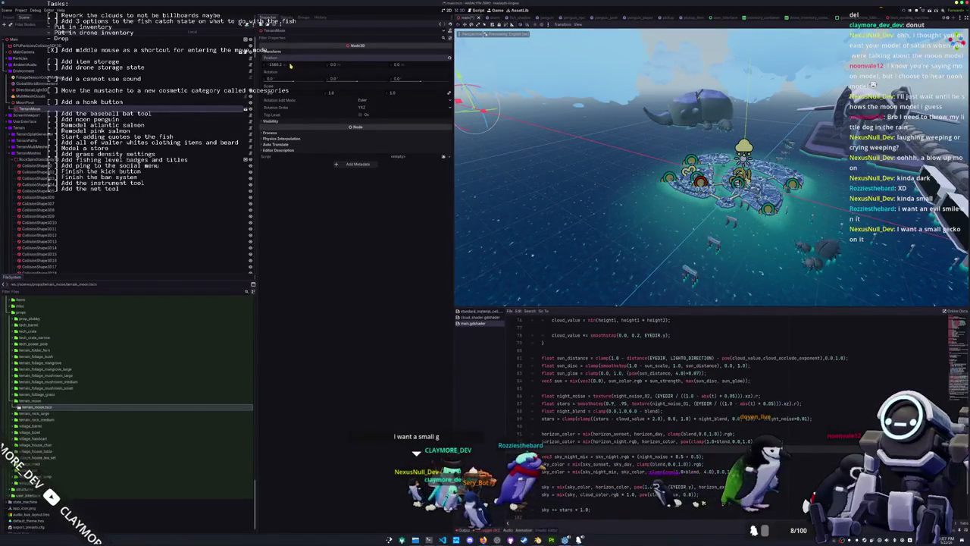
text(0)
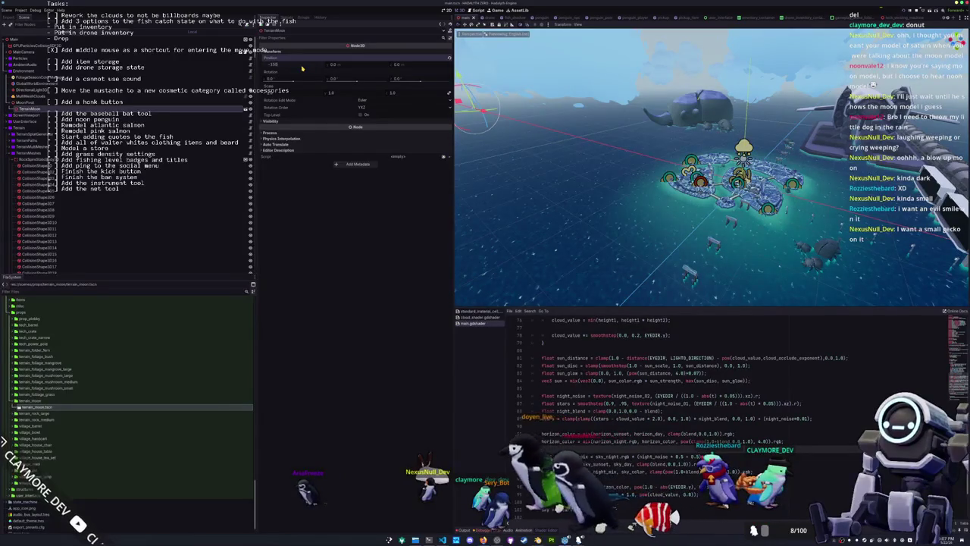
- Frame MoonPivot and rotate it with R, checking its transform before finishing
click(27, 103)
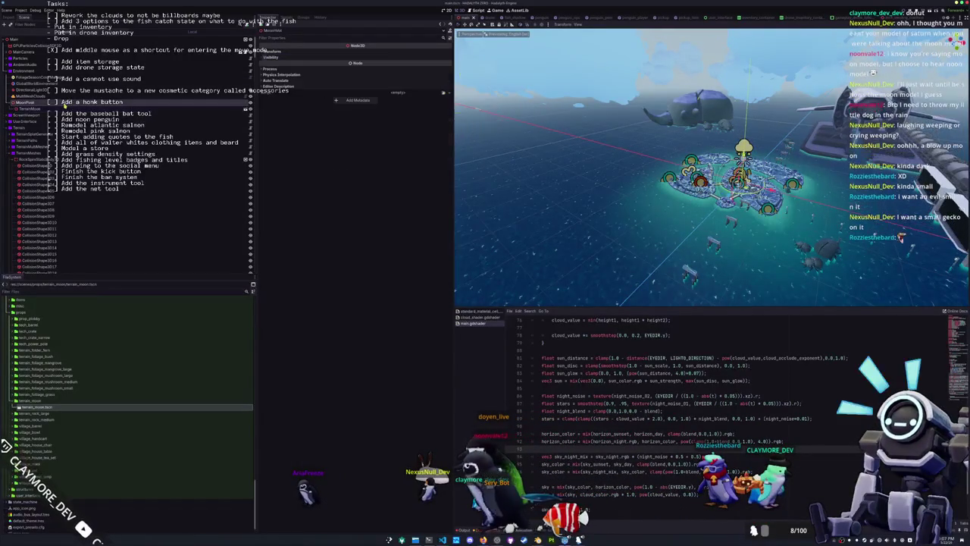
key(f)
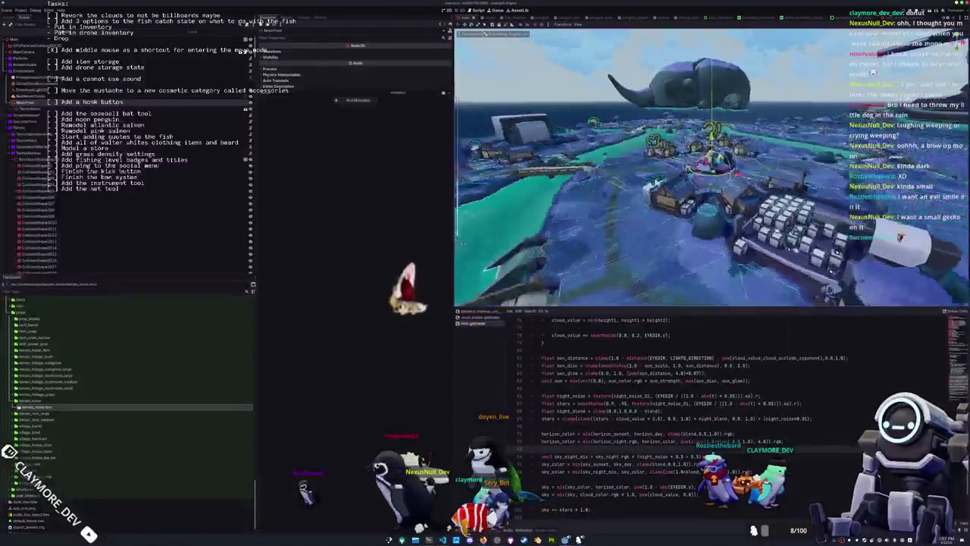
key(r)
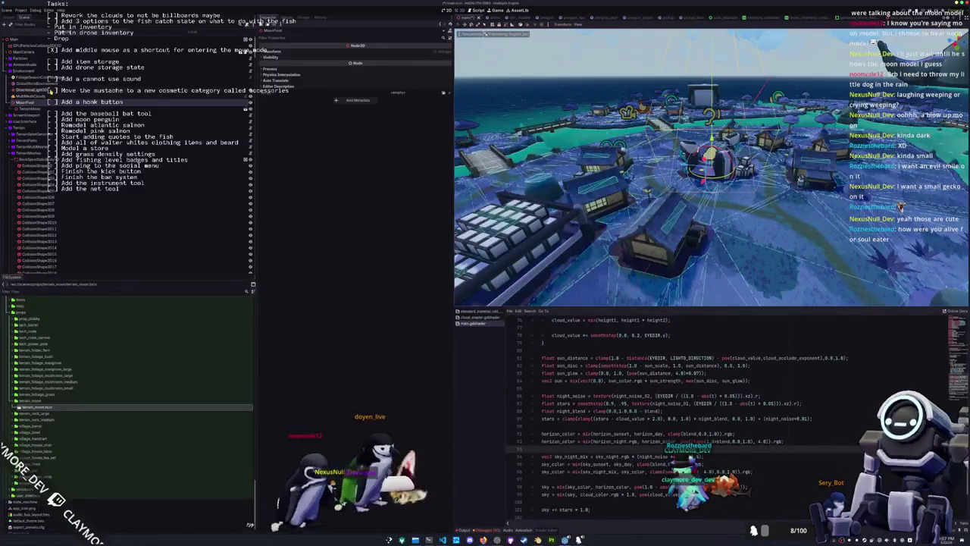
click(34, 90)
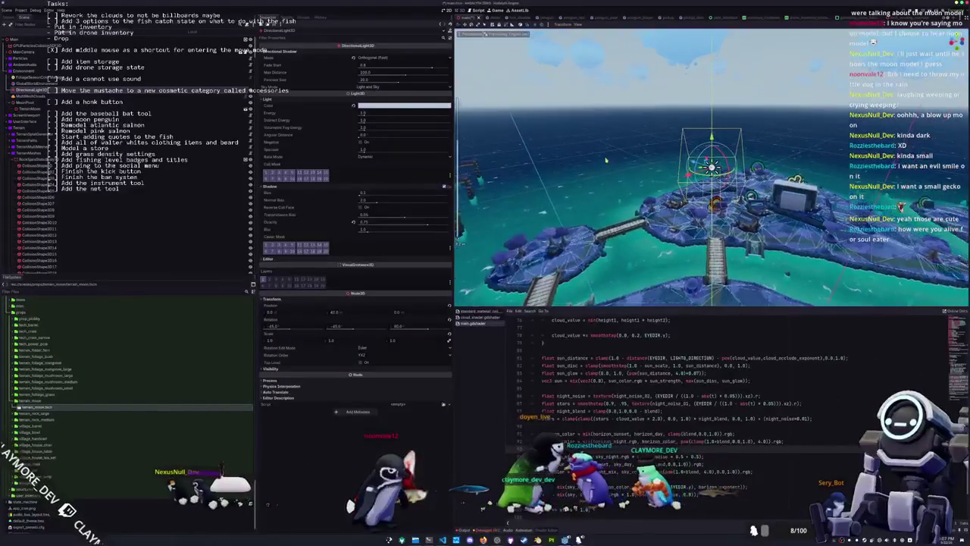
key(Down)
key(Down)
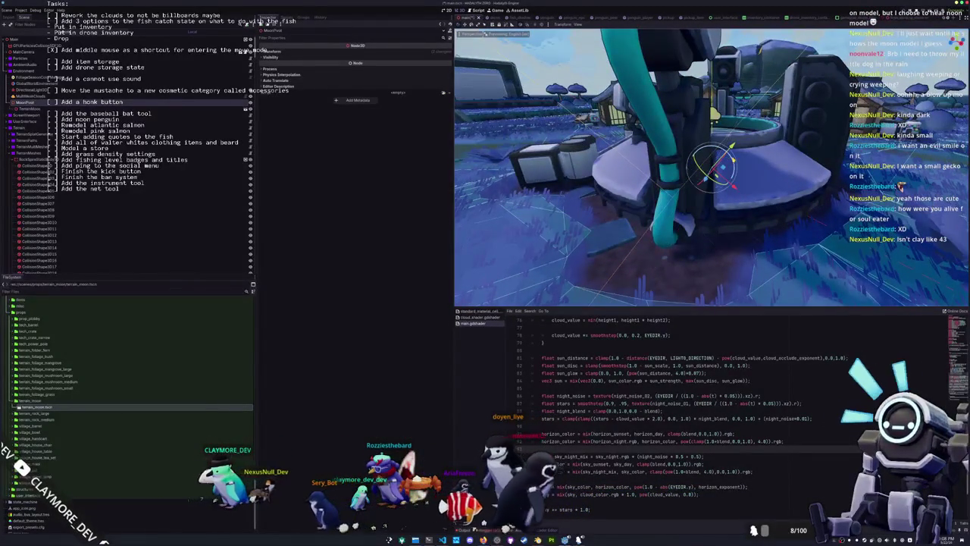
click(364, 52)
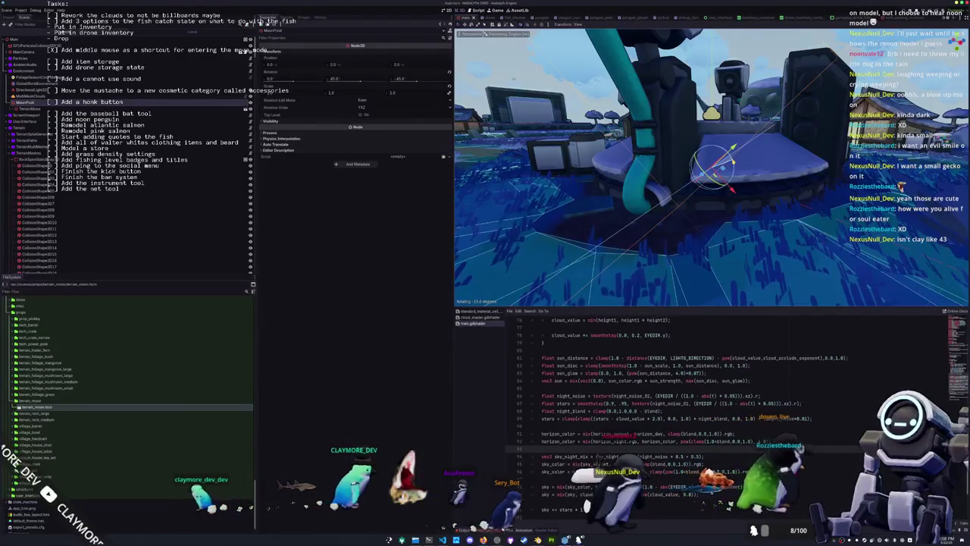
key(Escape)
- Zoom the viewport and select the TerrainMoon node
scroll(711, 167, down, 5)
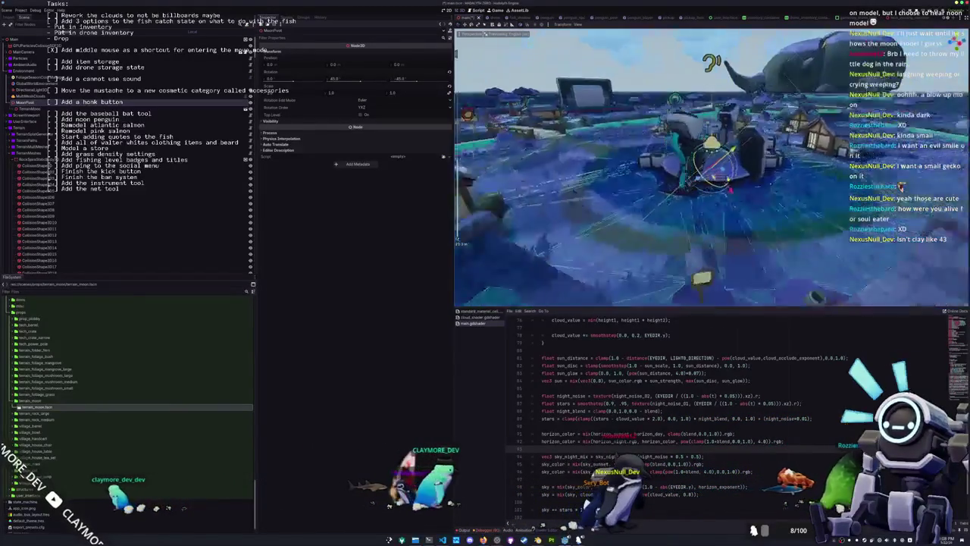
scroll(711, 167, up, 5)
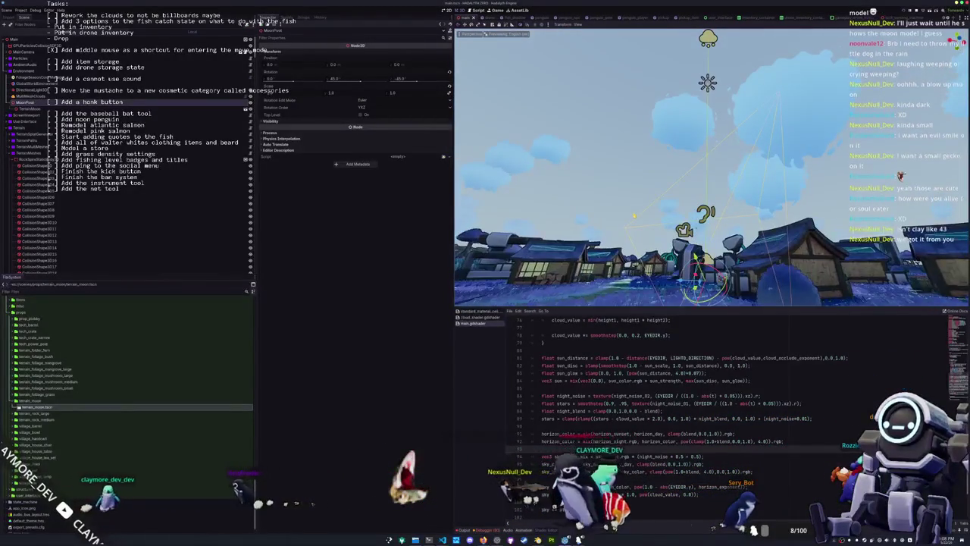
scroll(711, 166, down, 3)
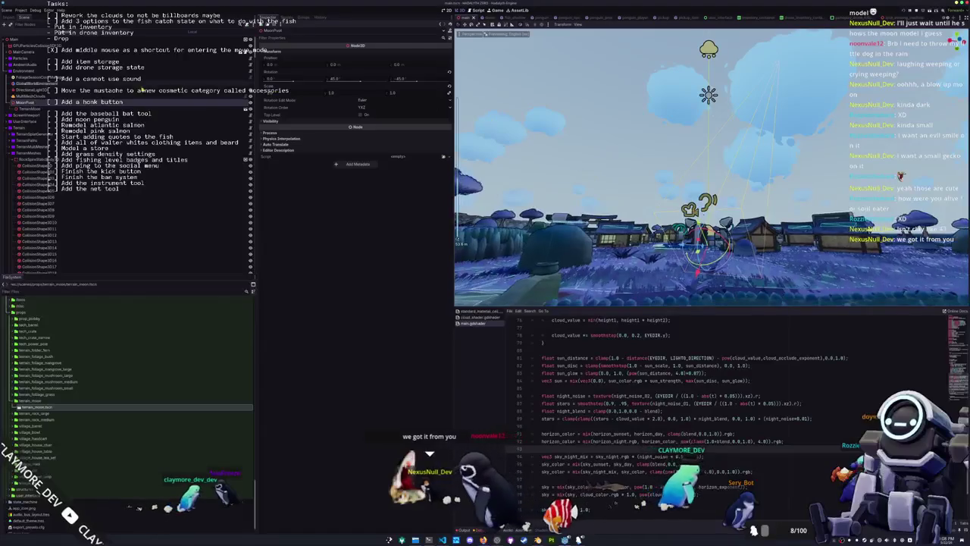
click(34, 109)
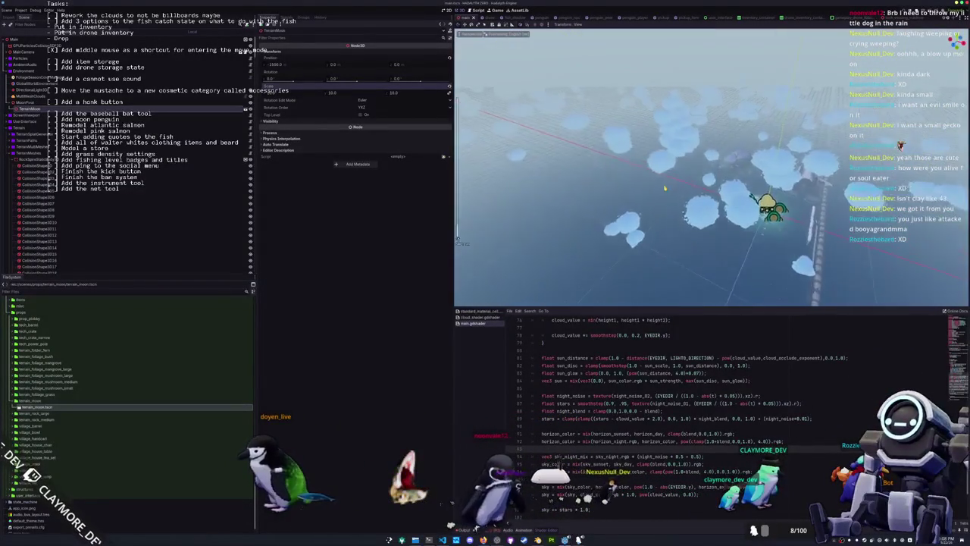
- Focus the view on the island and rotate MoonPivot around its Y axis
double_click(35, 104)
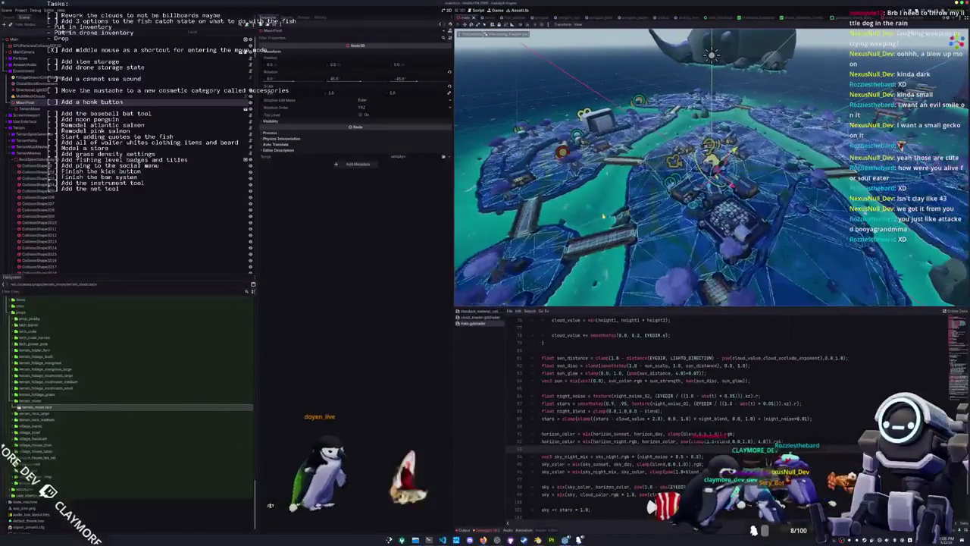
drag(621, 253, 642, 207)
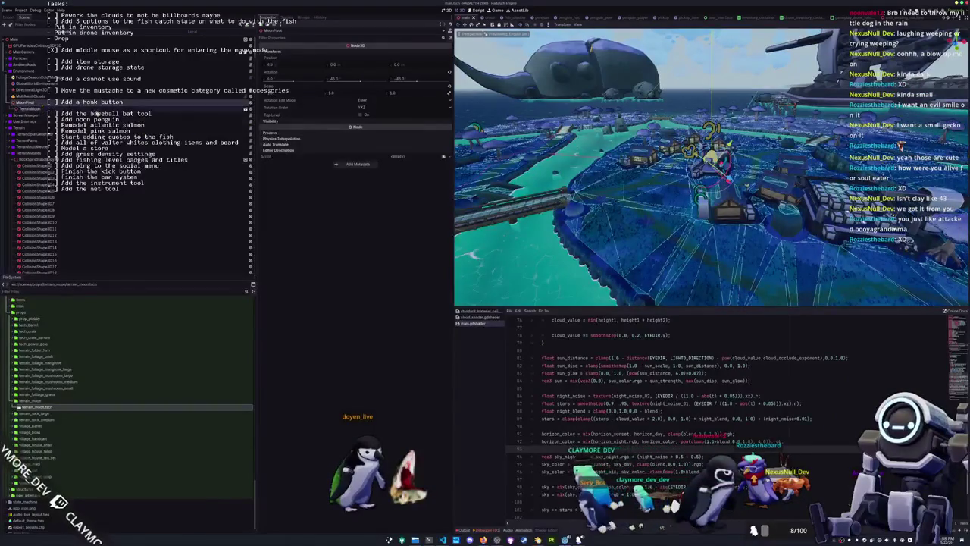
double_click(30, 109)
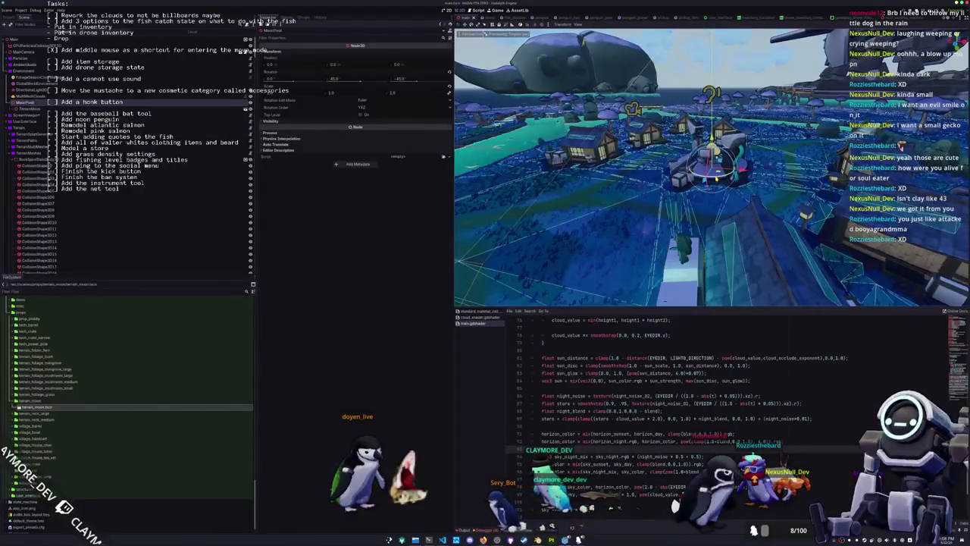
key(r)
key(y)
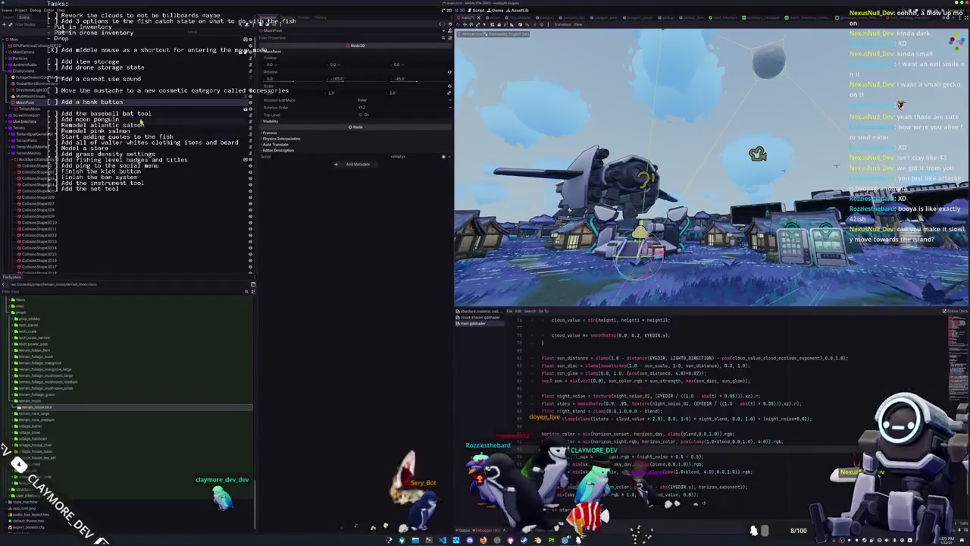
- Select TerrainMoon, clear the selection, then select the Node3D
click(73, 110)
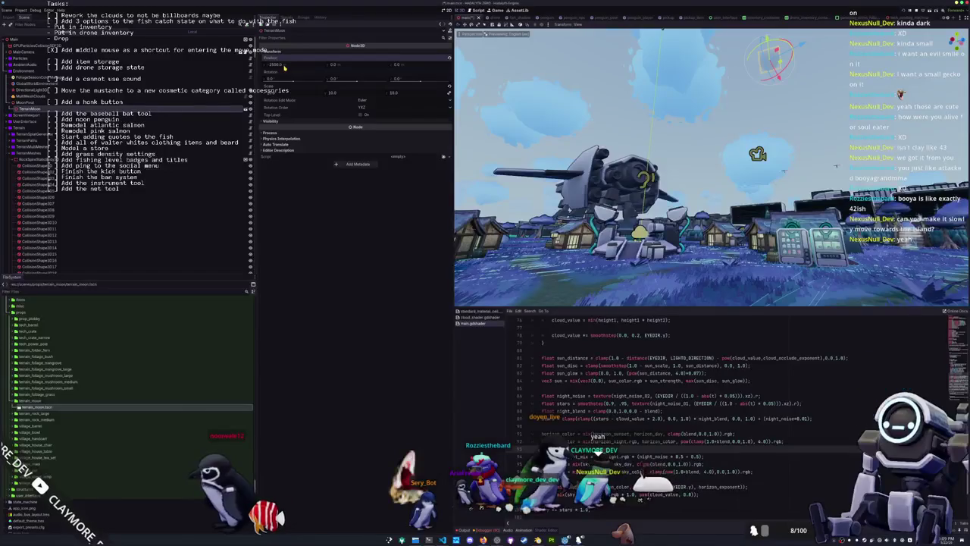
click(702, 152)
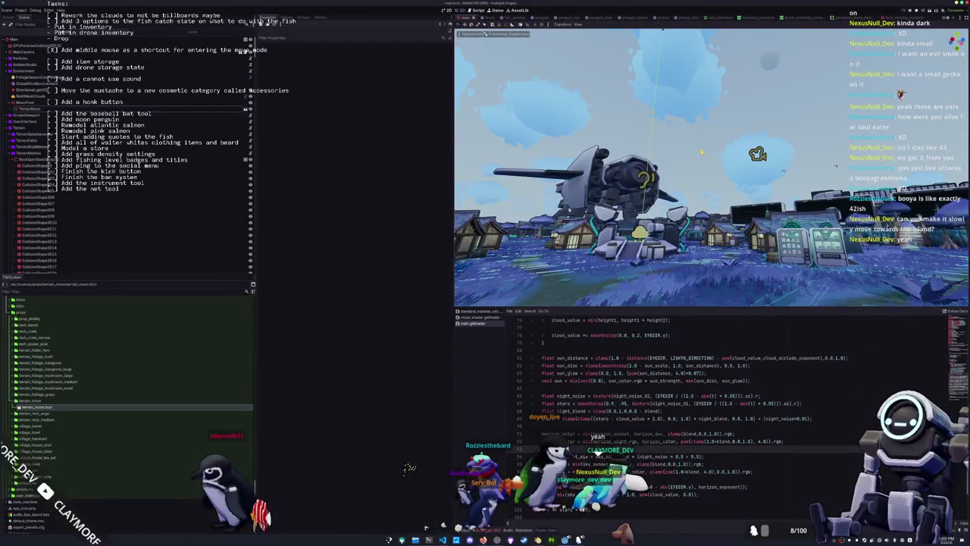
scroll(706, 149, up, 5)
scroll(705, 149, down, 5)
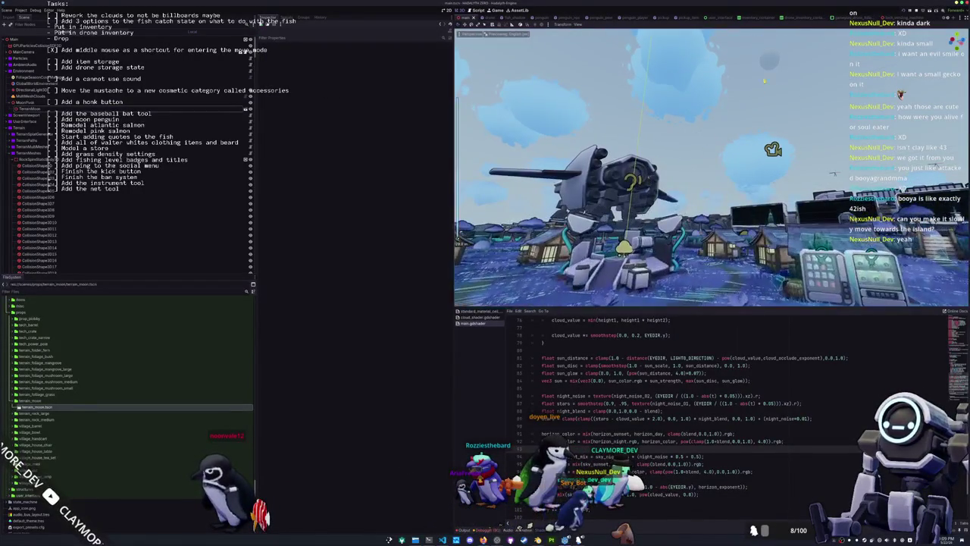
click(772, 62)
- Deselect the Node3D and stop the running game with F8
click(725, 114)
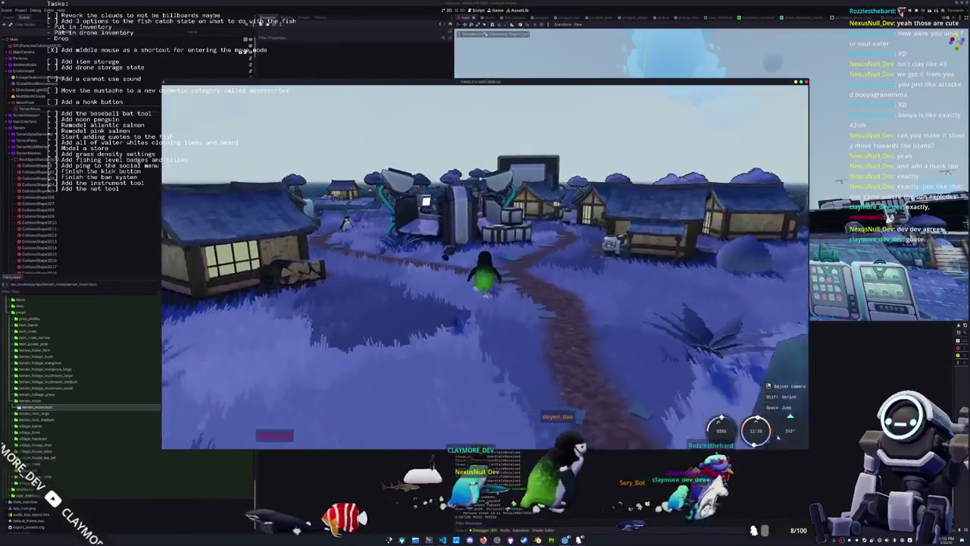
key(F8)
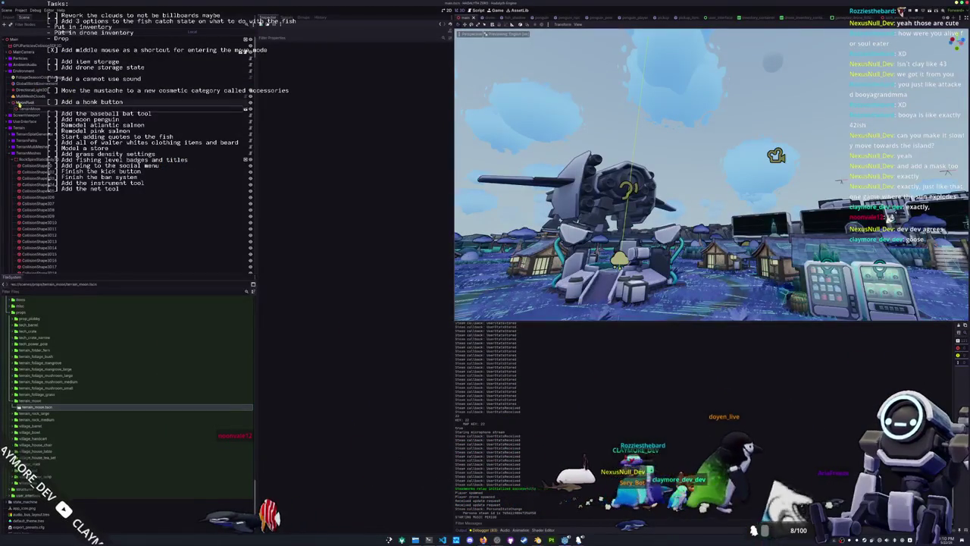
- Check MultiMeshClouds, DirectionalLight3D and FoliageSeasonColorManager, save the scene, and bring up the git terminal
click(23, 97)
click(33, 89)
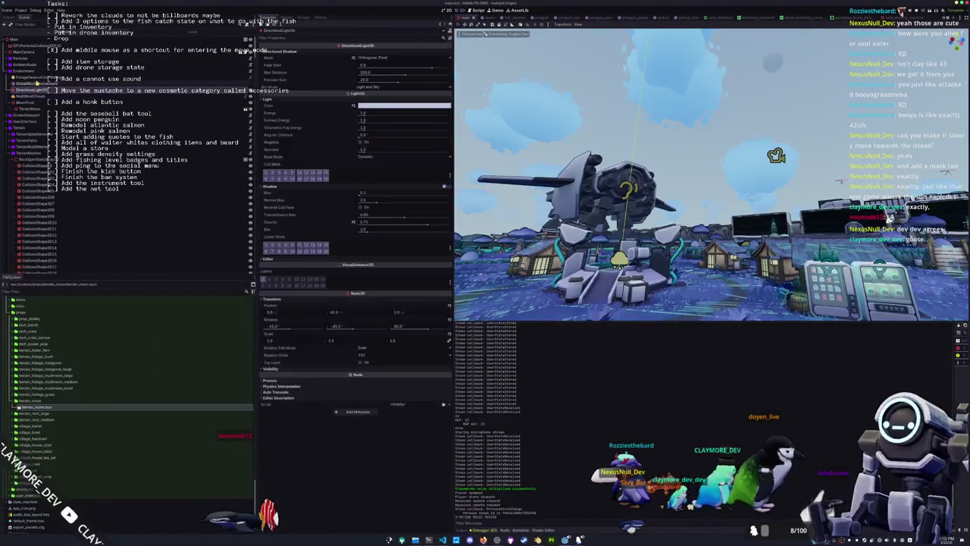
click(38, 78)
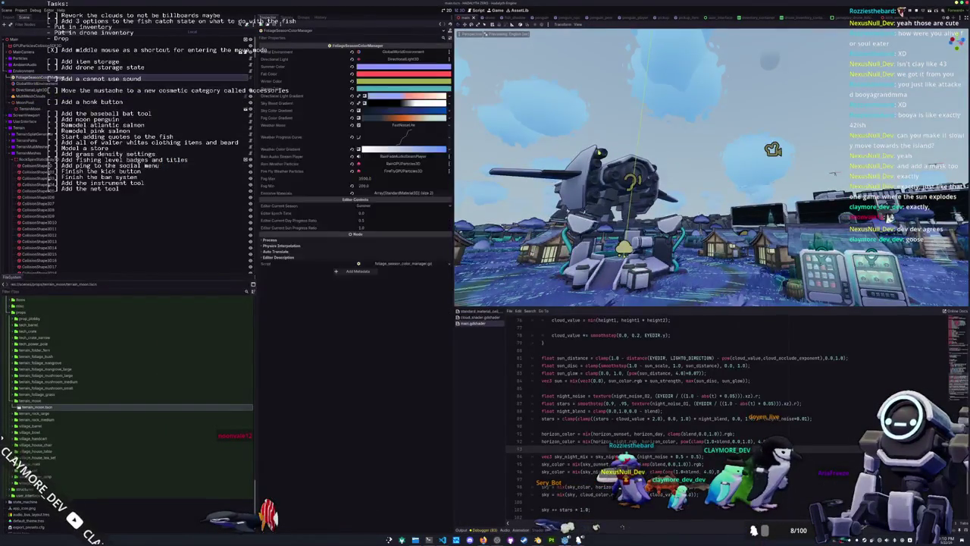
key(ctrl+s)
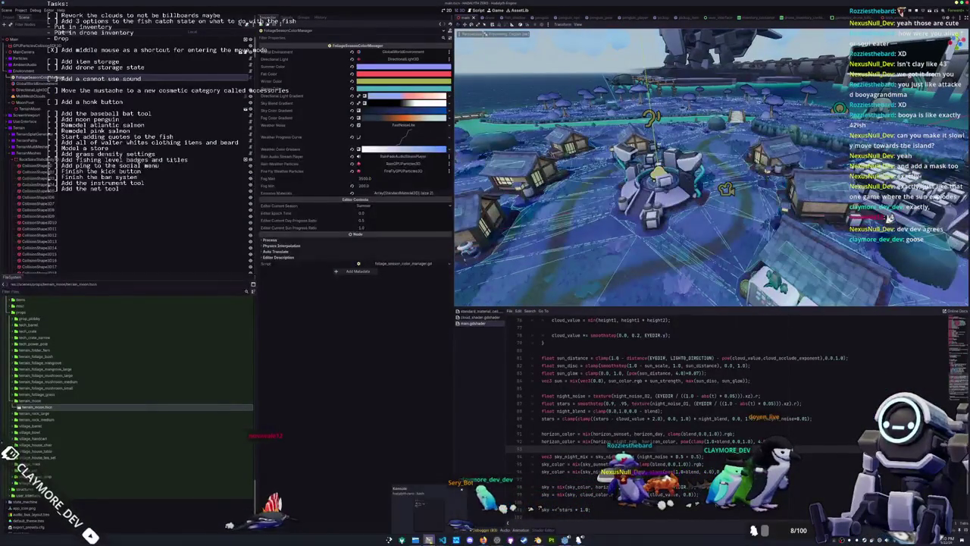
click(475, 508)
text(git commit -m "Redid the clouds stop making fun of m)
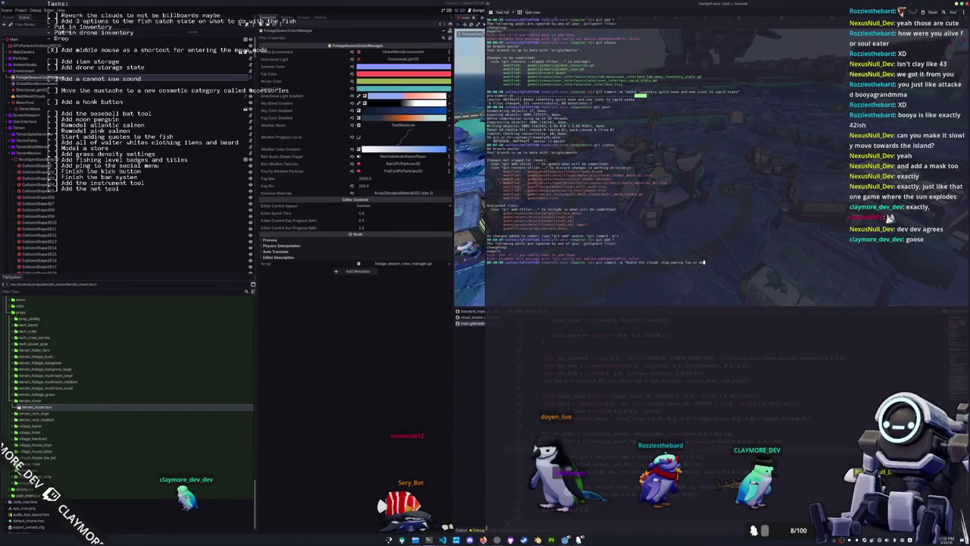
- Finish the commit message about the redone clouds and added moon, commit, and hide the terminal
text(, they aren't)
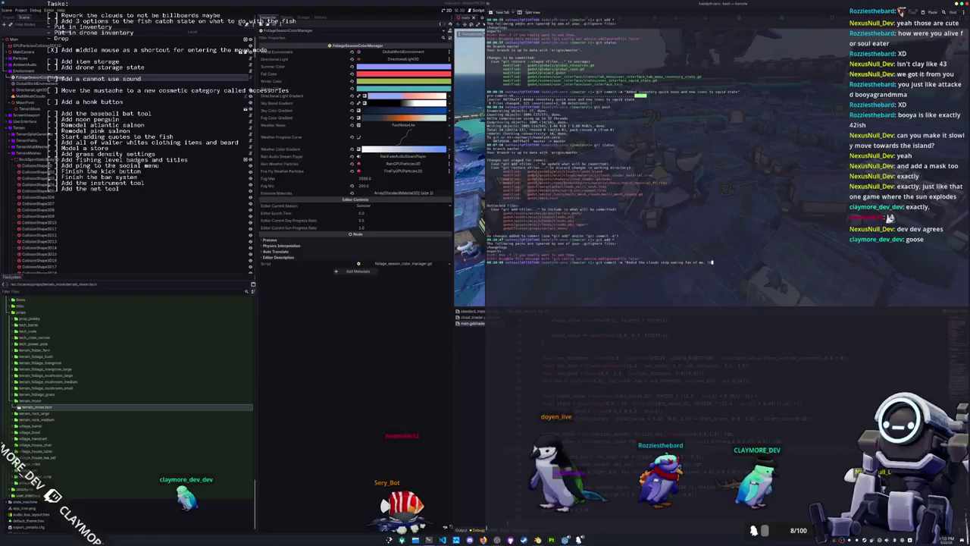
text( bad, I promise)
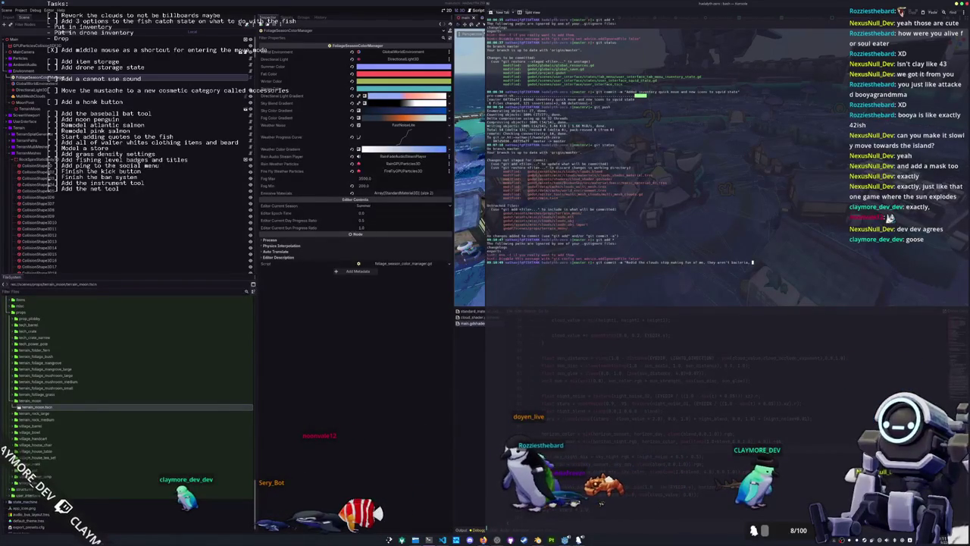
text(. The clouds)
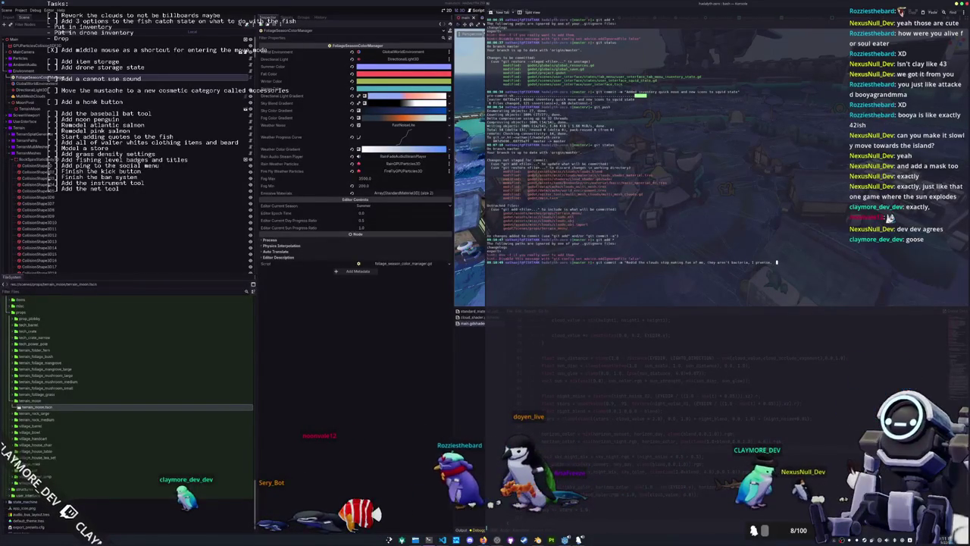
text( are)
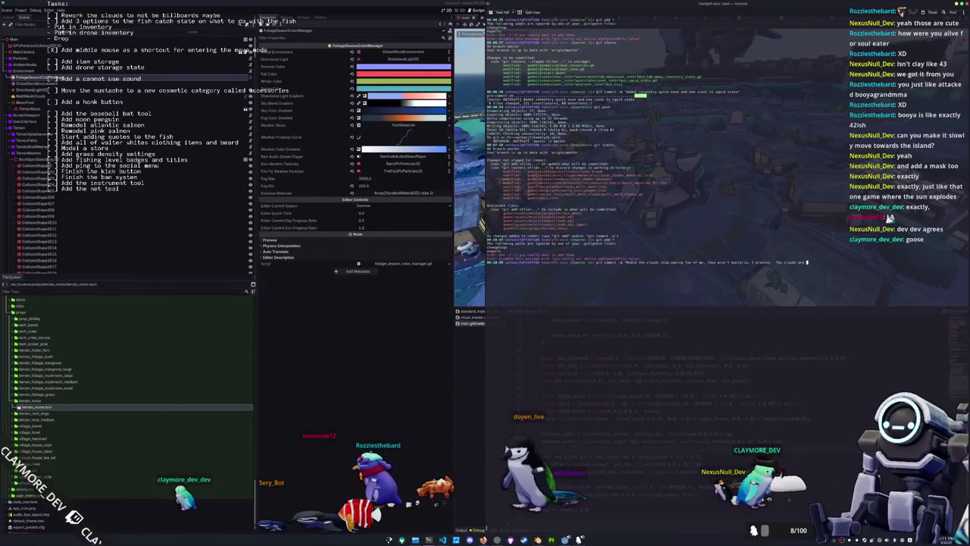
text( not anymo)
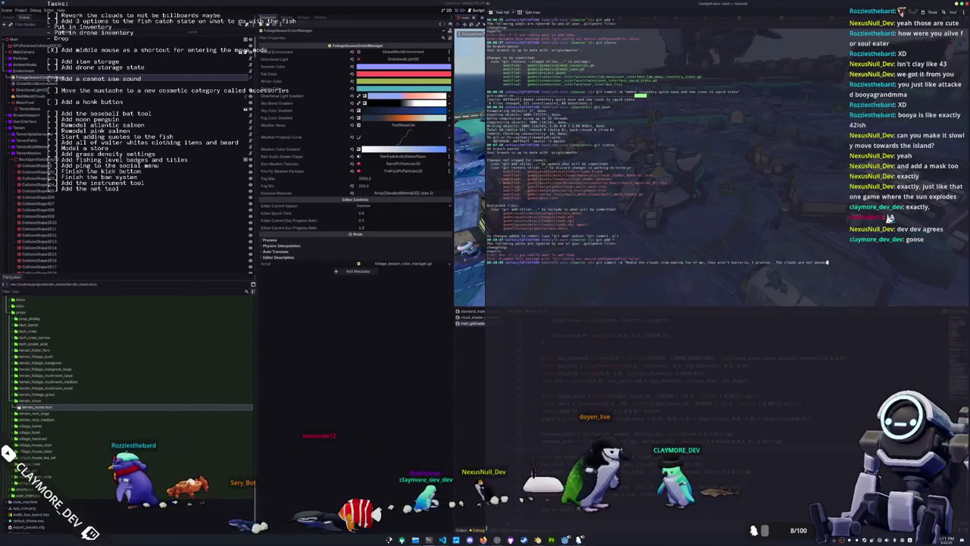
text(re.)
text( Added a moon)
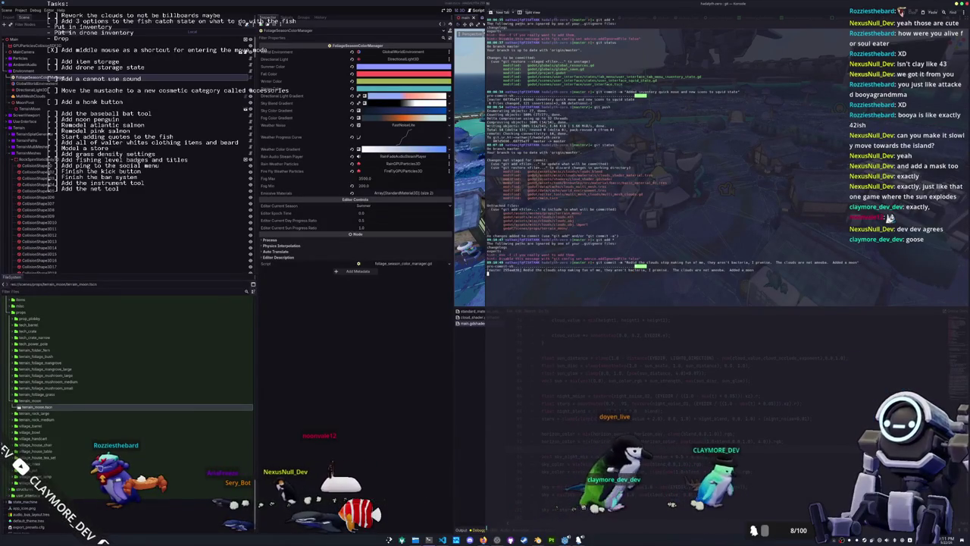
key(Return)
text(git push)
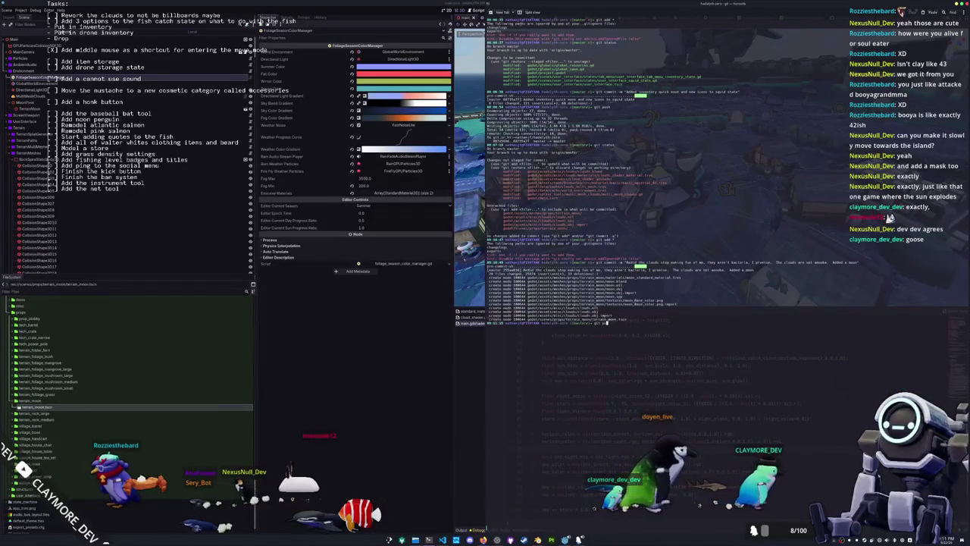
key(super+grave)
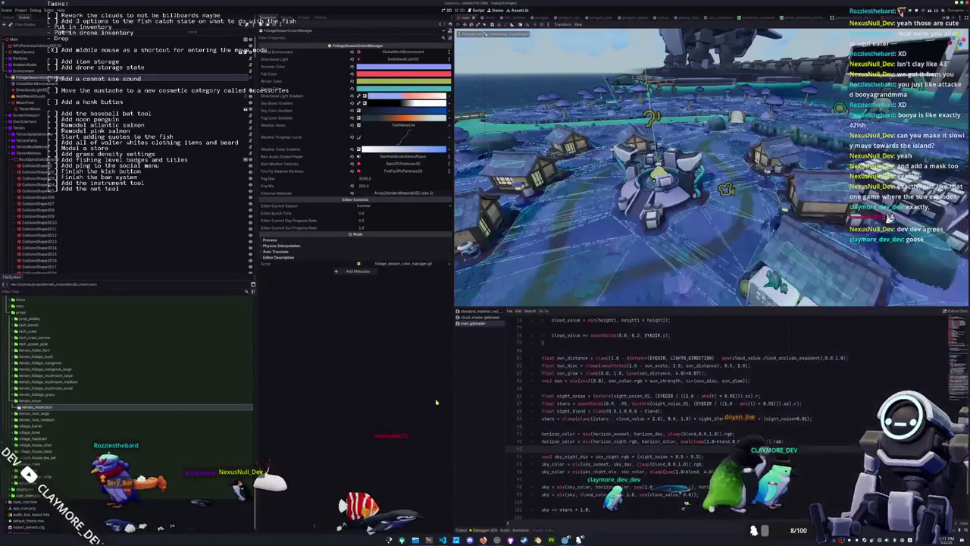
- Close the main.gdshader and cloud_shader.gdshader tabs and briefly check the terminal's push
scroll(565, 429, down, 3)
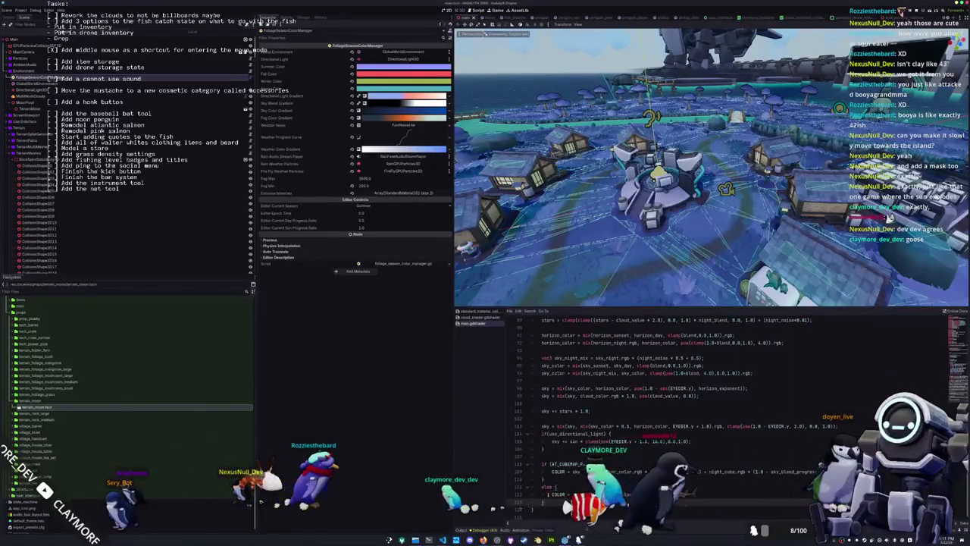
middle_click(471, 324)
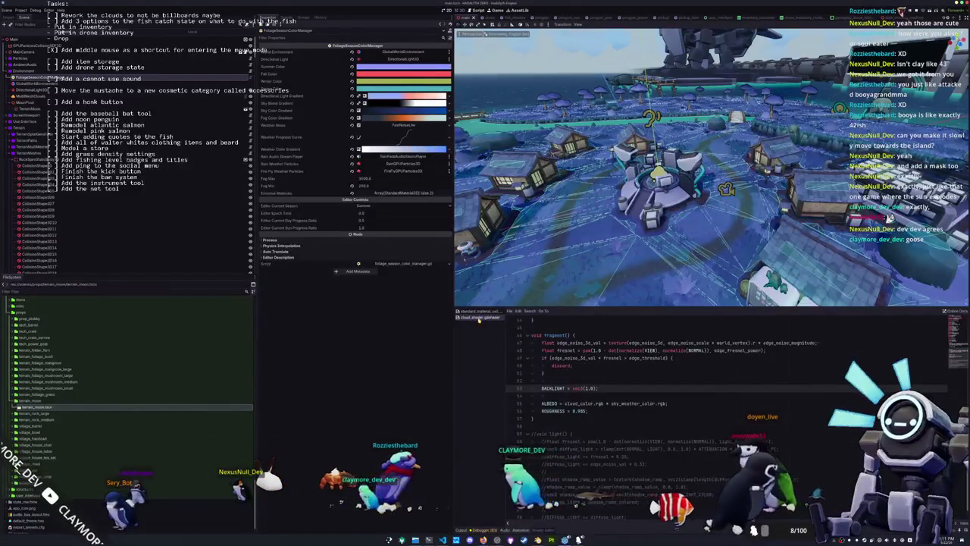
middle_click(479, 318)
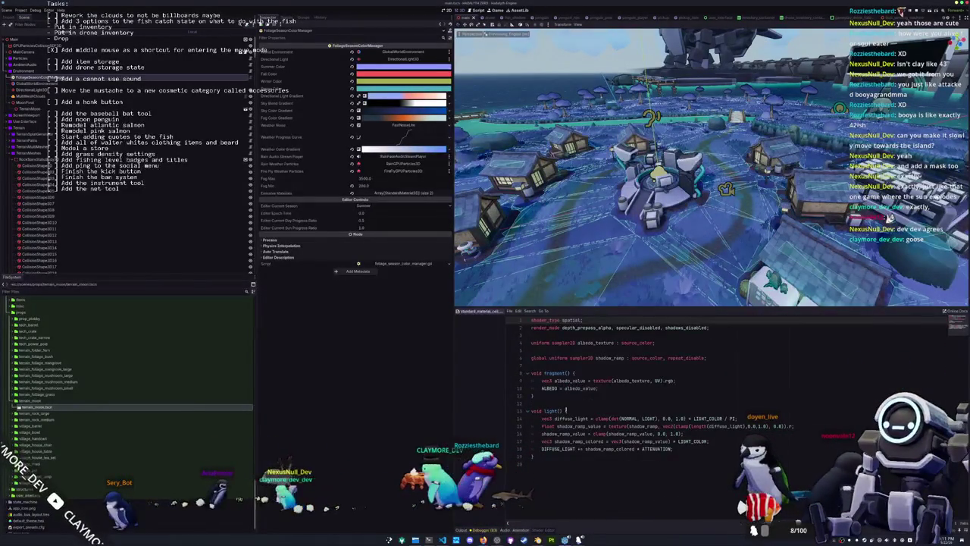
key(alt+Tab)
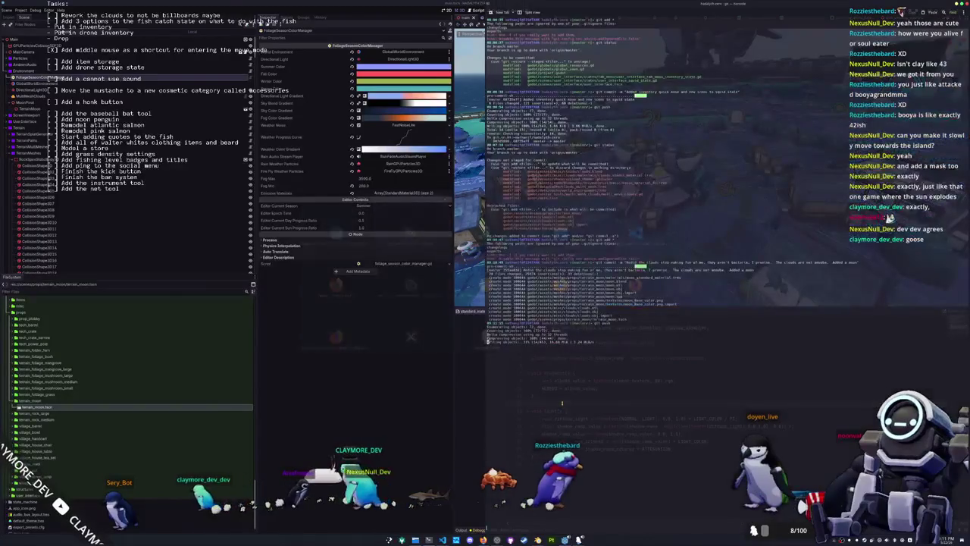
key(alt+Tab)
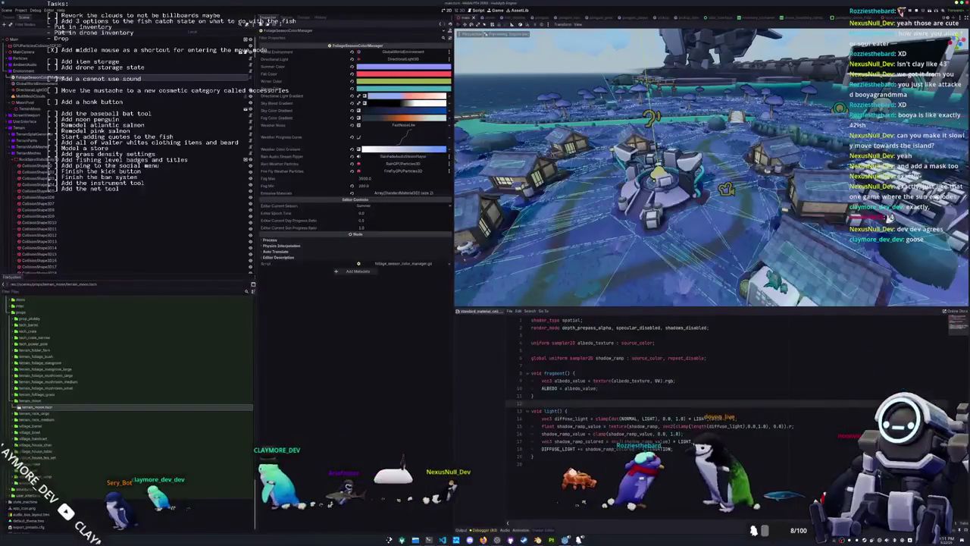
key(alt+Tab)
- Open the task-list text overlay's properties and confirm them with OK
double_click(761, 263)
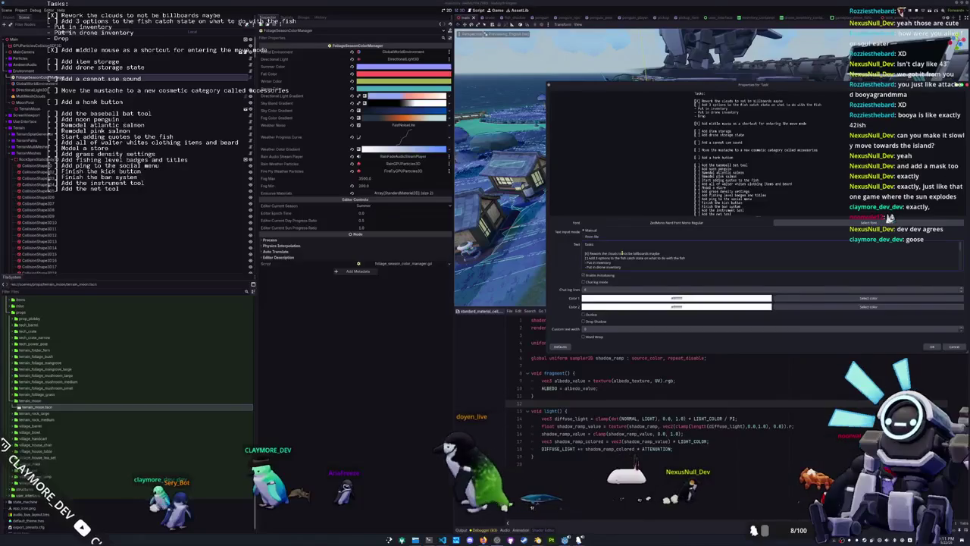
scroll(625, 253, down, 1)
scroll(625, 253, up, 1)
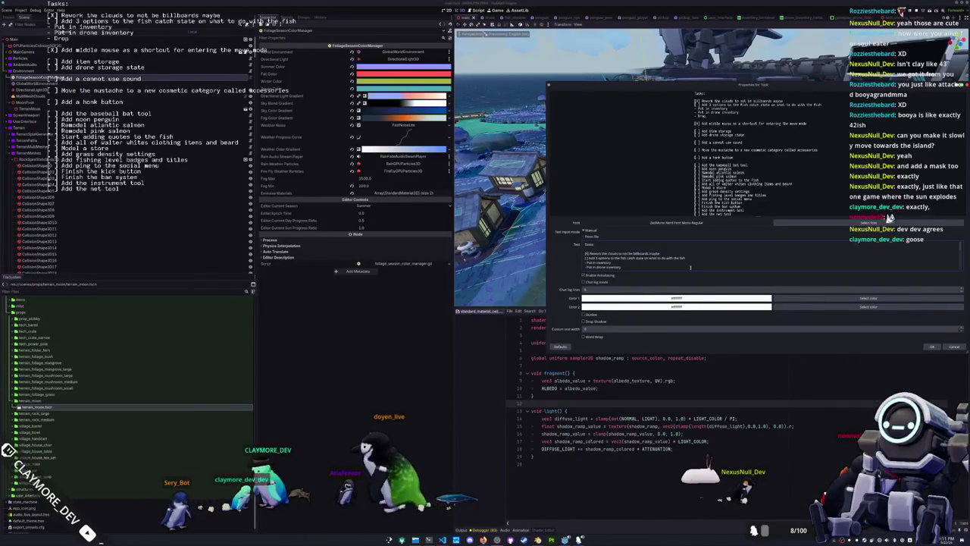
click(930, 345)
click(707, 406)
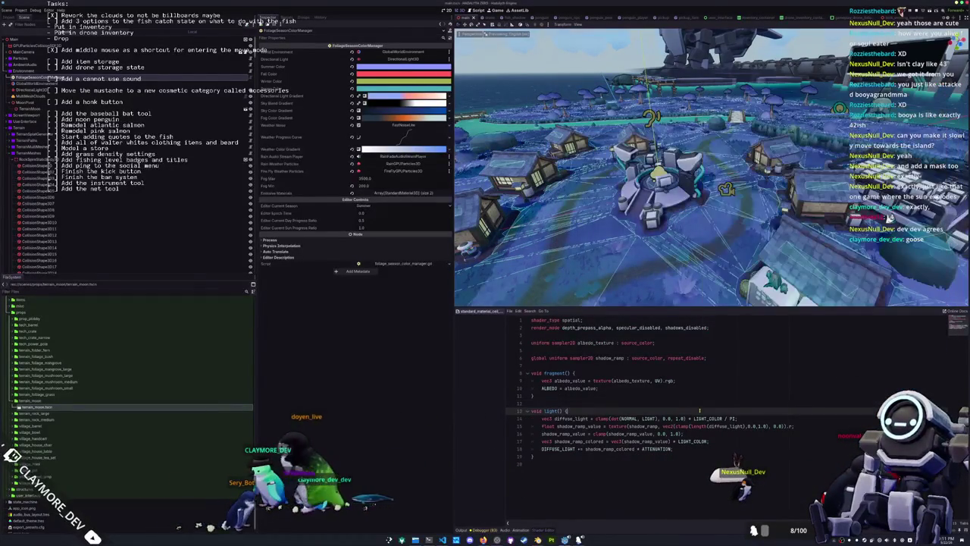
key(alt+o)
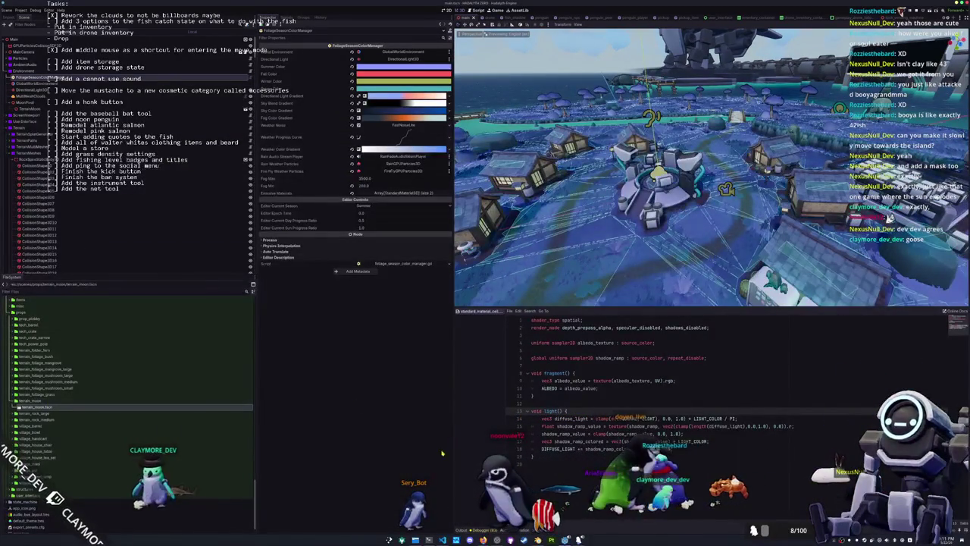
- Quick-open cloud_shader.gdshader by searching 'cloud'
key(alt+shift+o)
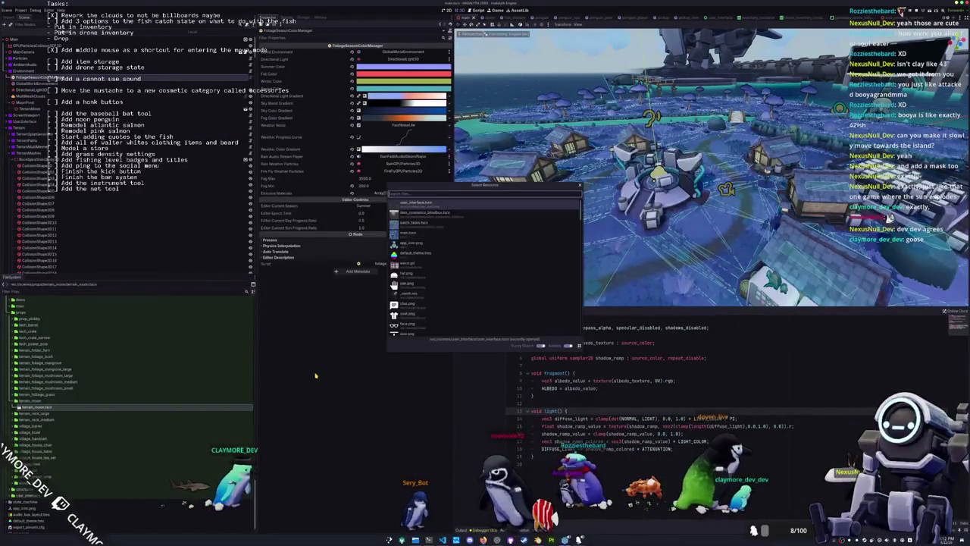
text(cloud_sha)
key(Return)
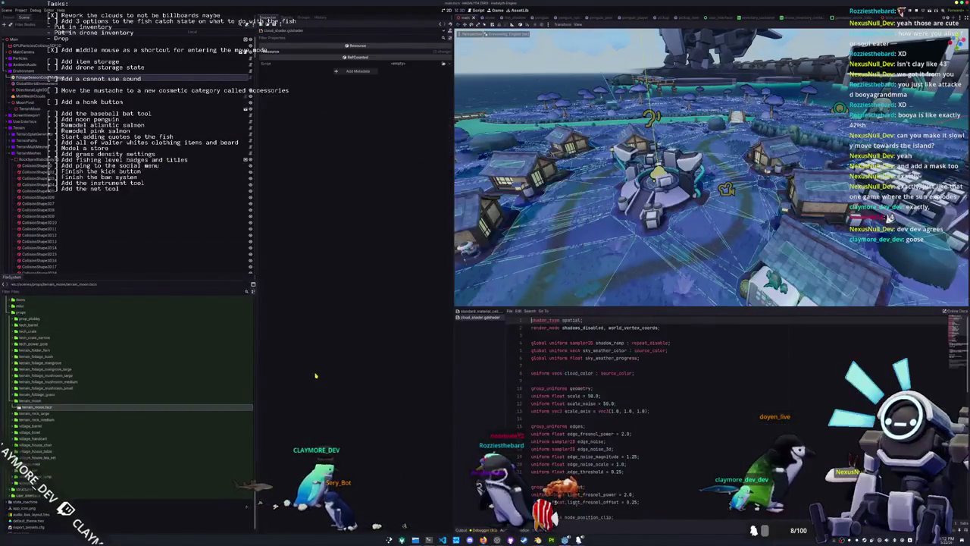
scroll(617, 410, down, 4)
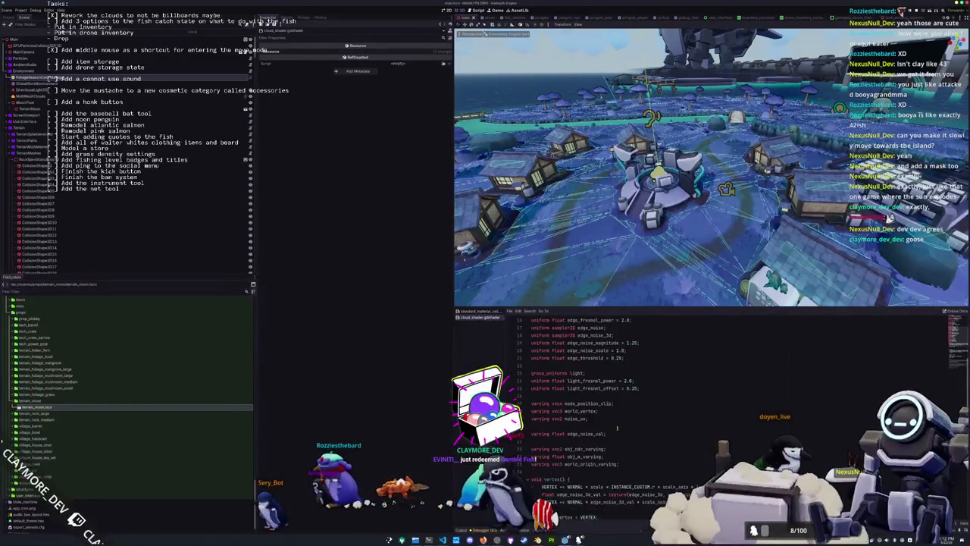
scroll(630, 416, up, 1)
- Comment out 'uniform sampler2D edge_noise;' and run the game from its title menu
click(619, 374)
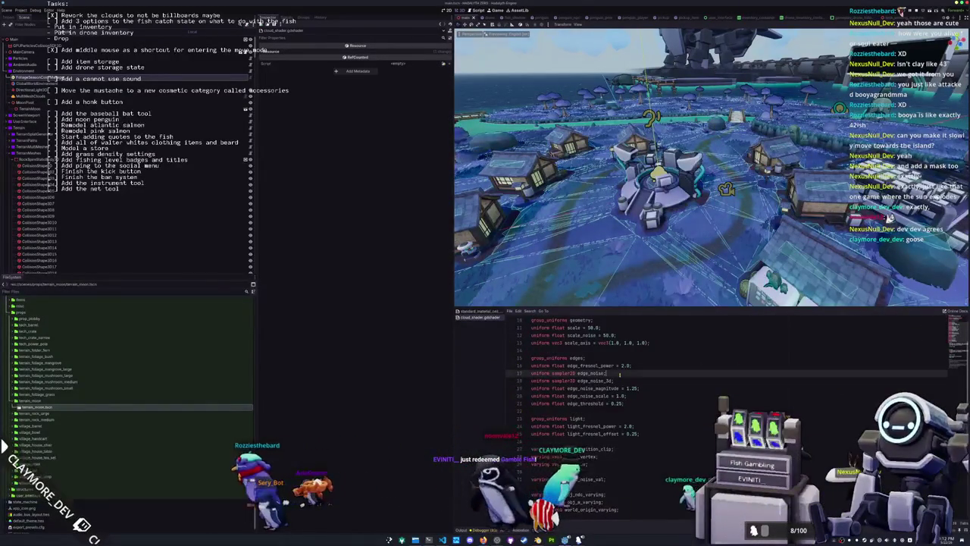
drag(651, 372, 659, 369)
click(624, 373)
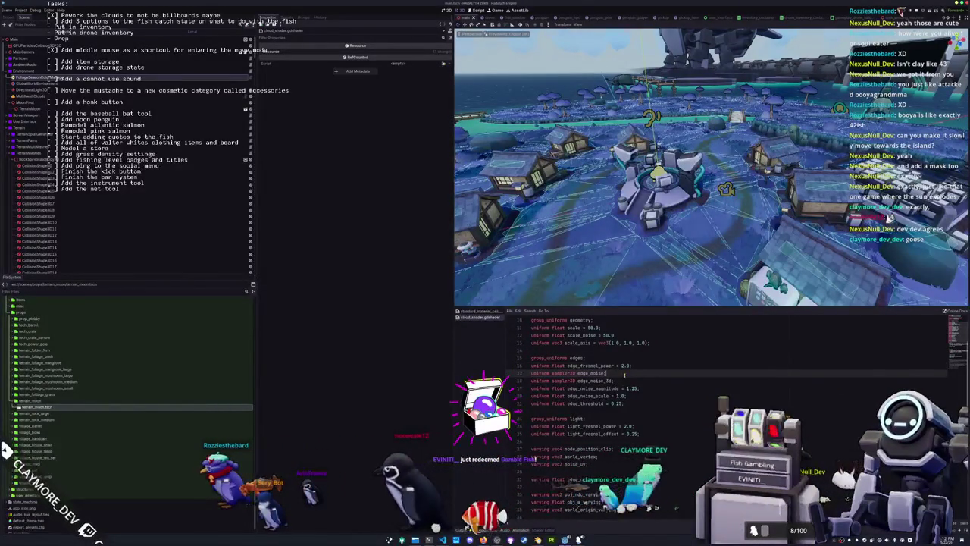
key(Home)
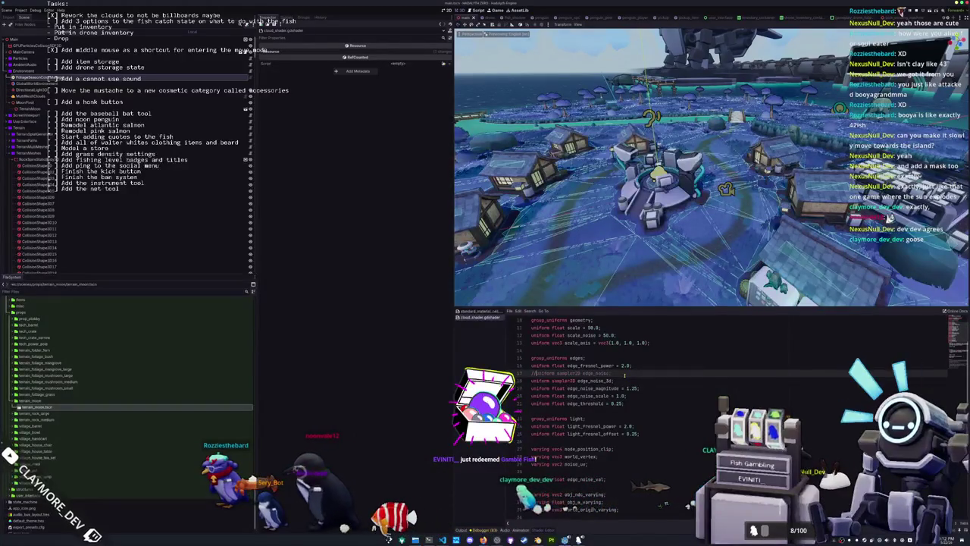
click(643, 387)
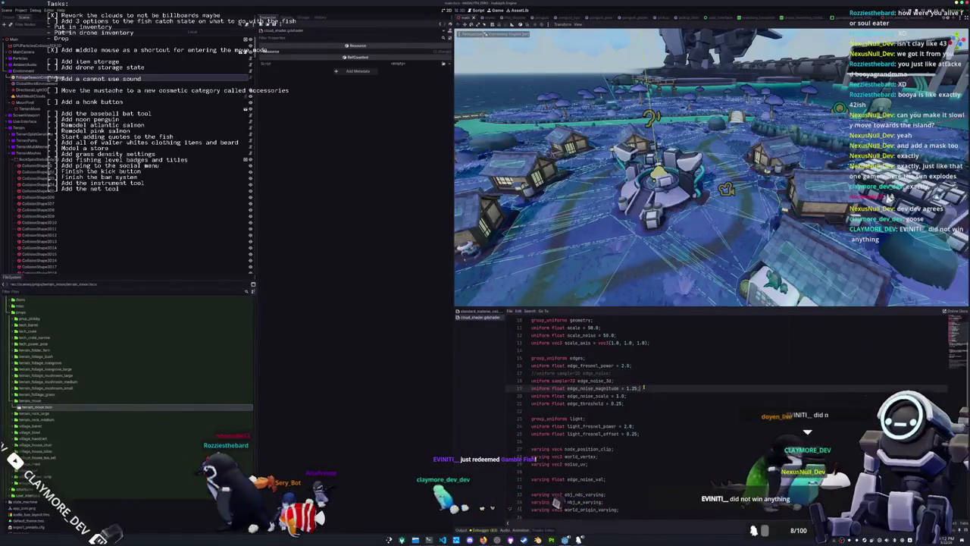
scroll(574, 504, down, 3)
key(F5)
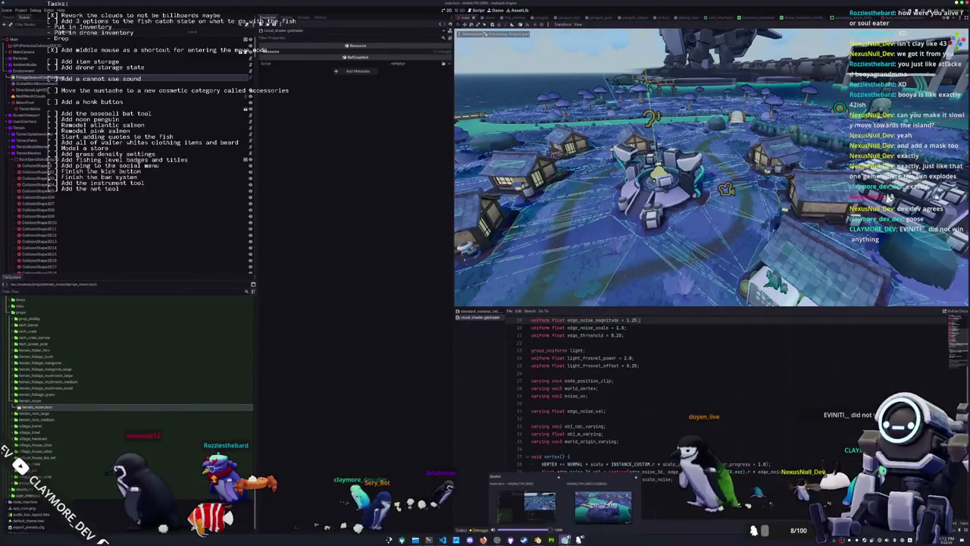
key(Return)
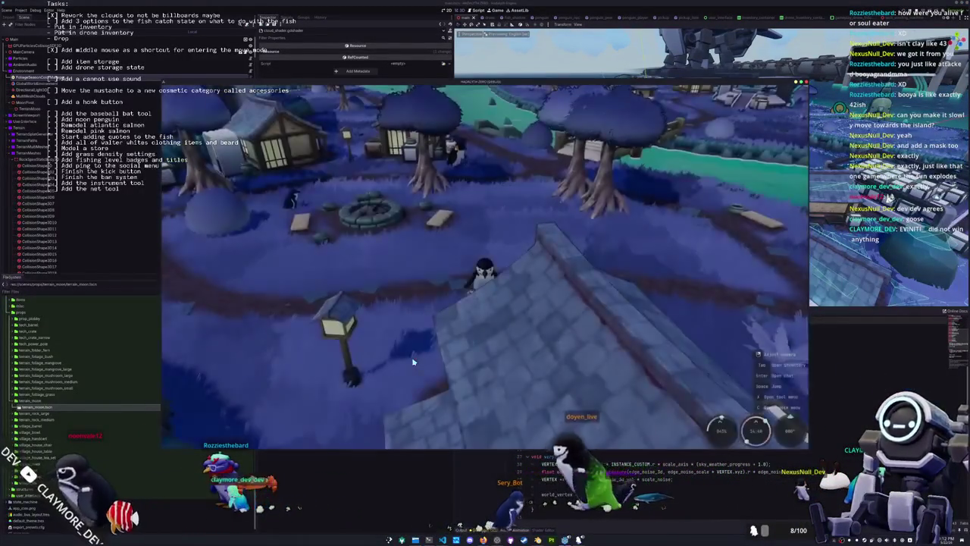
- Look up at the clouds, walk the penguin to the lake edge, and cast the line
mouse_move(413, 362)
mouse_down()
mouse_move(421, 263)
mouse_move(420, 302)
mouse_up()
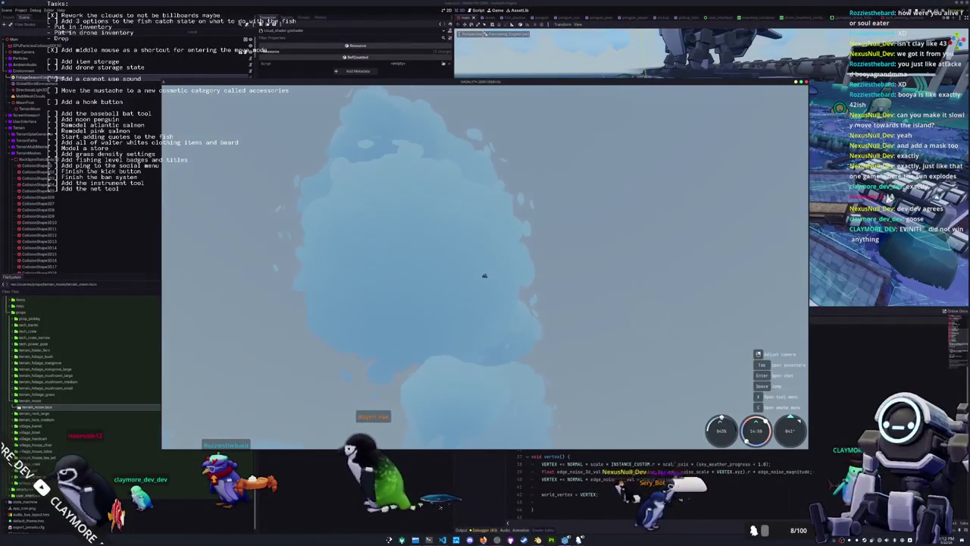
drag(408, 367, 411, 303)
key(w)
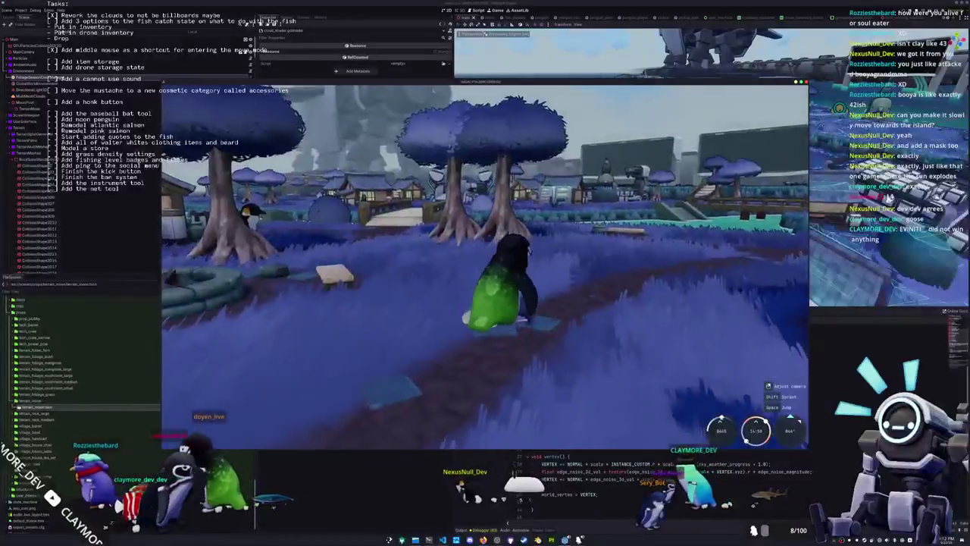
key(w)
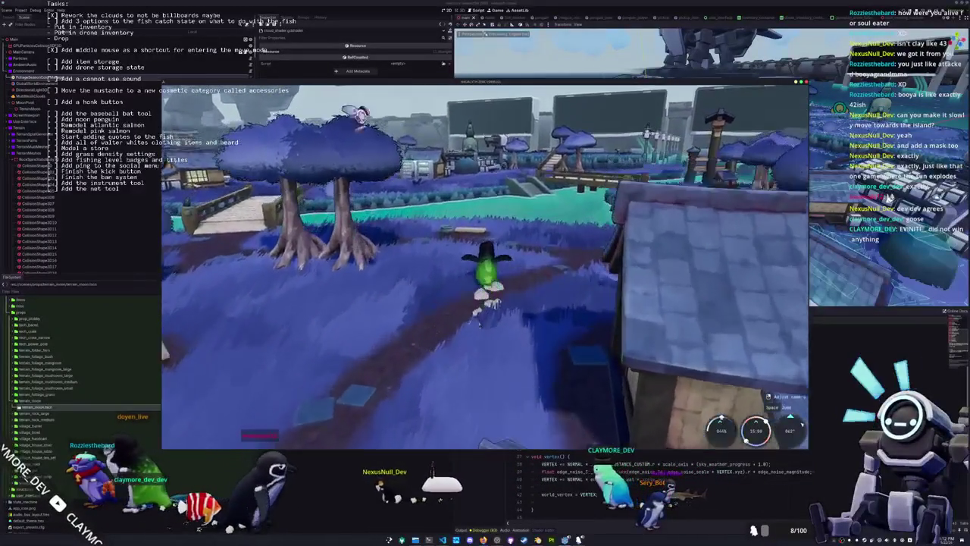
key(w)
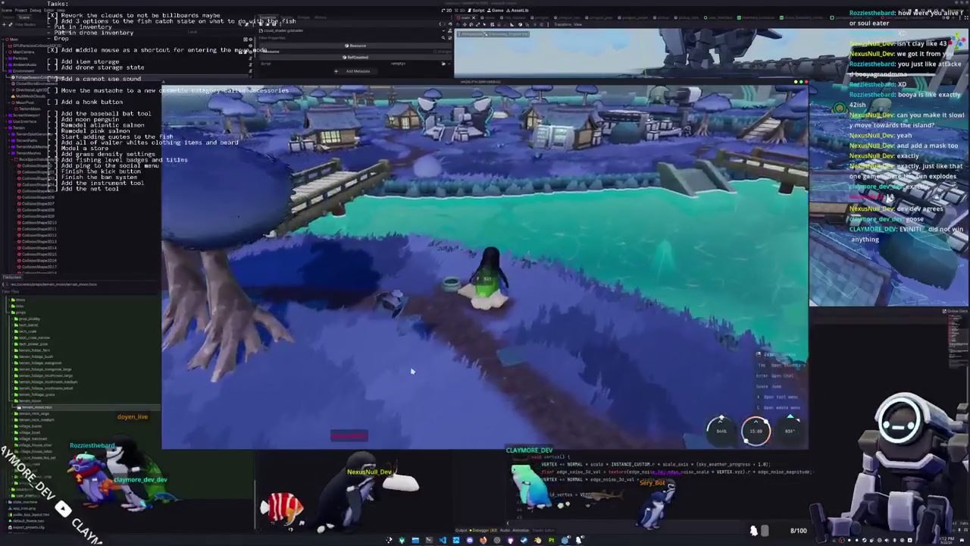
key(w)
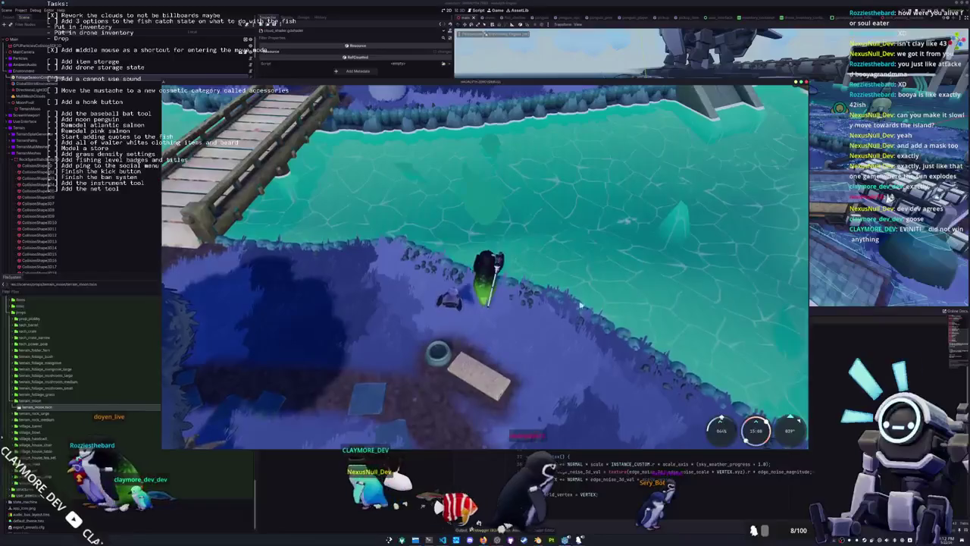
click(520, 285)
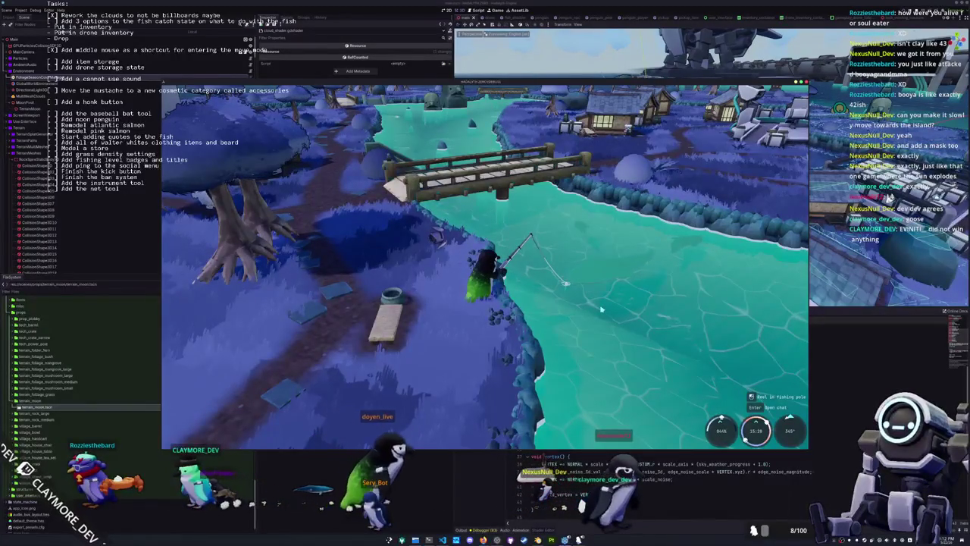
- Reel in and enter all three fishing arrow sequences to land the fish
click(601, 309)
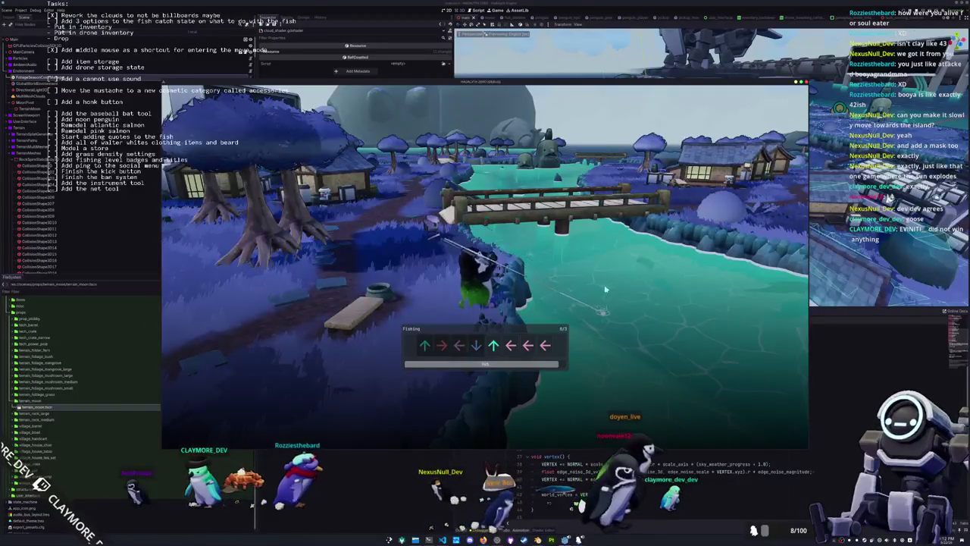
key(Left)
key(Left)
key(Left)
key(Down)
key(Down)
key(Left)
key(Left)
key(Up)
key(Left)
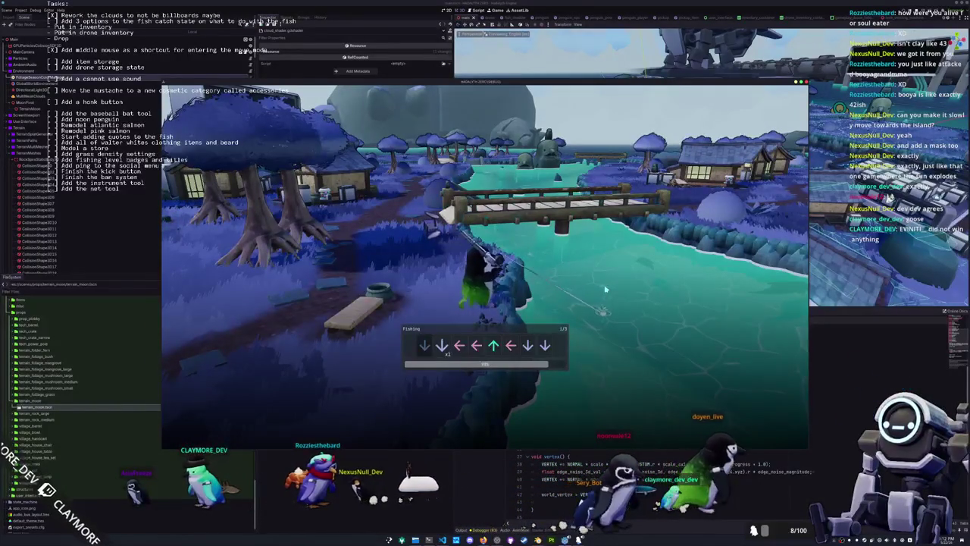
key(Down)
key(Down)
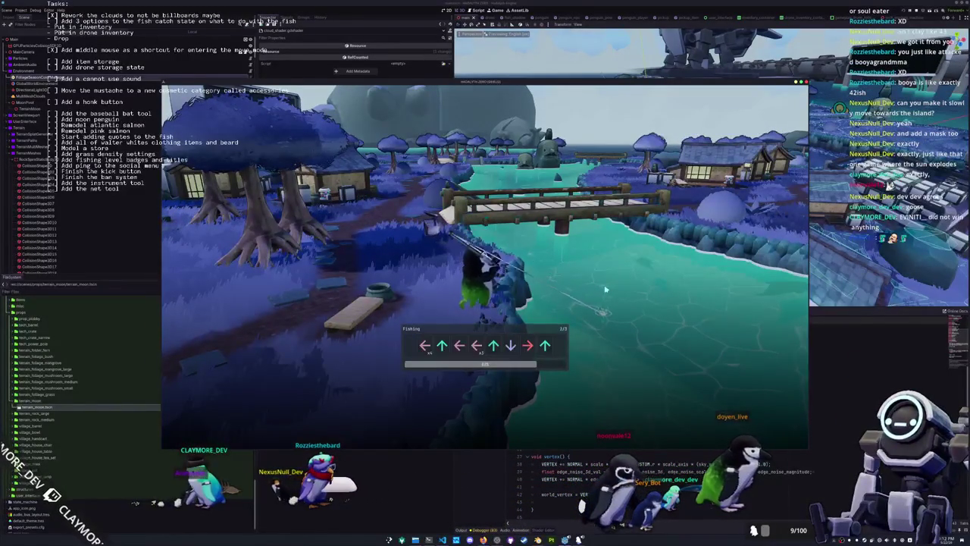
key(Left)
key(Up)
key(Left)
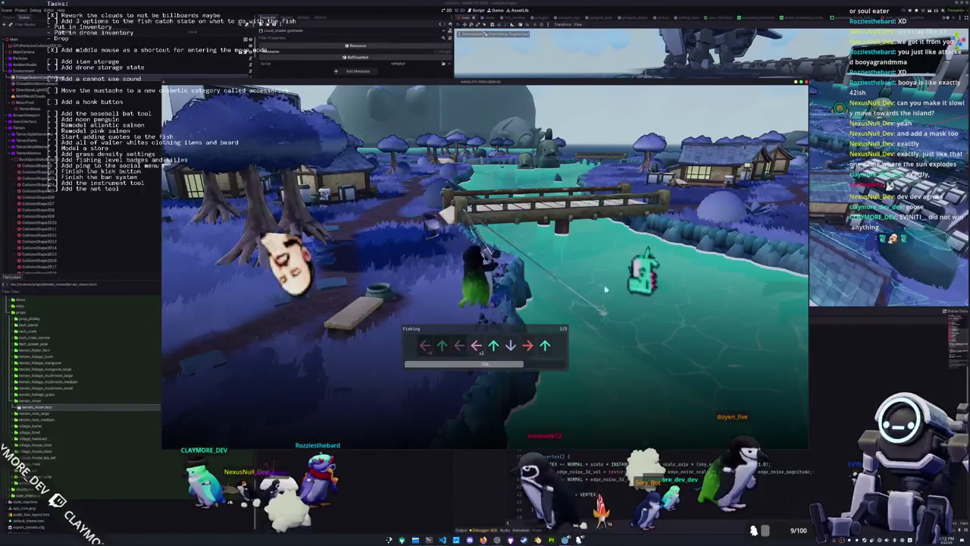
key(Left)
key(Up)
key(Down)
key(Right)
key(Up)
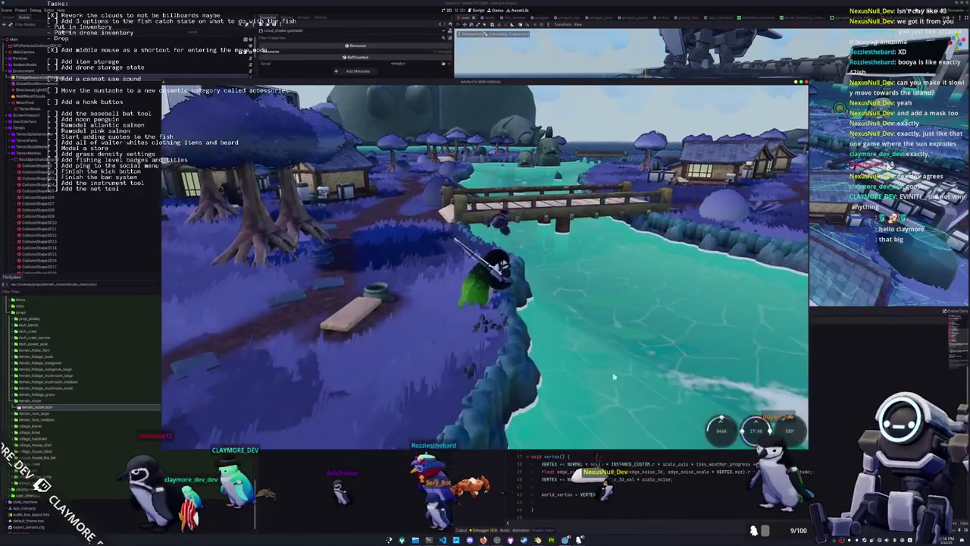
- Aim a new cast at the water, then stop the running game with F8
drag(614, 377, 598, 301)
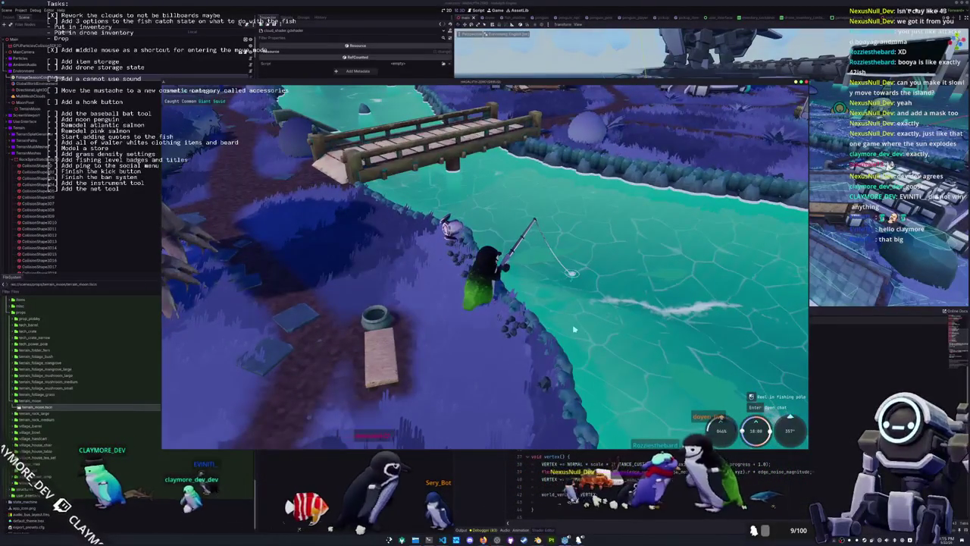
key(F8)
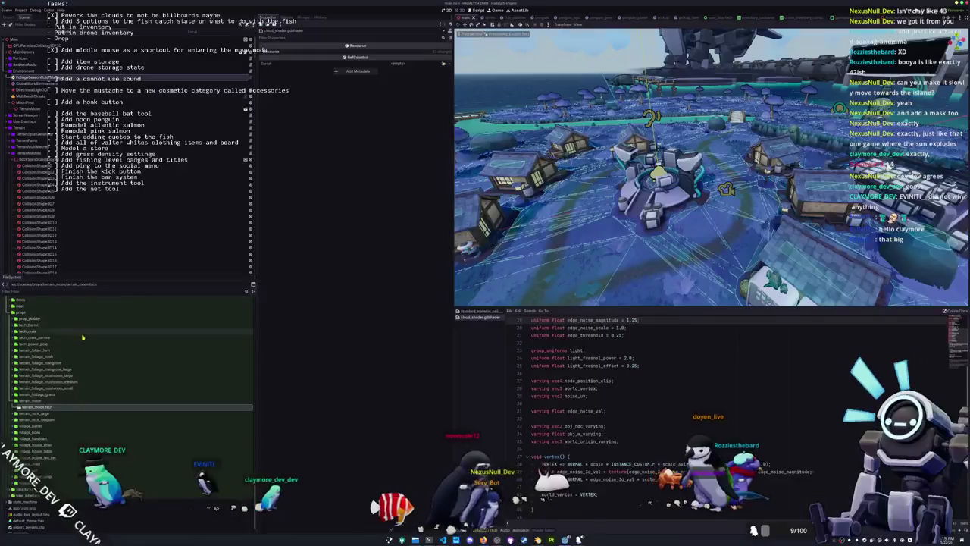
- Collapse the tech_crate, props and meshes folders in the FileSystem dock
scroll(86, 331, down, 15)
scroll(78, 352, up, 15)
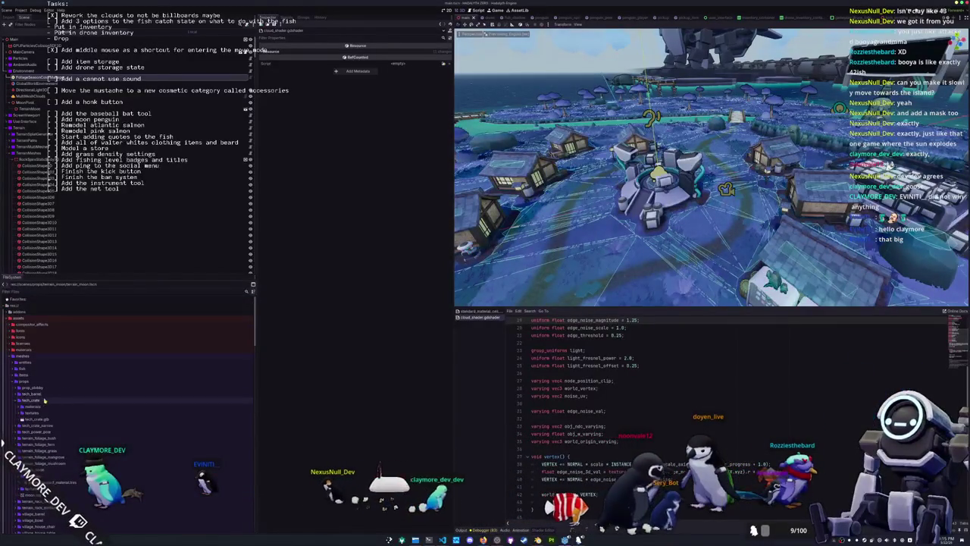
double_click(41, 401)
double_click(26, 382)
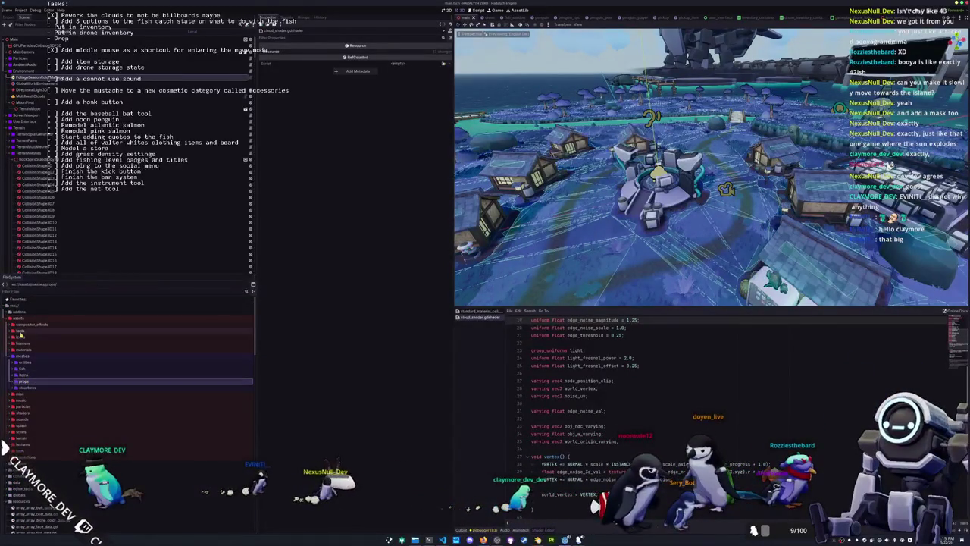
double_click(23, 356)
- Expand data and basic buff folders, inspecting jump, swim, then walk boost buff resources
scroll(21, 402, down, 2)
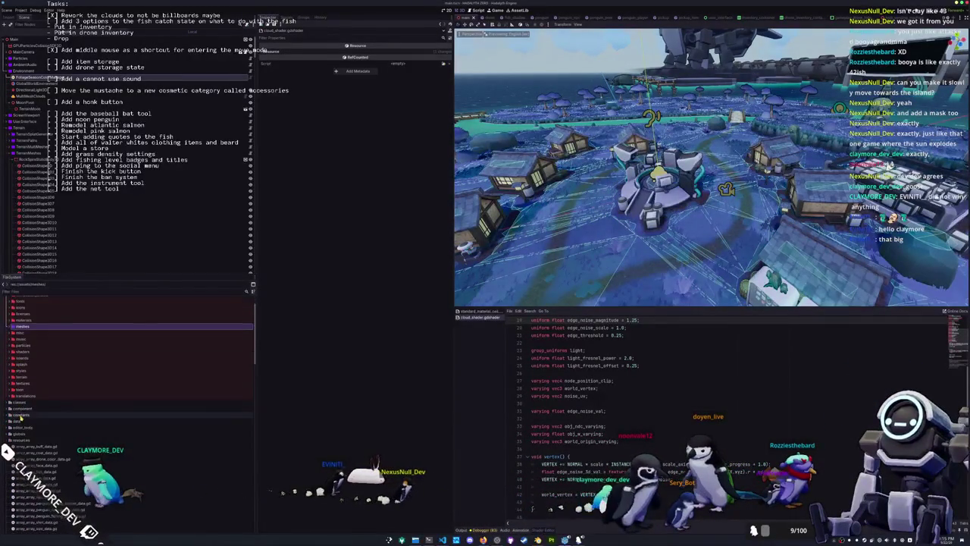
double_click(21, 420)
scroll(30, 387, down, 5)
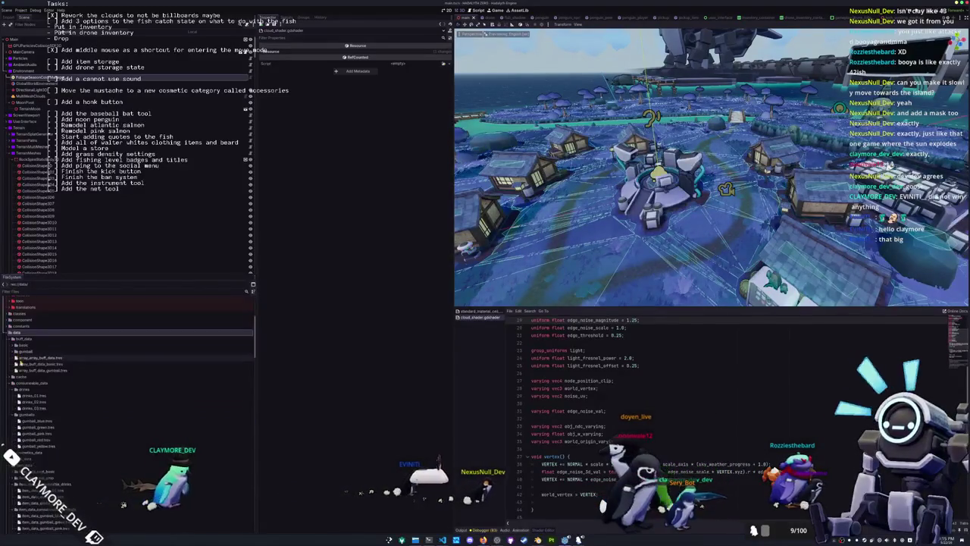
double_click(23, 344)
click(38, 351)
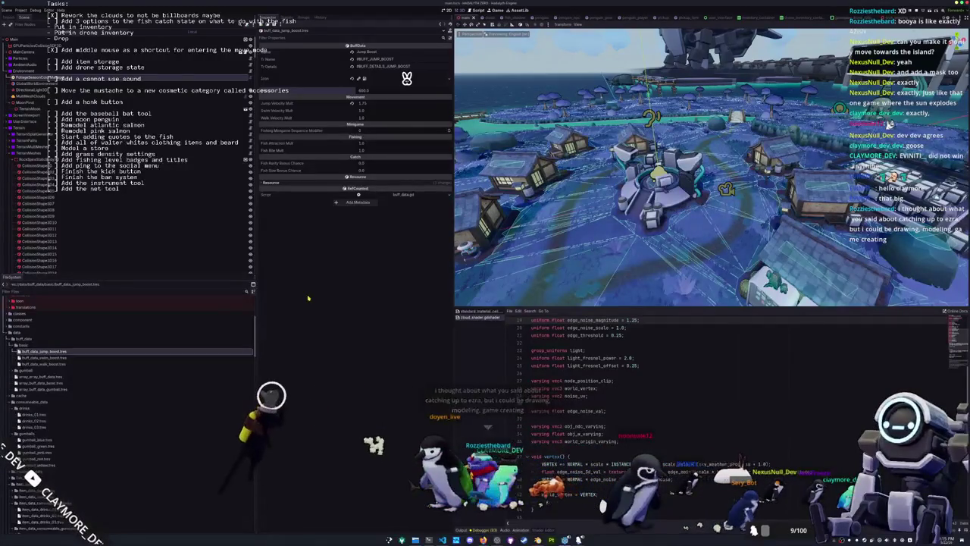
click(51, 357)
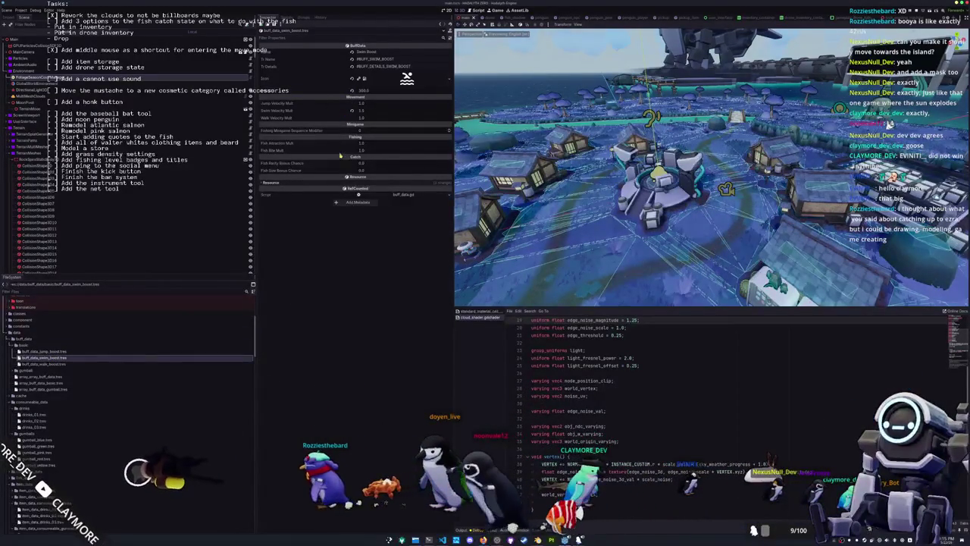
click(45, 364)
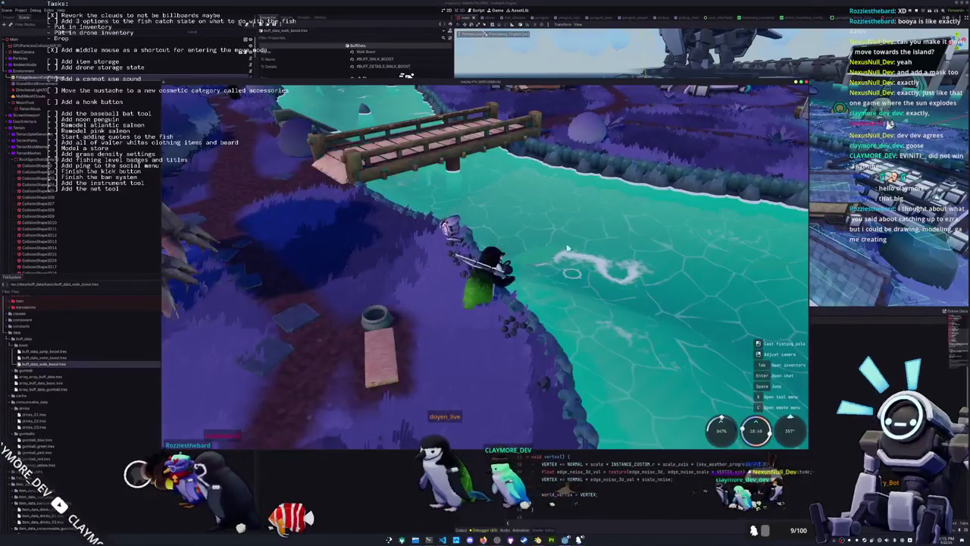
- Cast the fishing rod into the water and enter the minigame's arrow prompts
click(546, 233)
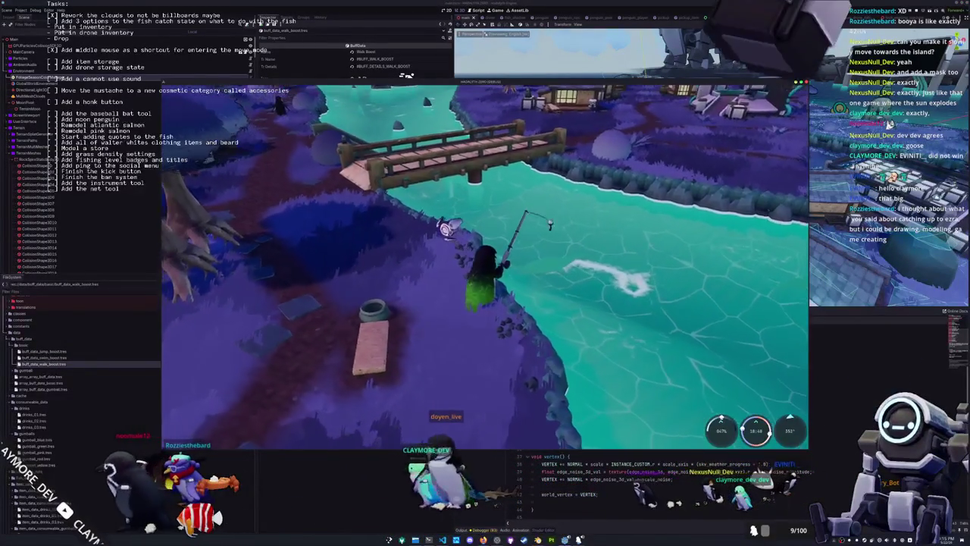
click(586, 373)
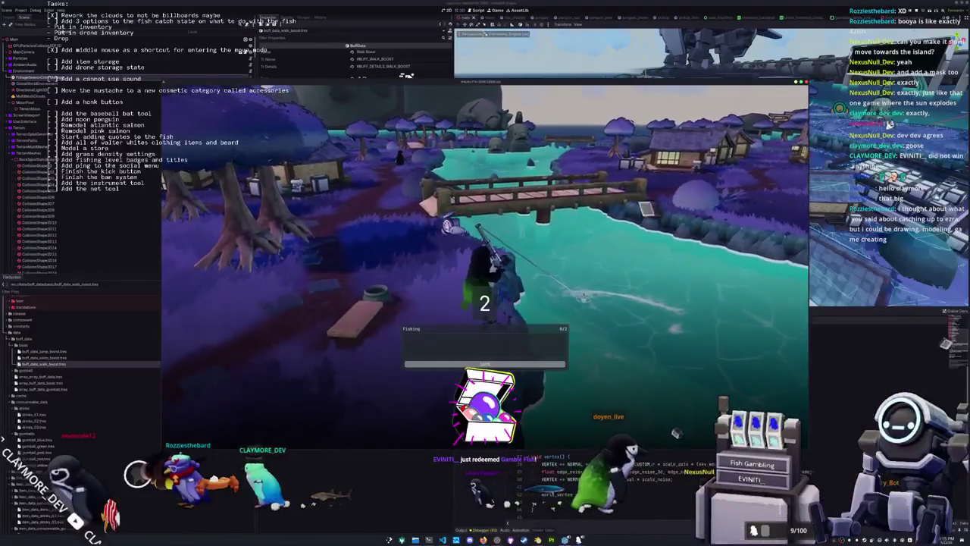
key(Left)
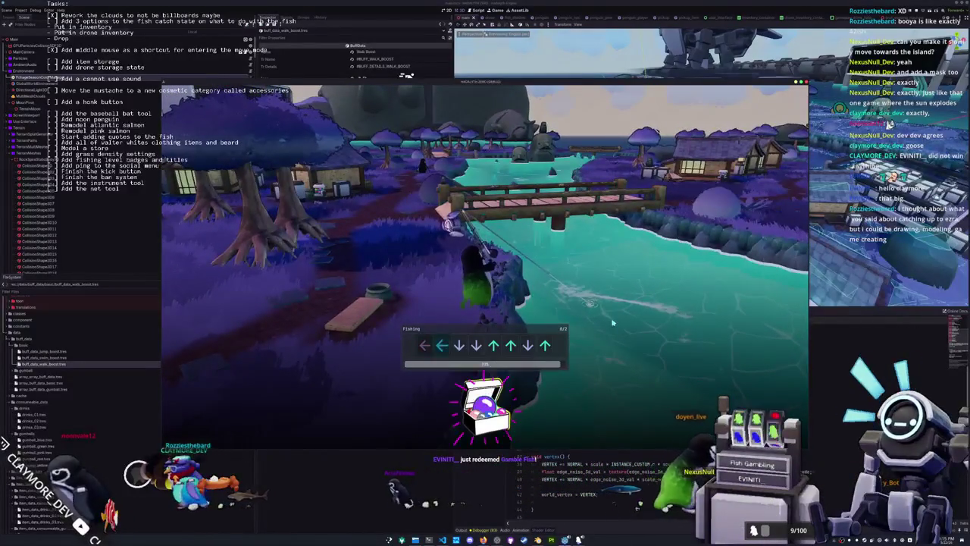
key(Down)
key(Down)
key(Up)
key(Up)
key(Down)
key(Up)
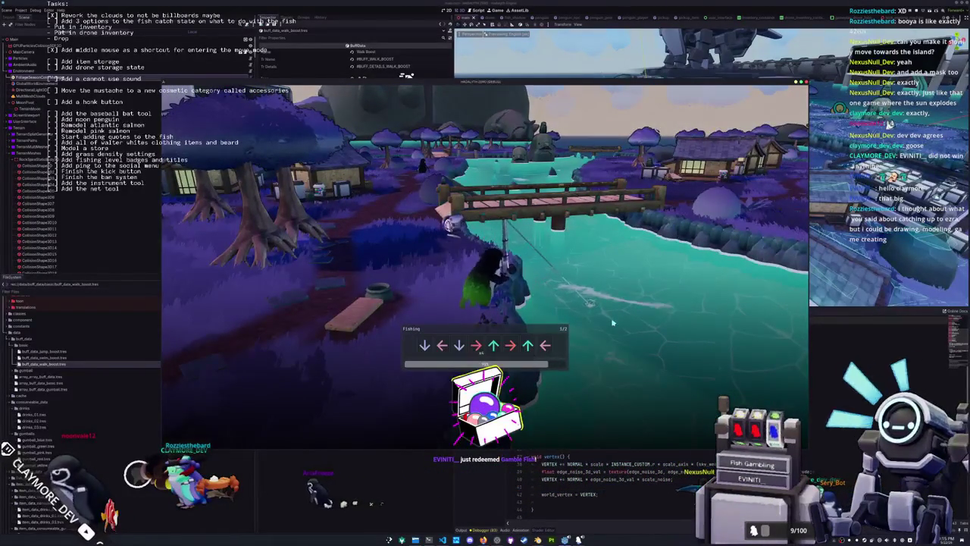
key(Down)
key(Left)
key(Down)
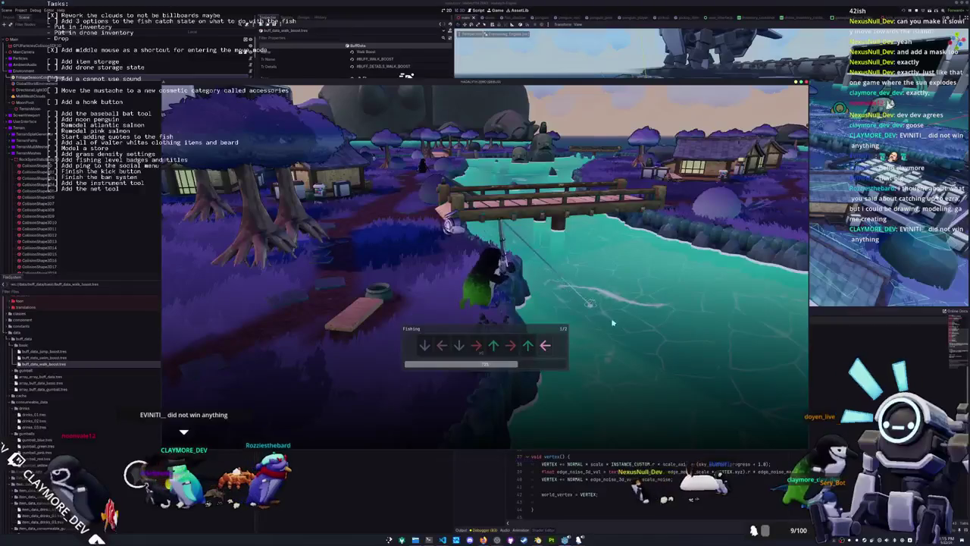
- Finish the arrow sequence, dismiss the Japanese Spider Crab card and open the inventory
key(Right)
key(Up)
key(Right)
key(Up)
key(Left)
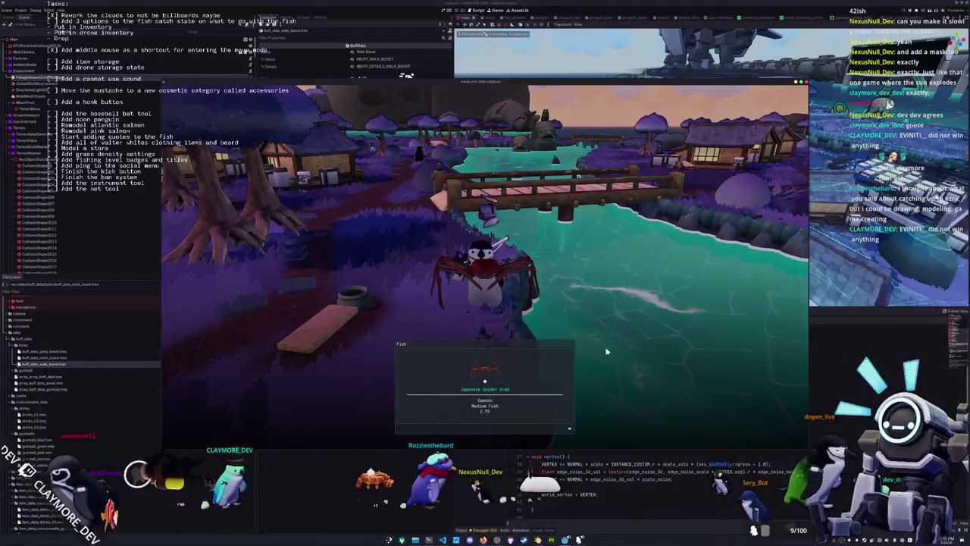
key(w)
key(Tab)
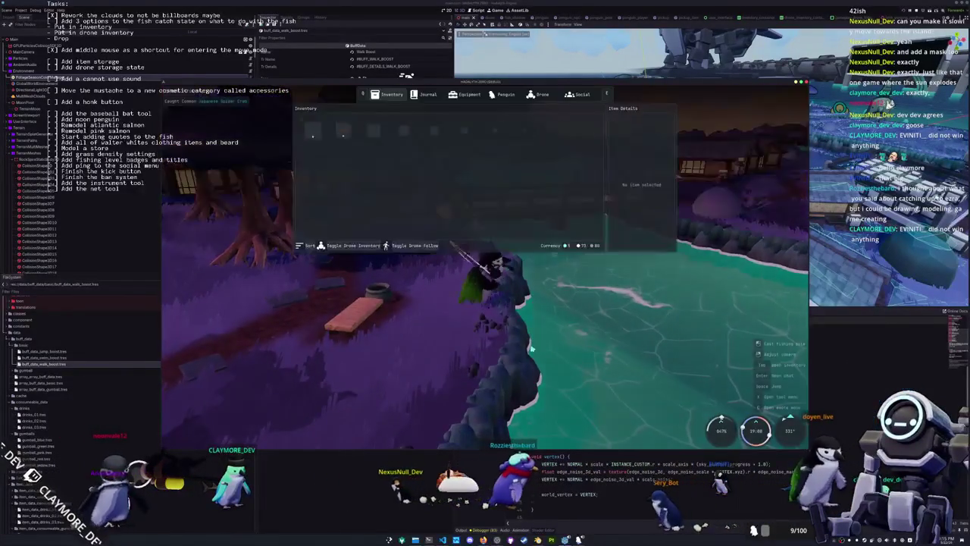
- Show the drone inventory and move the Giant Squid between inventory and drone slots
click(350, 246)
click(345, 160)
click(426, 282)
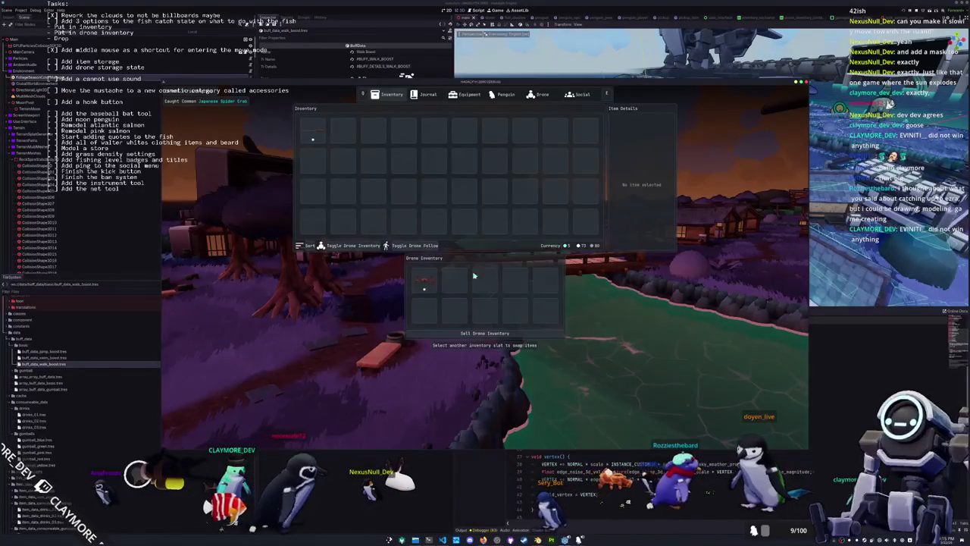
click(425, 282)
click(373, 221)
click(454, 282)
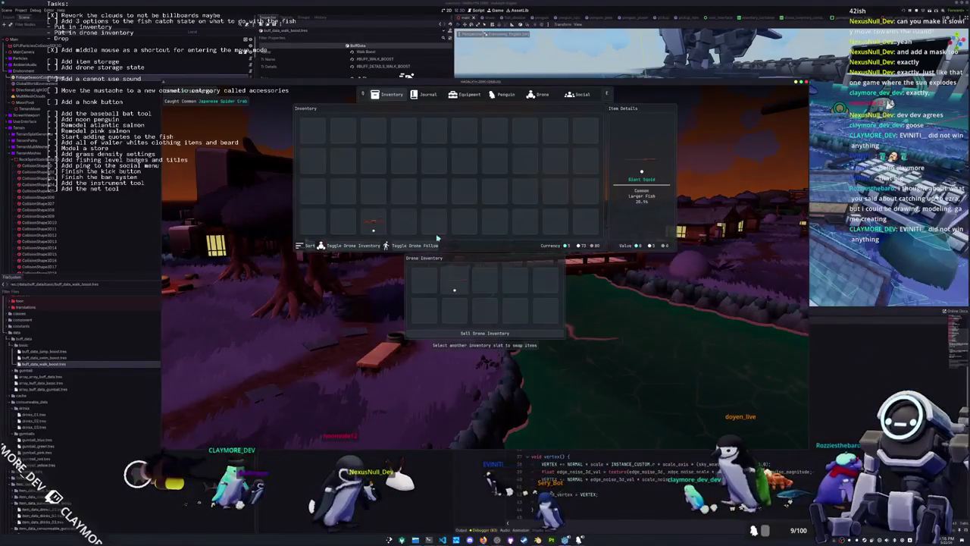
click(434, 222)
click(372, 222)
click(424, 282)
click(433, 224)
click(454, 282)
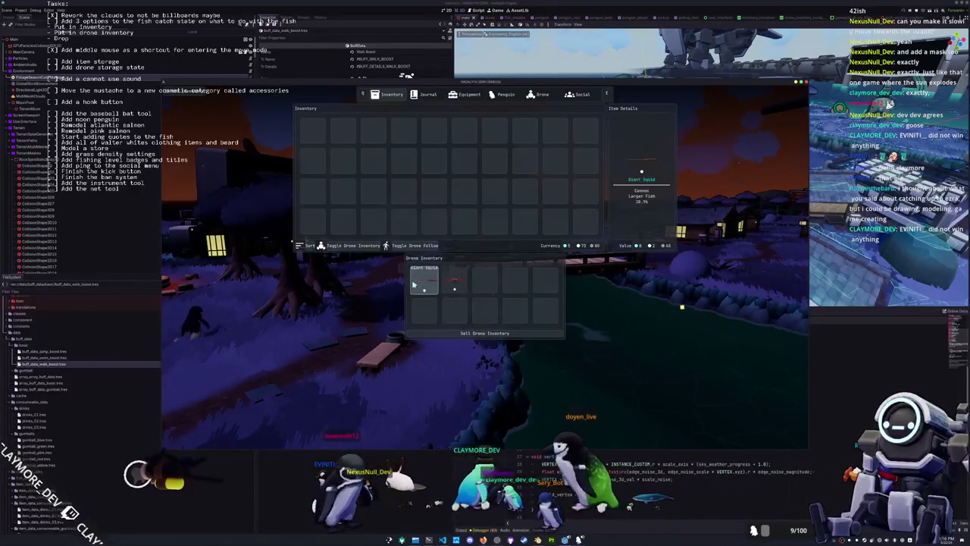
- Hide and reshow the drone inventory, then close the inventory
click(345, 245)
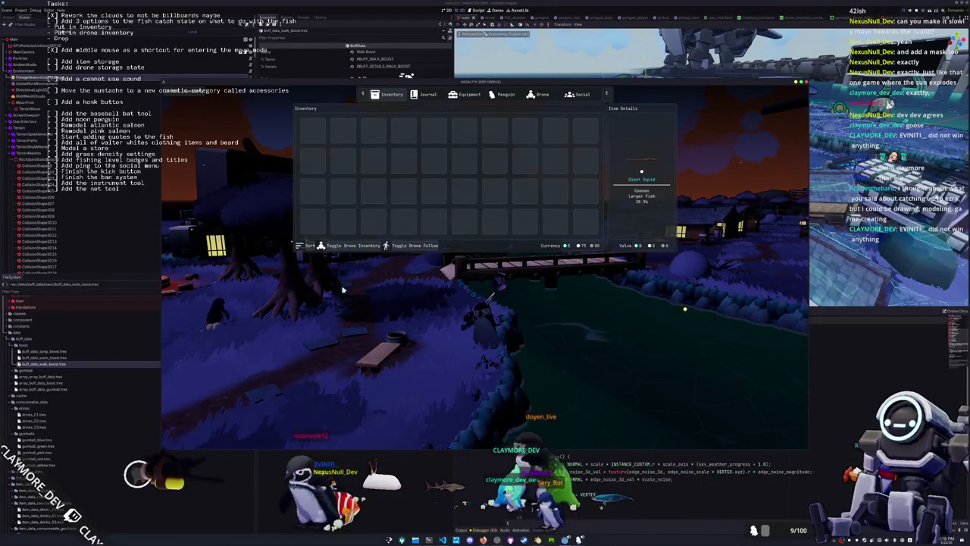
click(345, 245)
key(Tab)
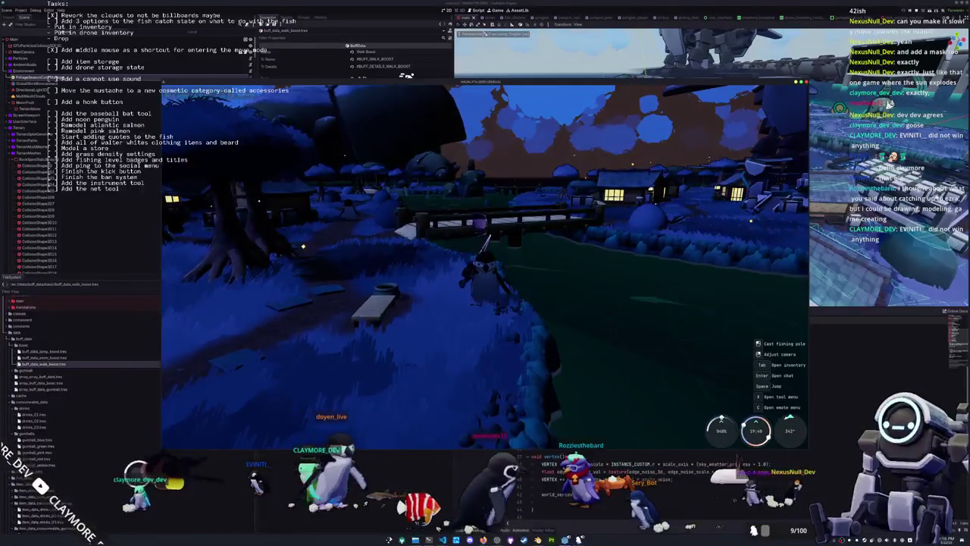
- Walk along the shore, hook the biting fish and enter the Up, Left, Left arrow prompts
key(w)
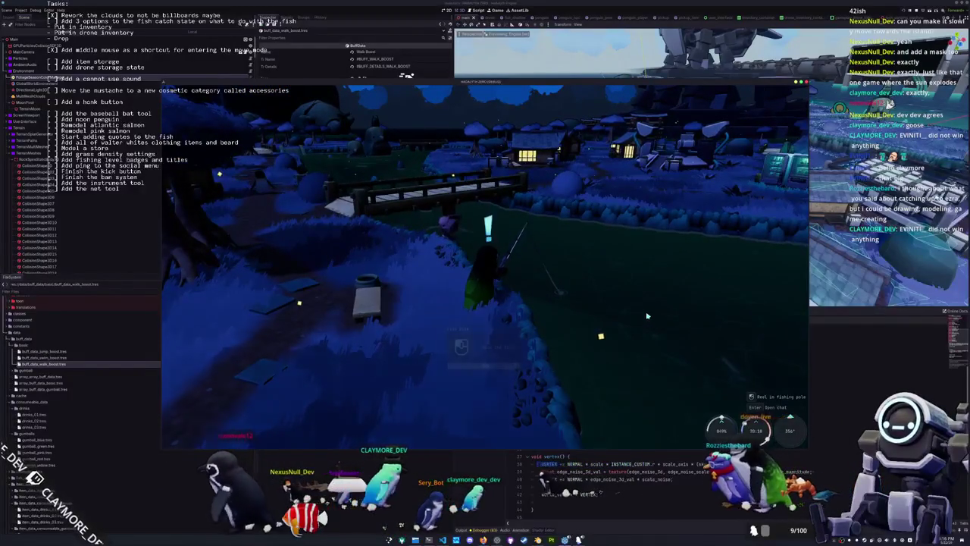
click(648, 316)
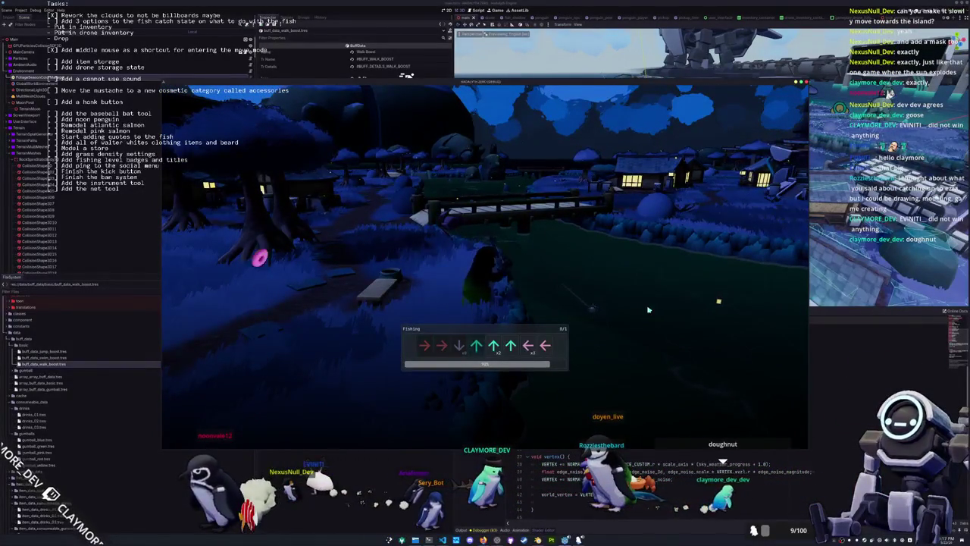
key(Up)
key(Up)
key(Up)
key(Left)
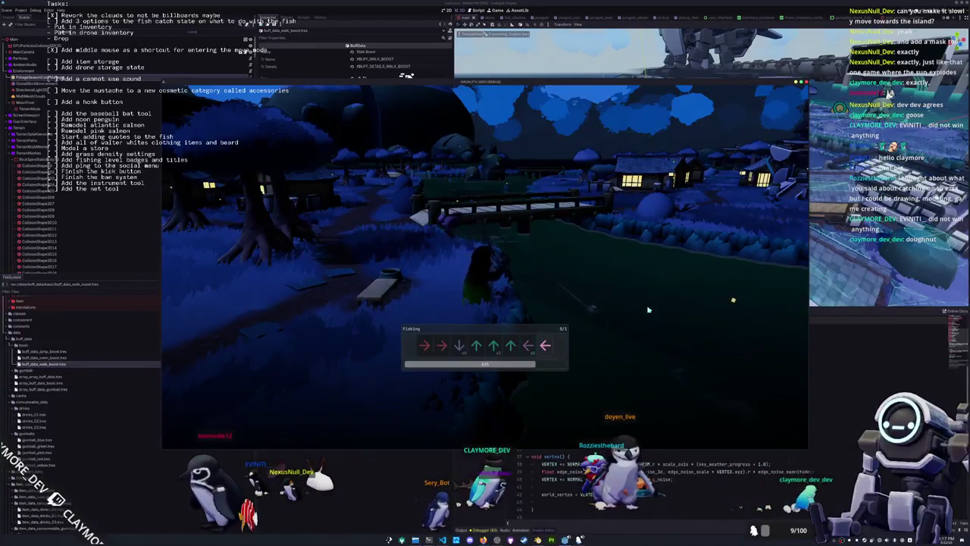
key(Left)
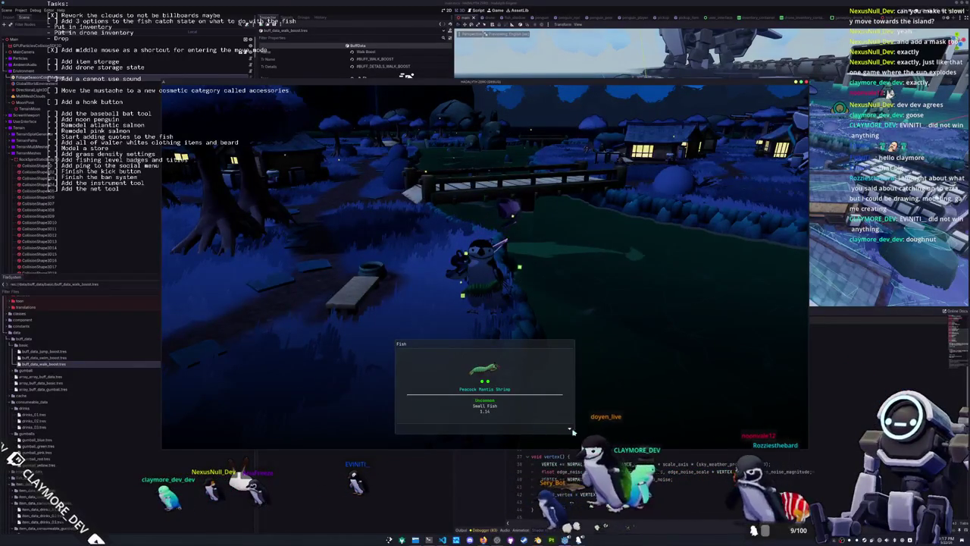
- Dismiss the Peacock Mantis Shrimp card and walk around the village back to the bridge's water edge
click(614, 419)
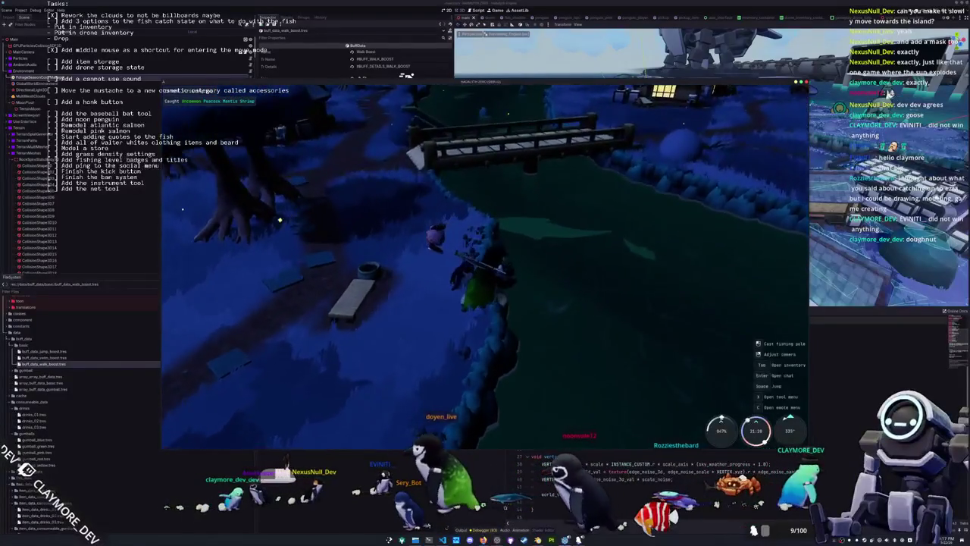
key(s)
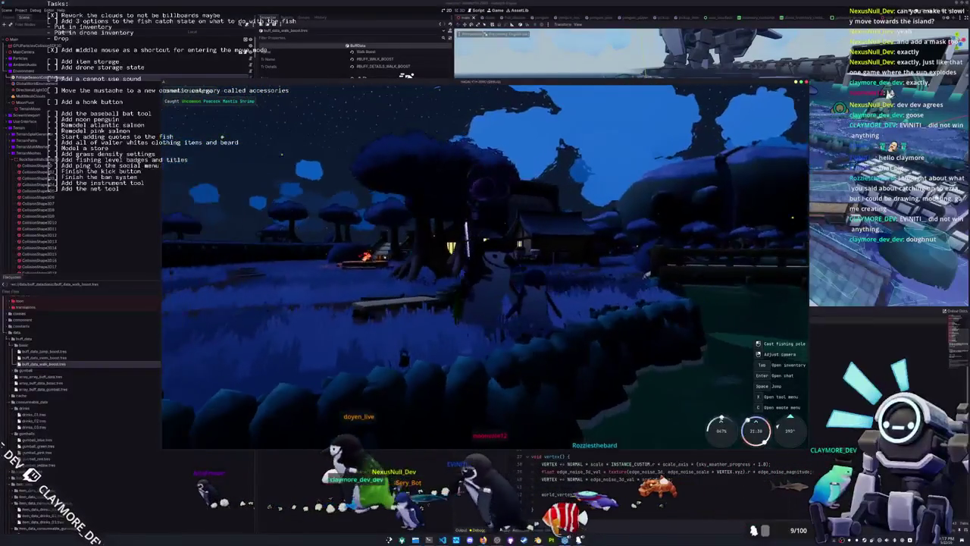
key(w)
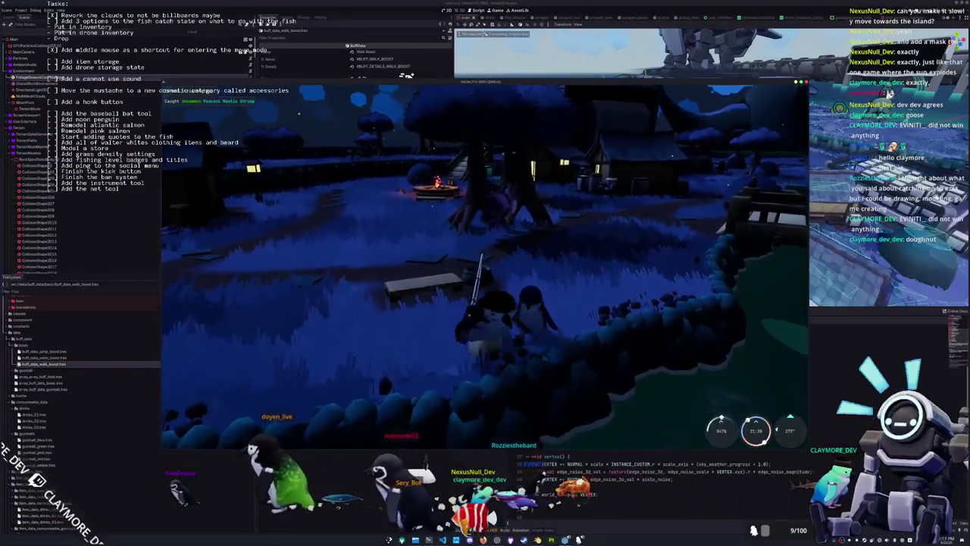
key(a)
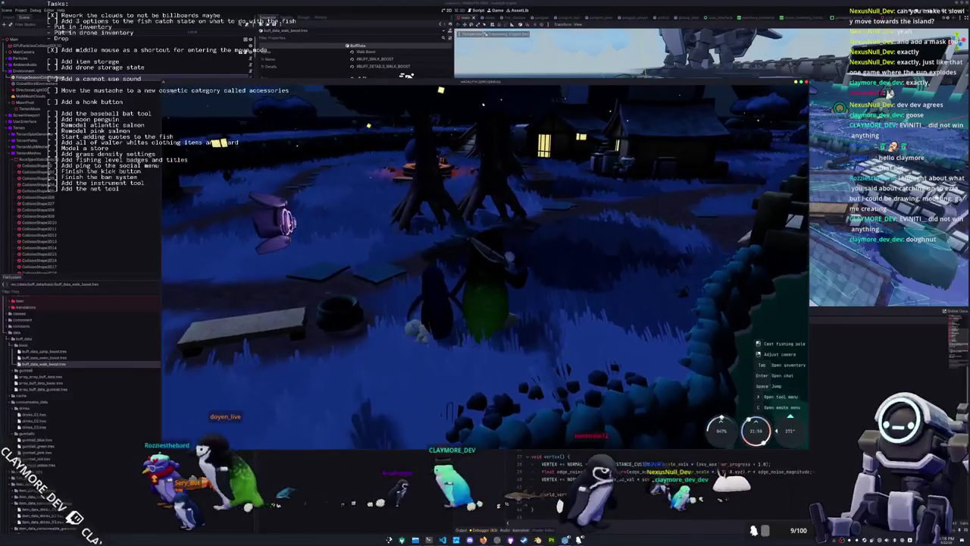
key(w)
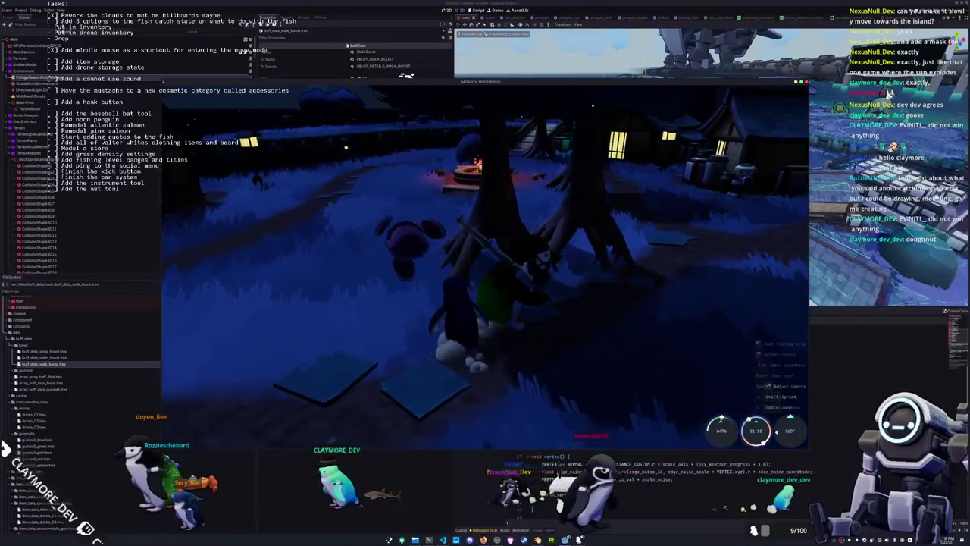
key(w)
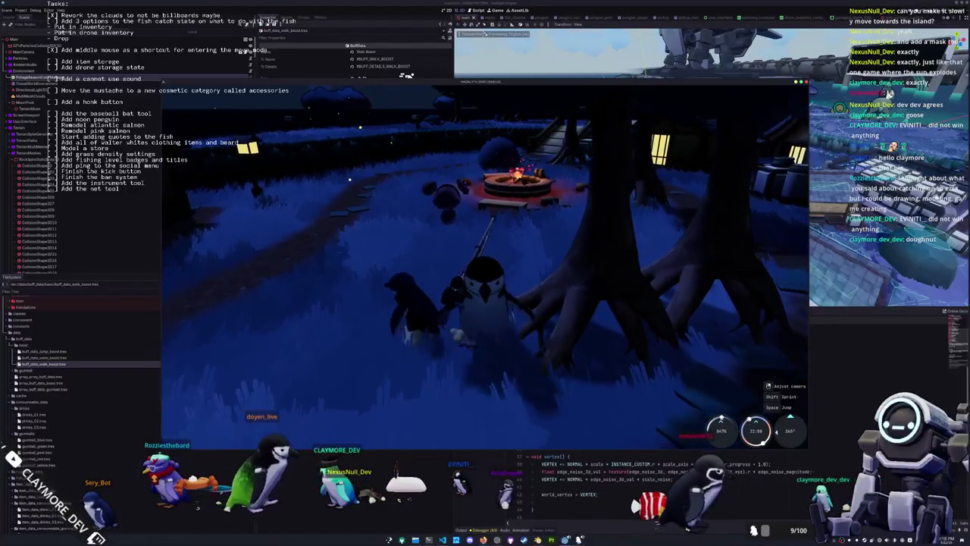
key(w)
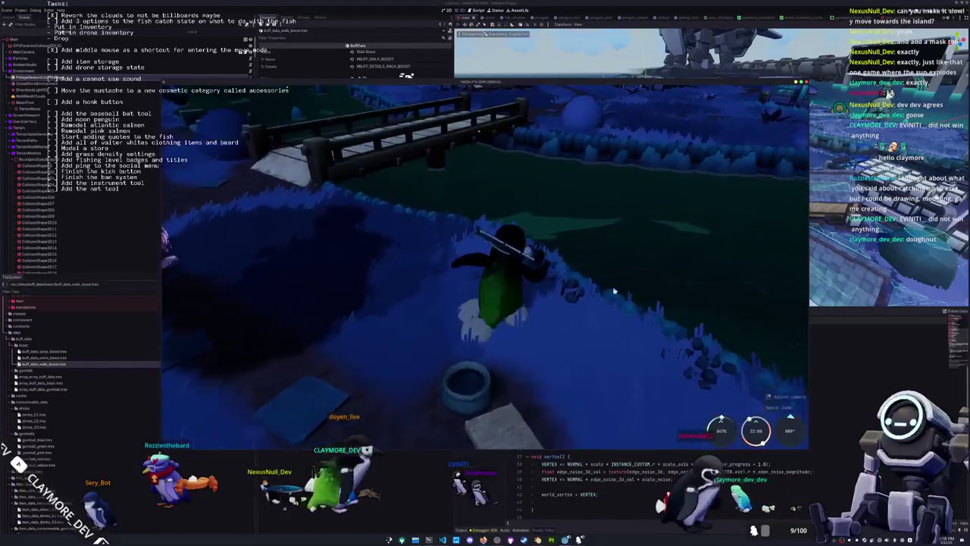
key(w)
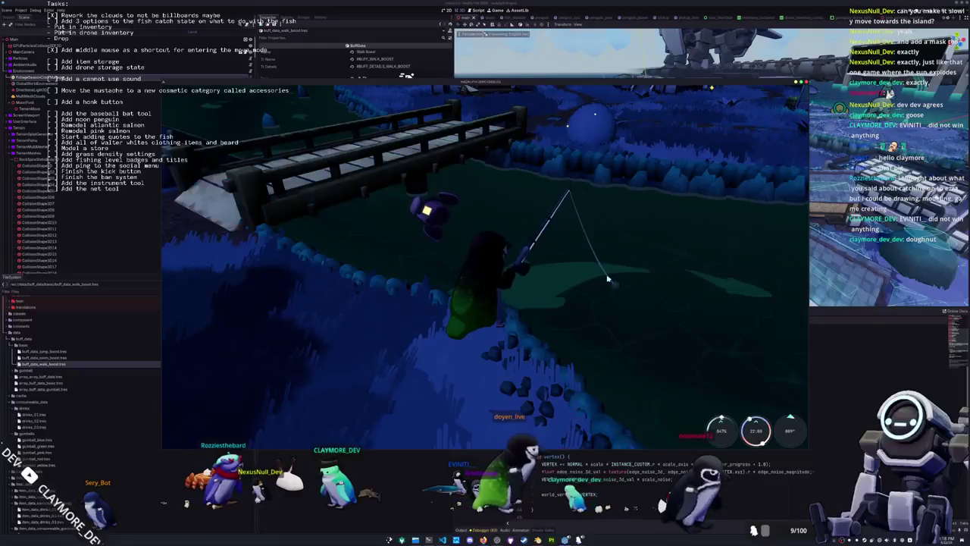
drag(607, 277, 793, 384)
- Stop the running game and open the user_interface scene via quick search
key(F8)
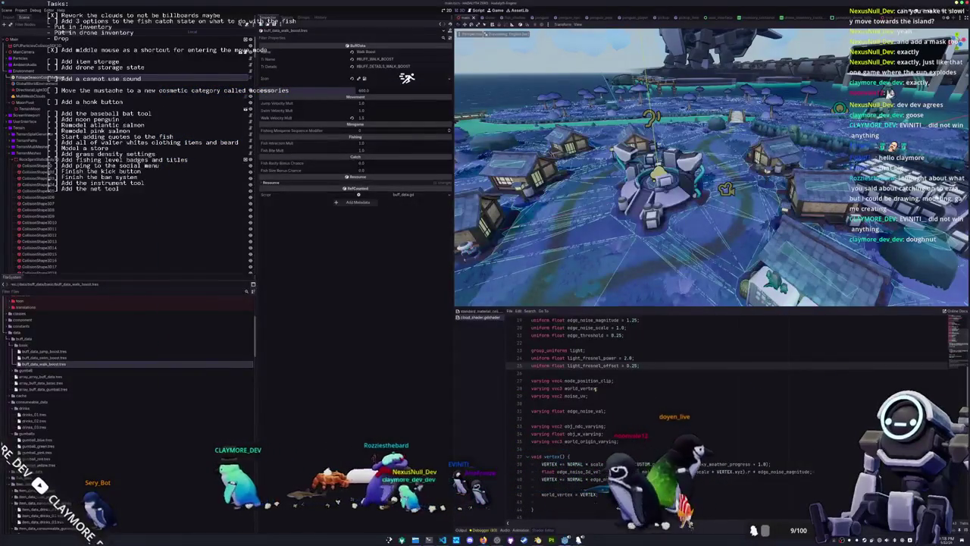
key(alt+shift+o)
text(user_interface)
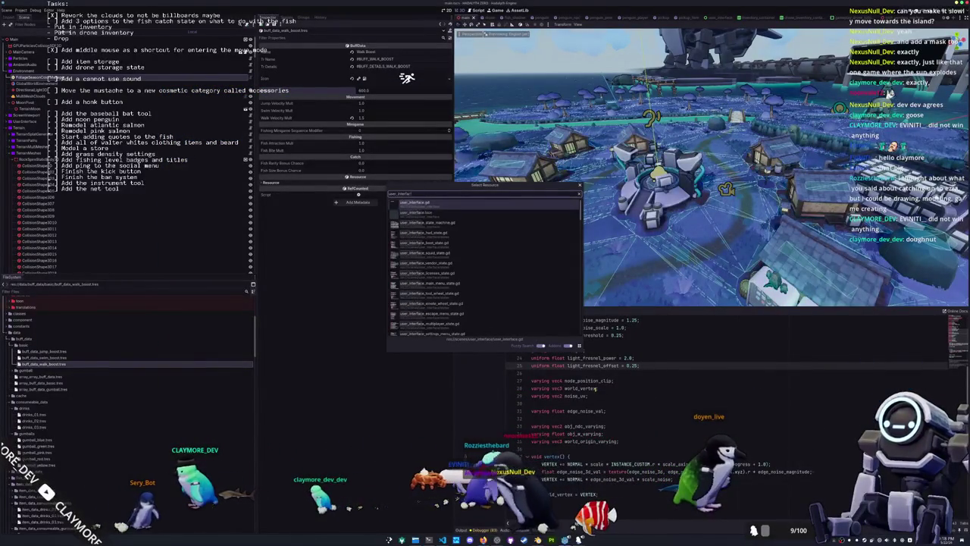
key(Down)
key(Return)
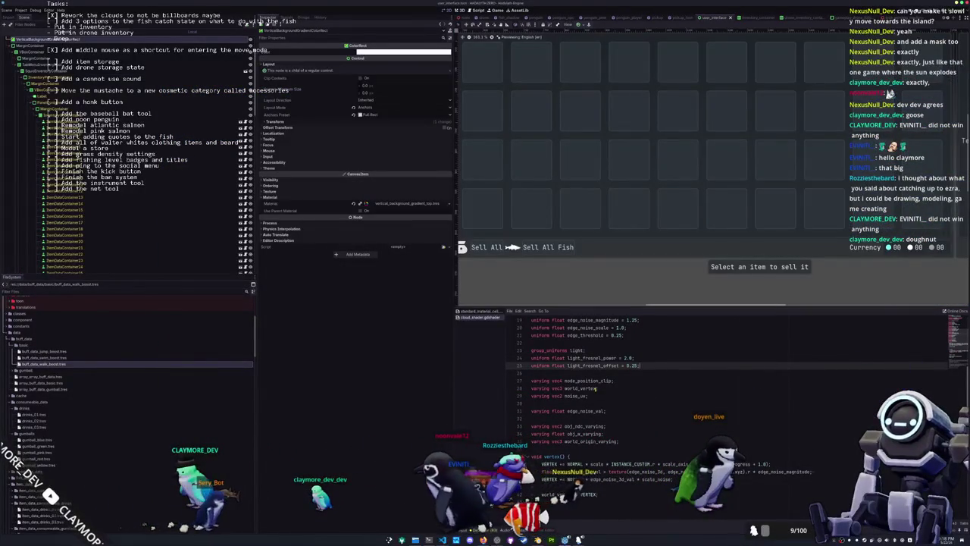
scroll(645, 152, down, 6)
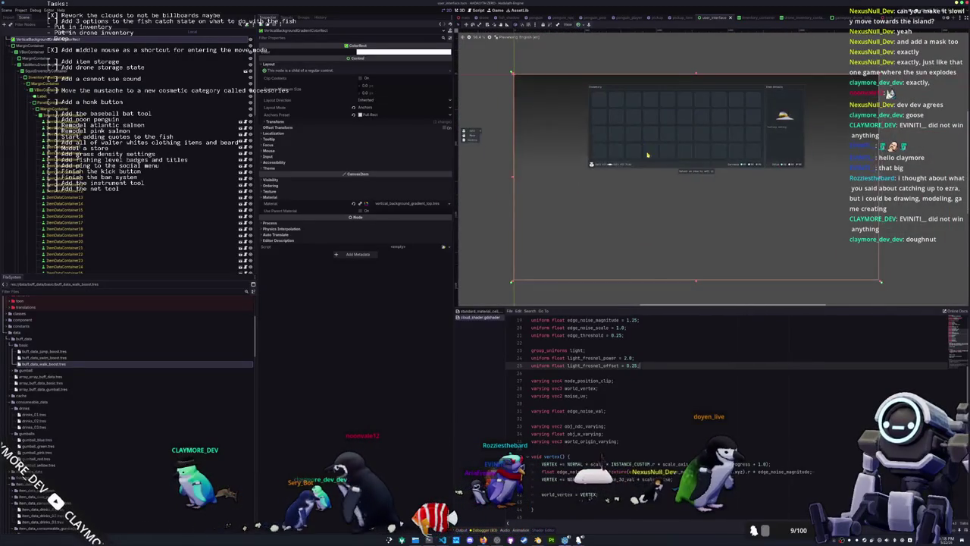
scroll(9, 102, up, 4)
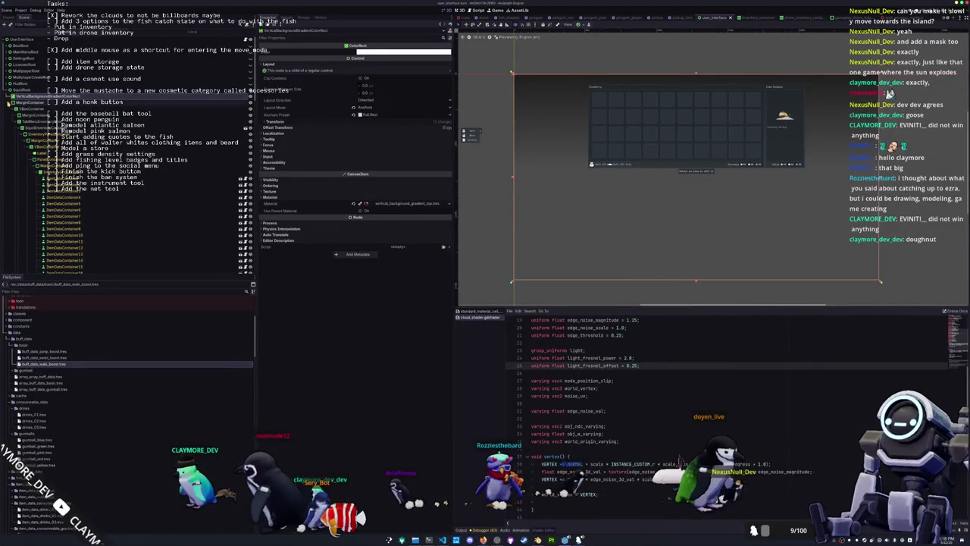
- Hide the inventory UI and make the FishingDisplayRoot panel visible in the viewport
click(9, 97)
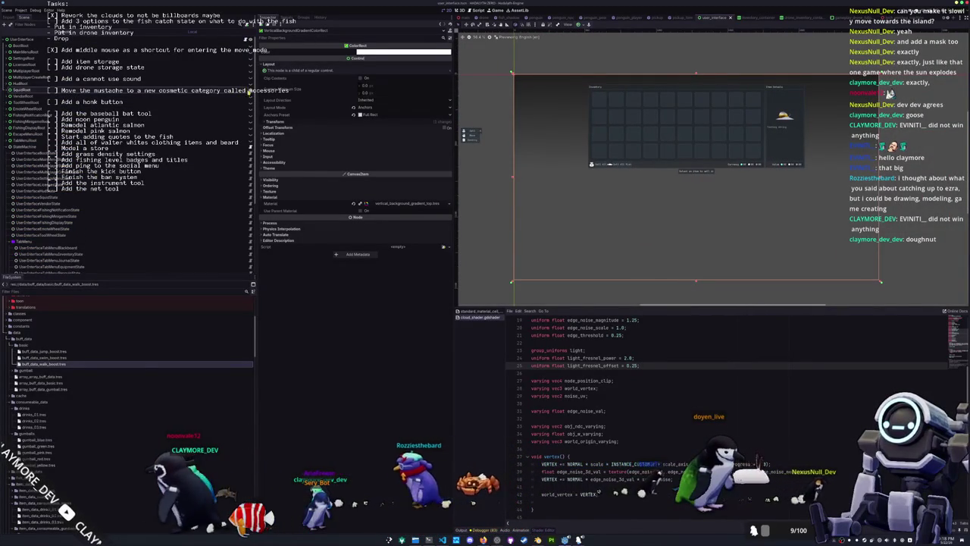
click(249, 104)
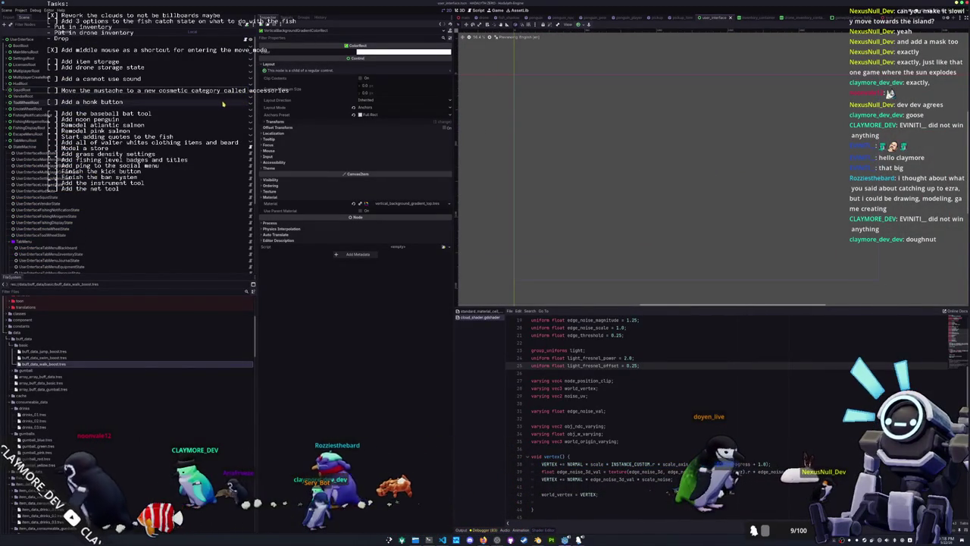
click(121, 69)
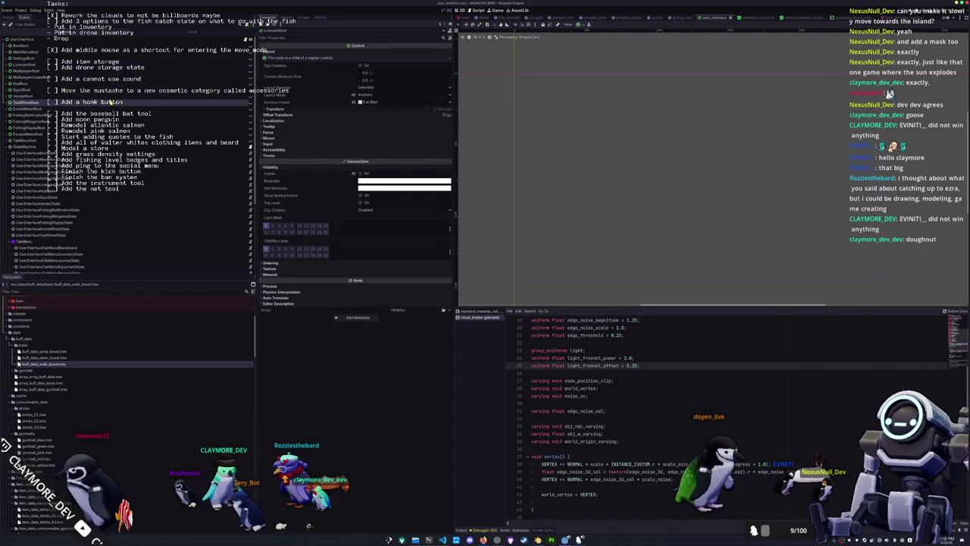
click(107, 108)
click(104, 115)
click(100, 121)
click(98, 127)
click(96, 133)
click(95, 138)
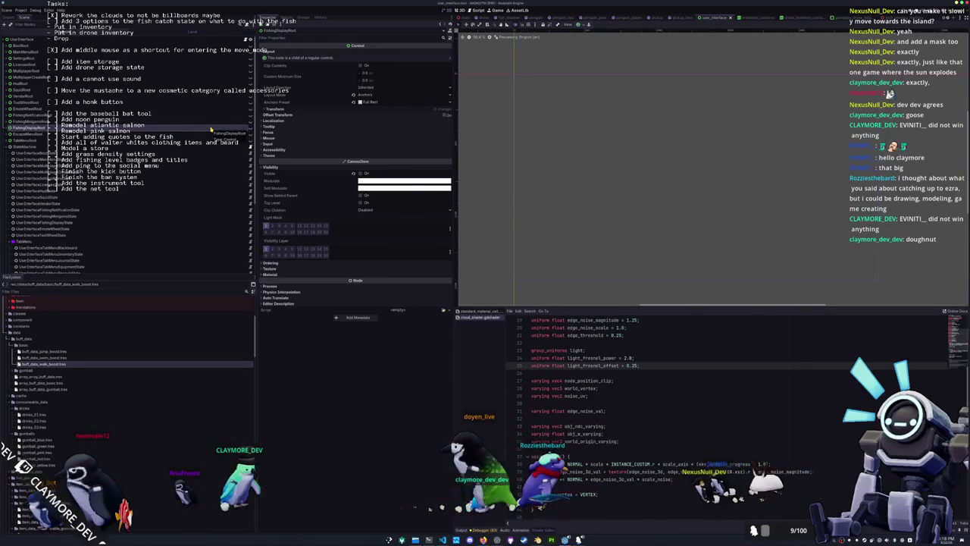
click(244, 131)
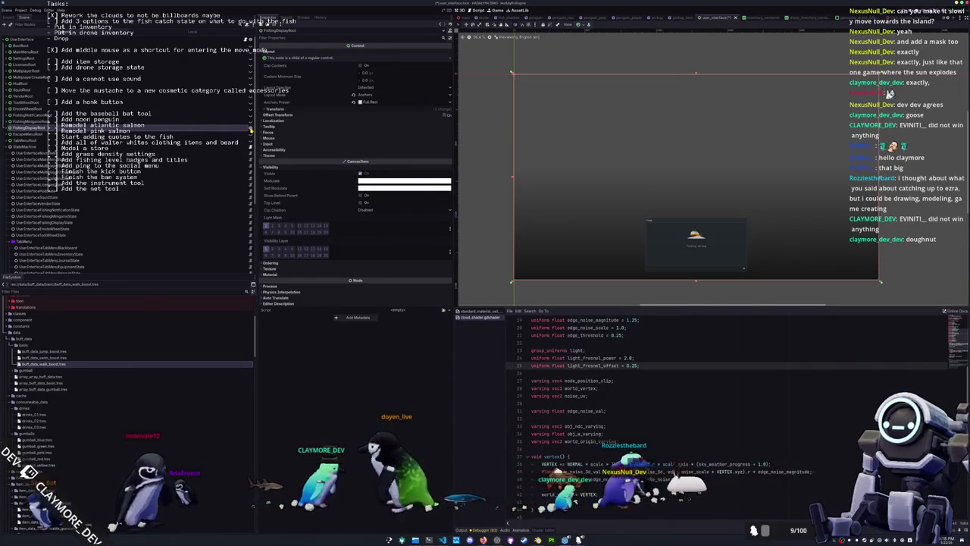
- Add a MarginContainer child to HBoxContainer2 under FishingDisplayRoot
key(Right)
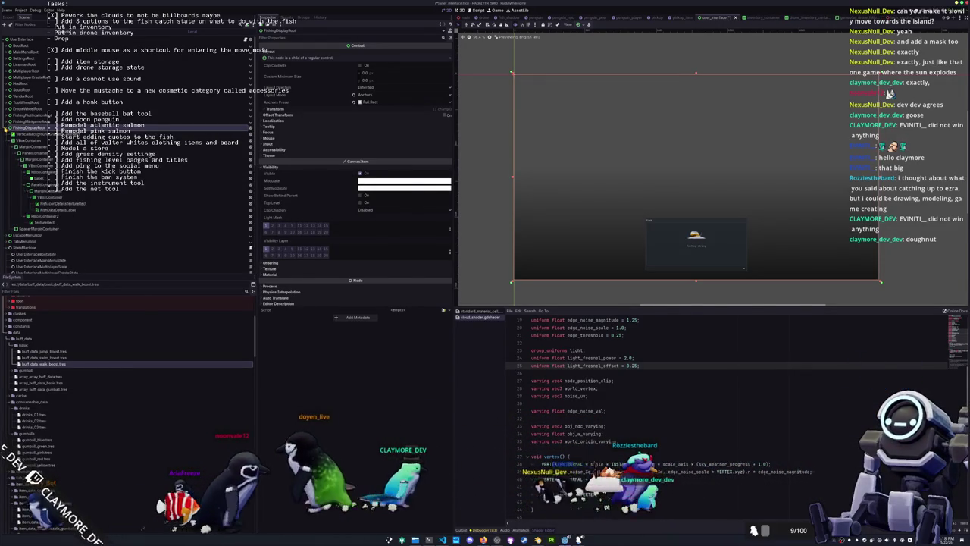
click(46, 205)
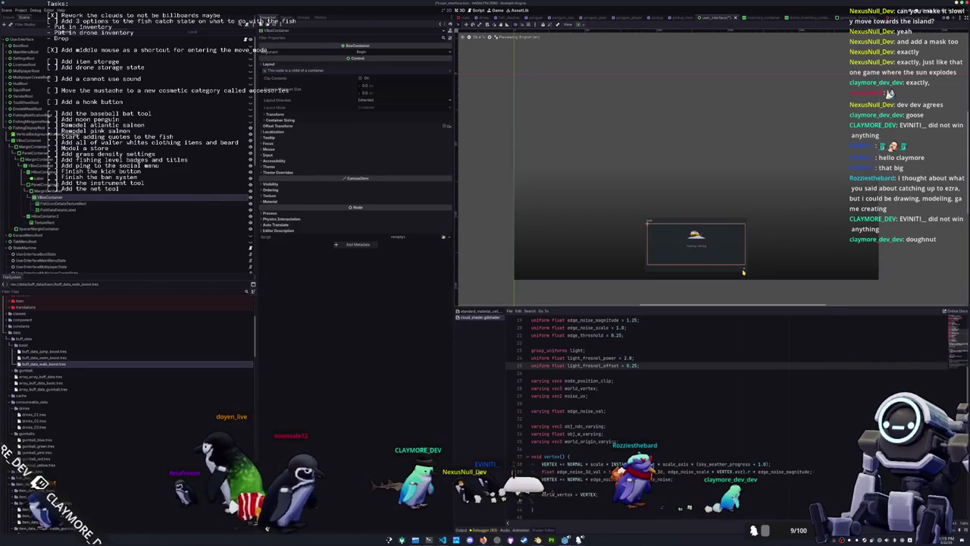
click(43, 222)
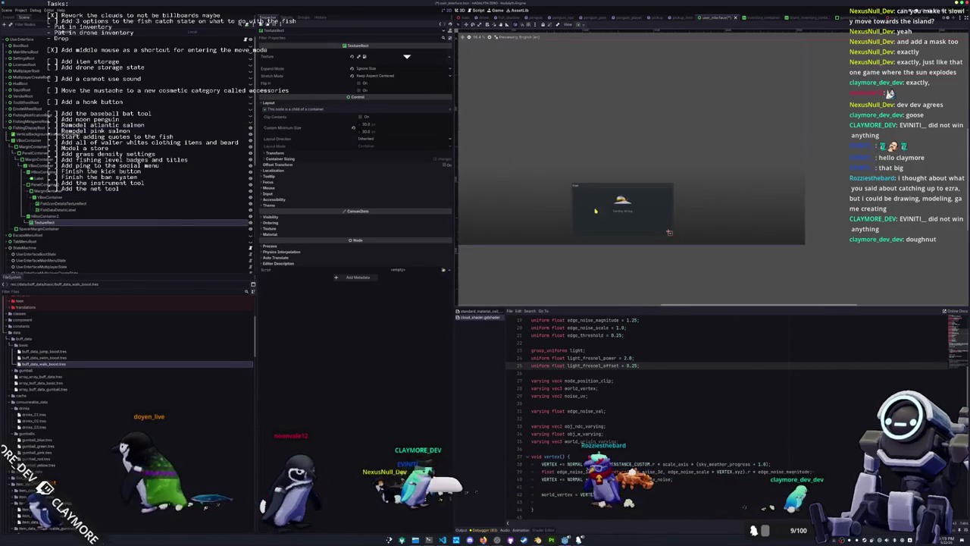
click(47, 216)
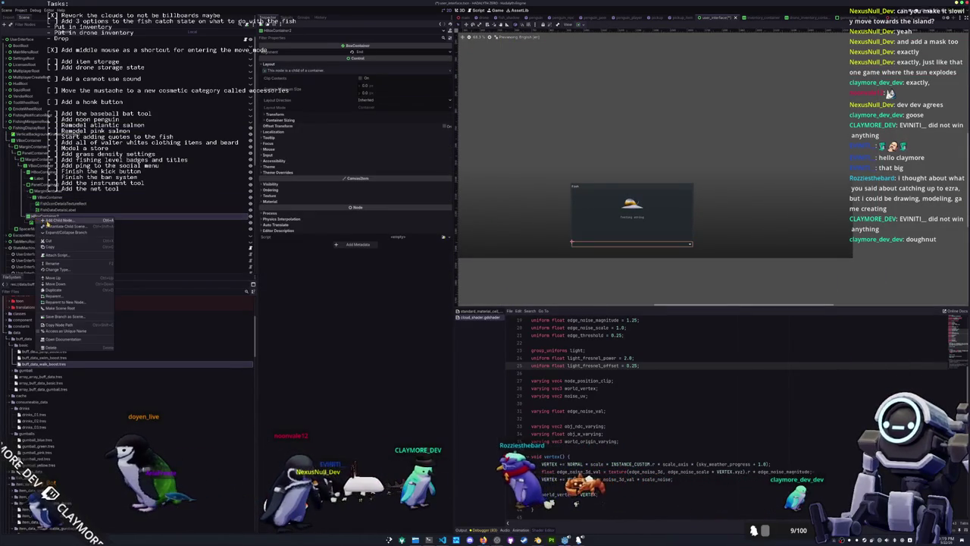
key(ctrl+a)
text(margin)
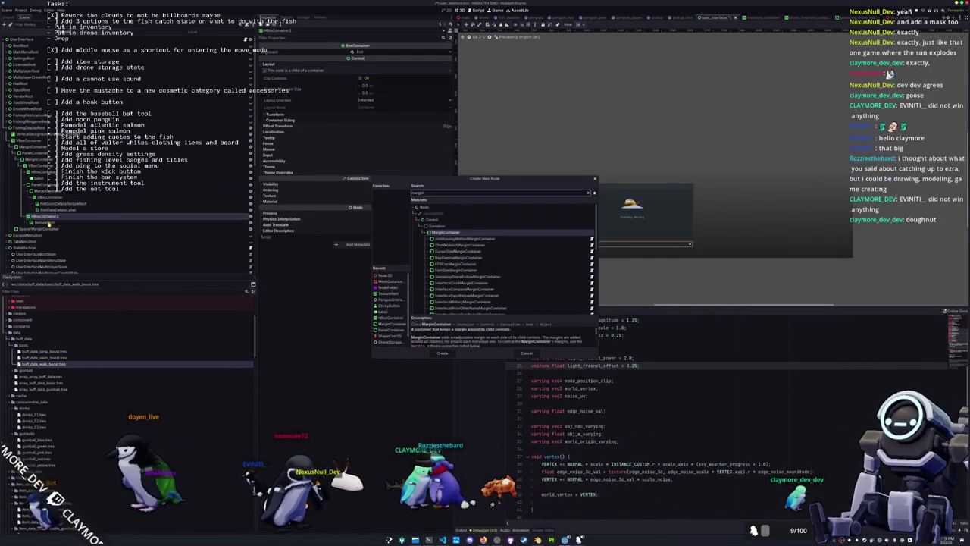
key(Return)
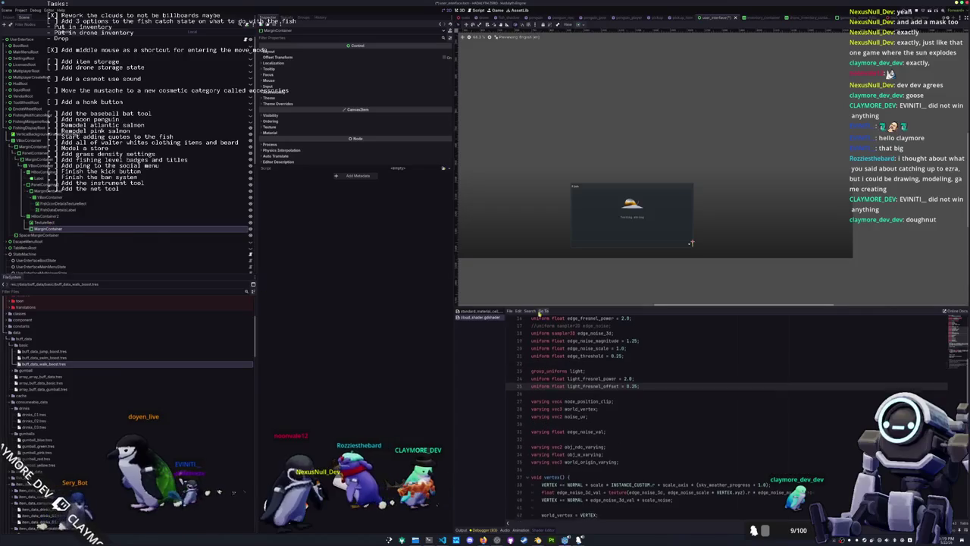
scroll(645, 394, up, 1)
scroll(624, 229, up, 5)
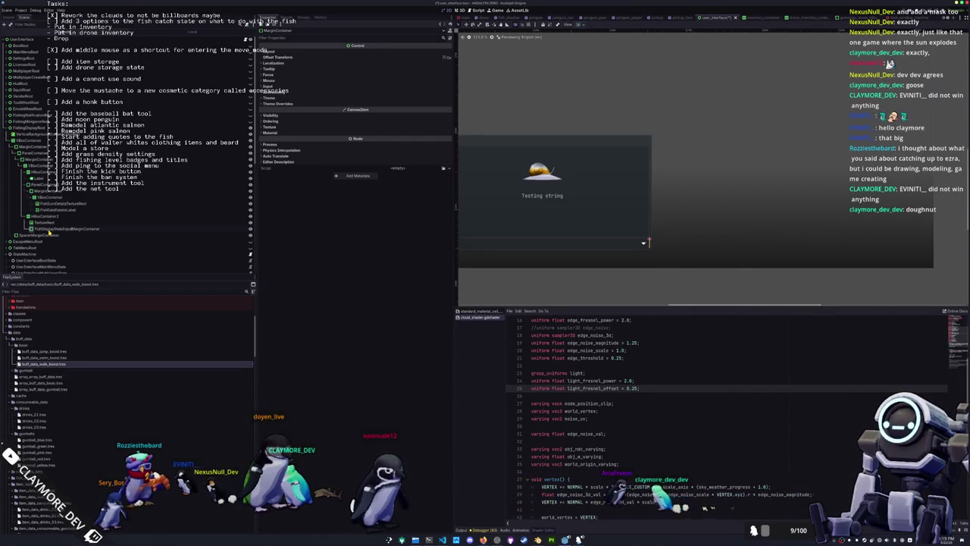
- Delete the TextureRect from HBoxContainer2
click(48, 230)
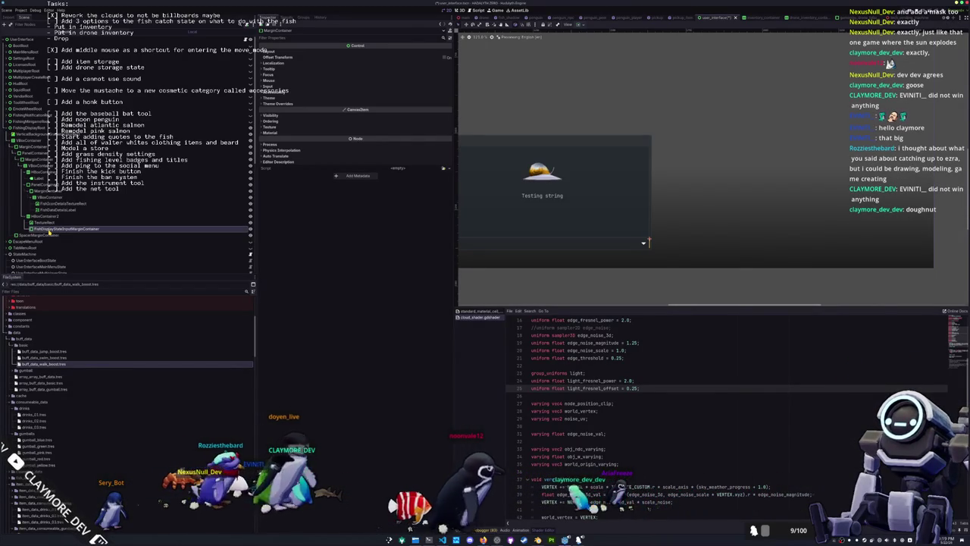
click(50, 223)
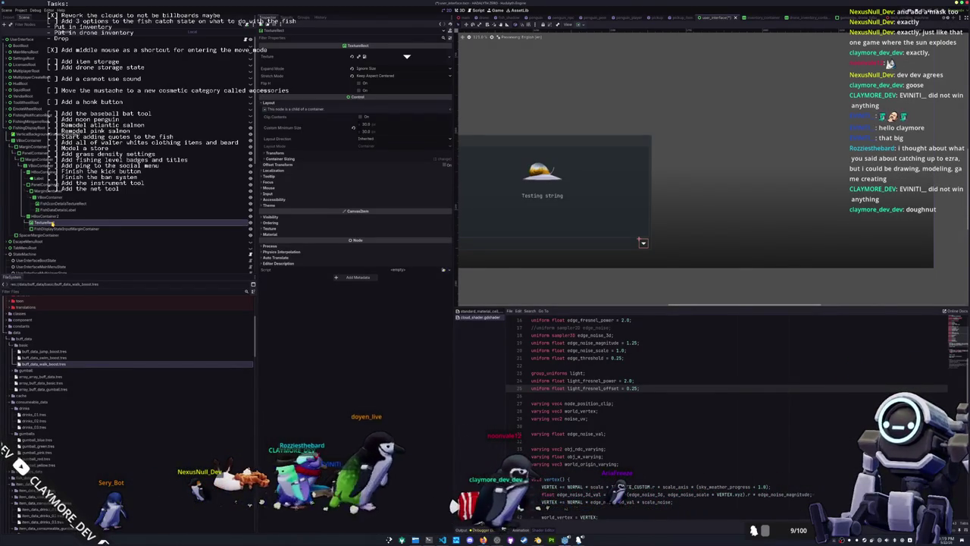
key(Delete)
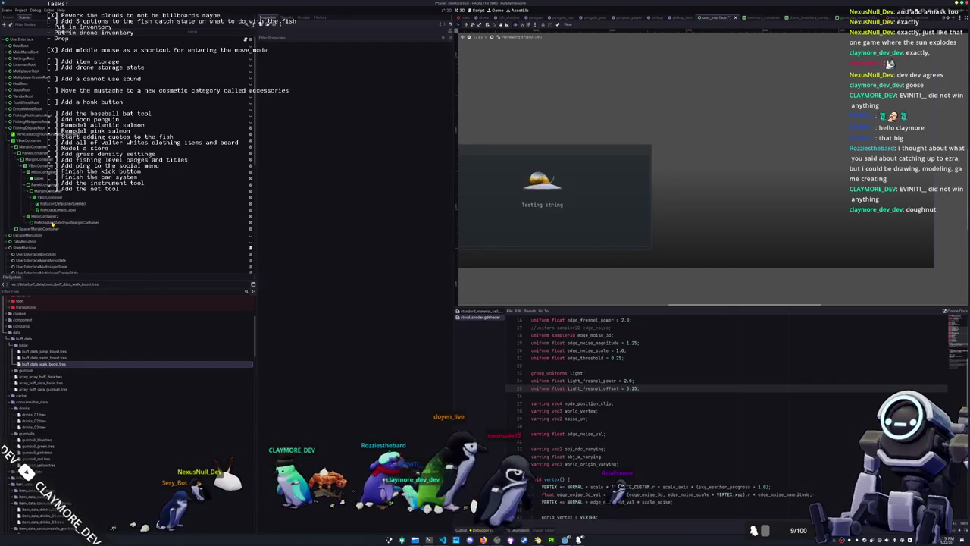
click(56, 217)
- Add a Label child to HBoxContainer2 with text #FISHING_DISPLAY_STATE_CONTINUE
right_click(61, 218)
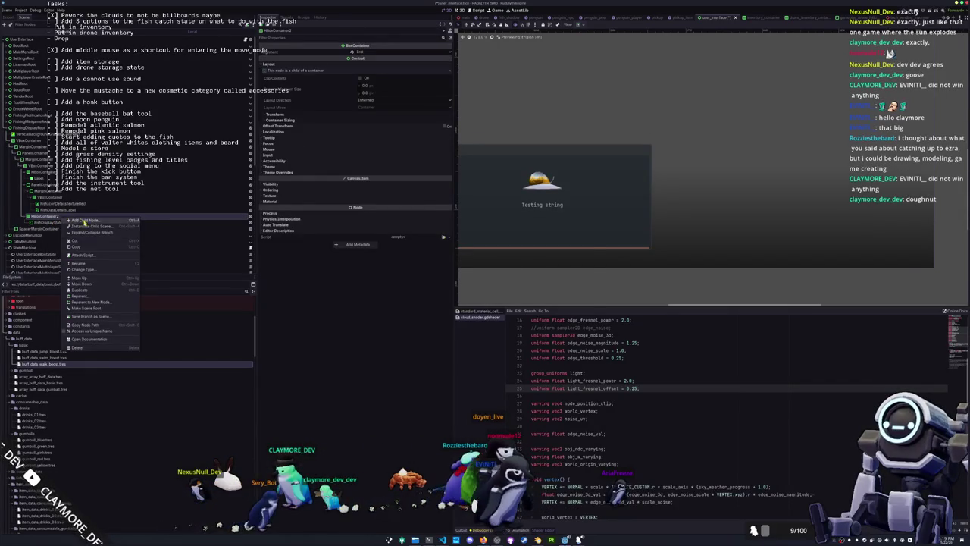
click(84, 223)
text(label)
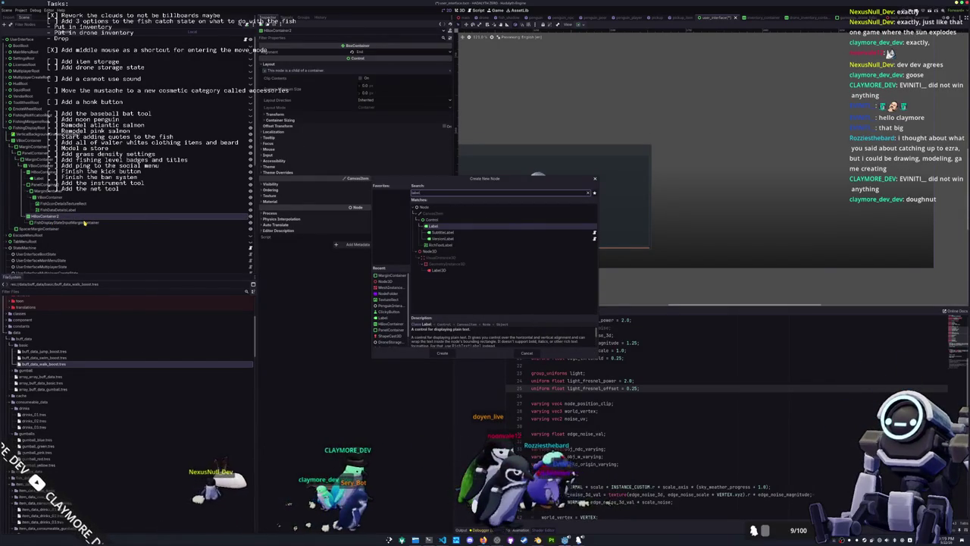
key(Return)
click(284, 62)
text(#FISHING_DIS)
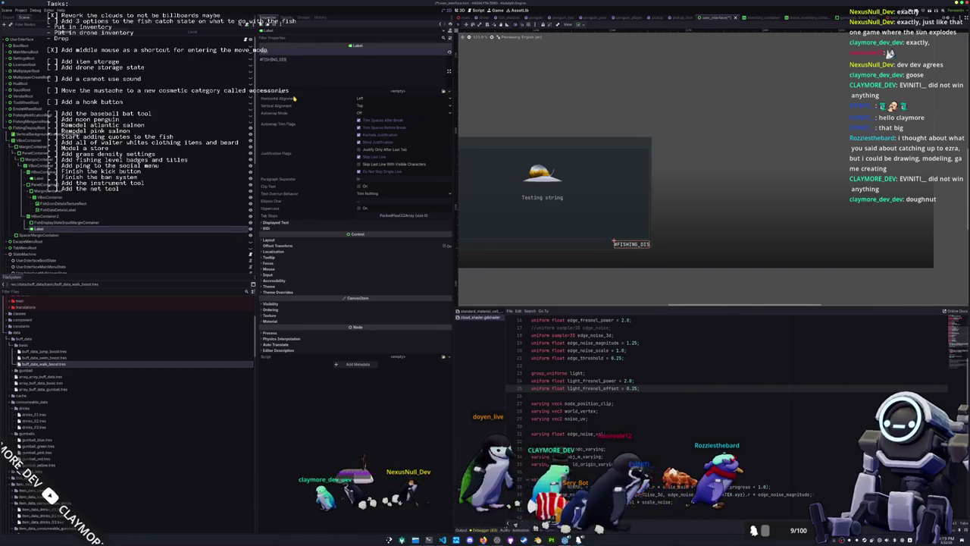
text(PLAY_ST)
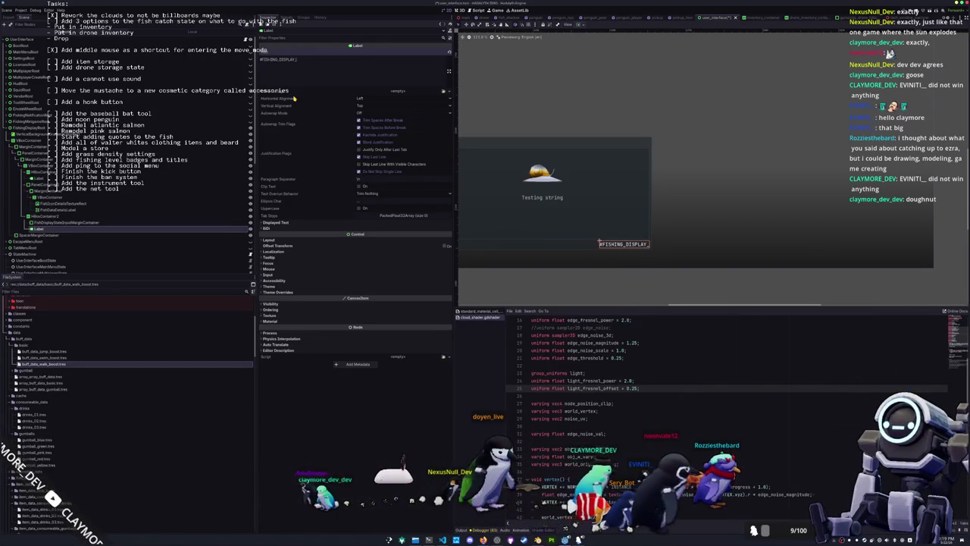
text(ATE_CONTINU)
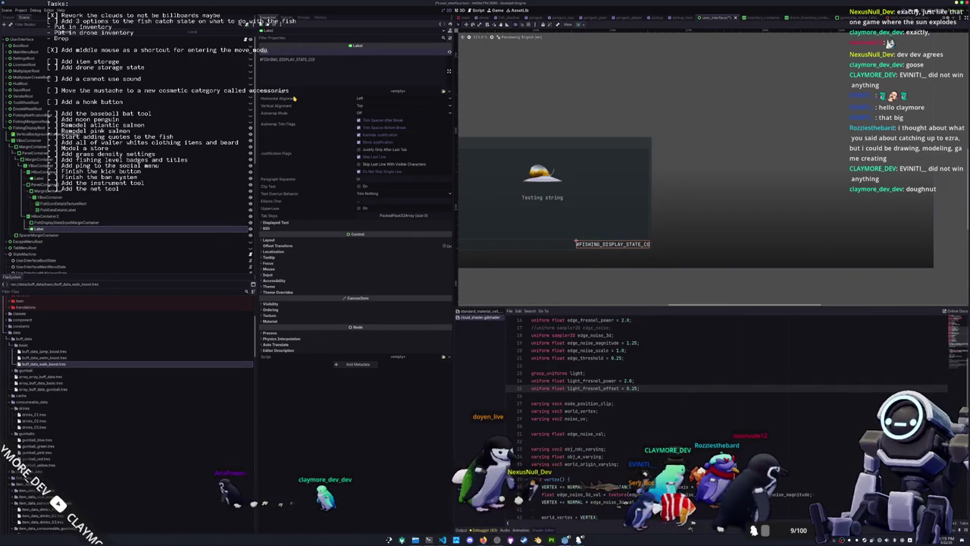
text(E)
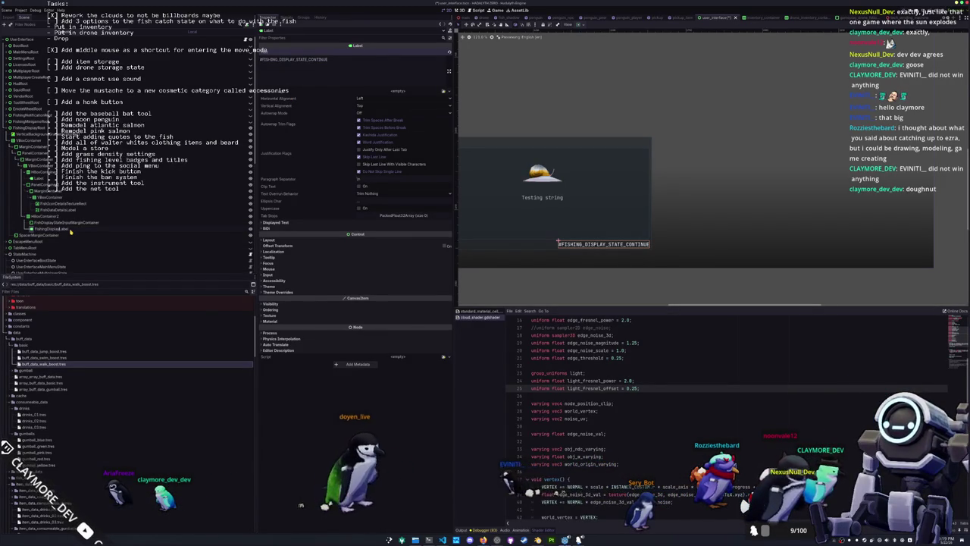
key(Up)
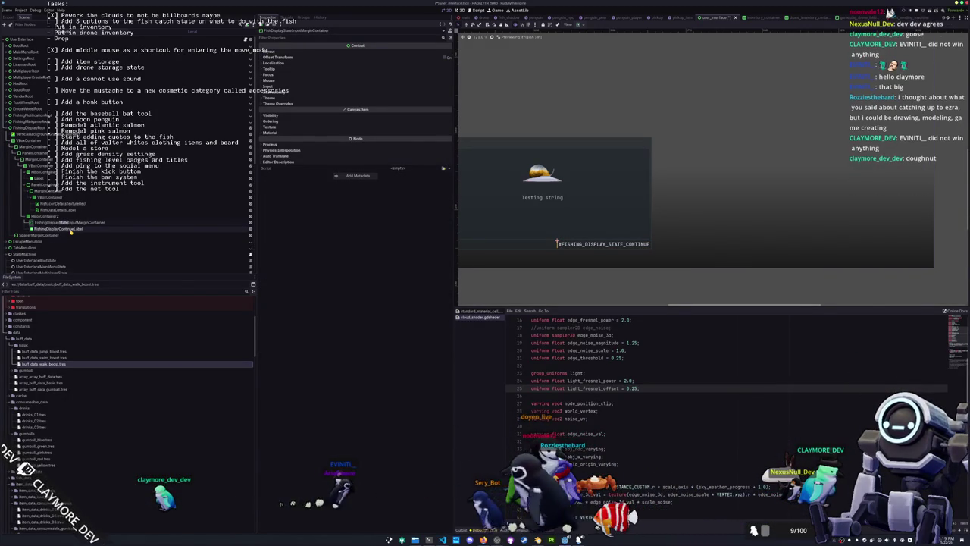
key(Up)
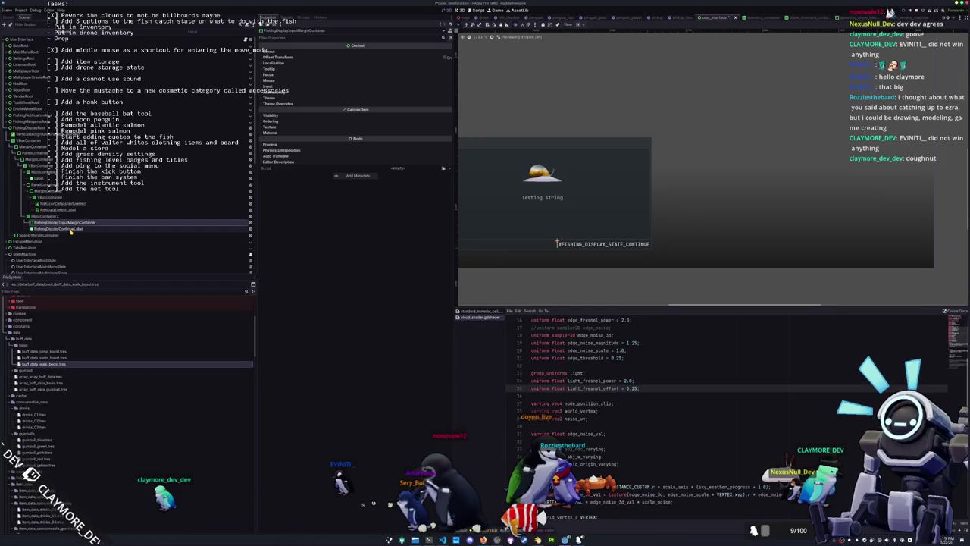
key(Down)
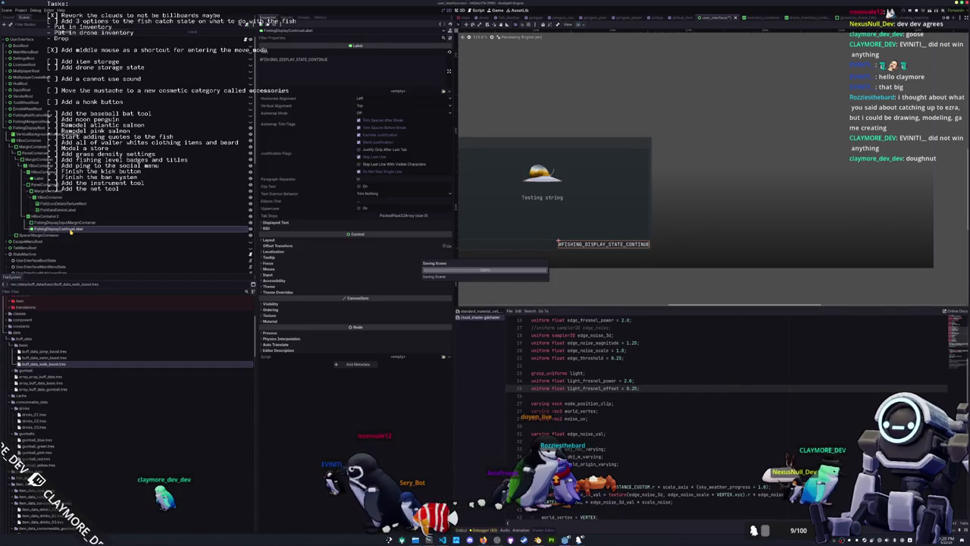
- Save the scene and launch LibreOffice Calc
key(super)
text(ca)
key(Return)
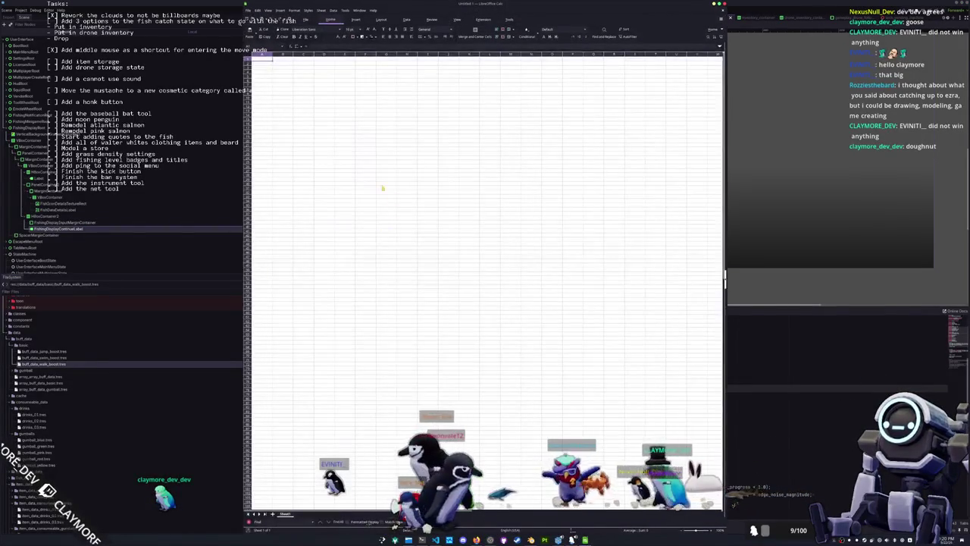
- Open the recent translations.csv file, accepting the CSV import settings
click(247, 10)
mouse_move(304, 40)
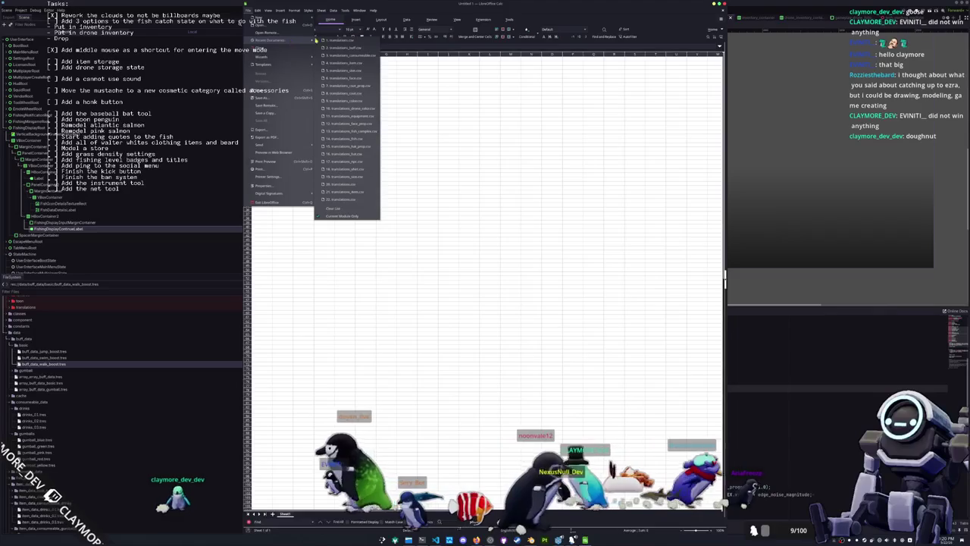
click(337, 184)
click(509, 350)
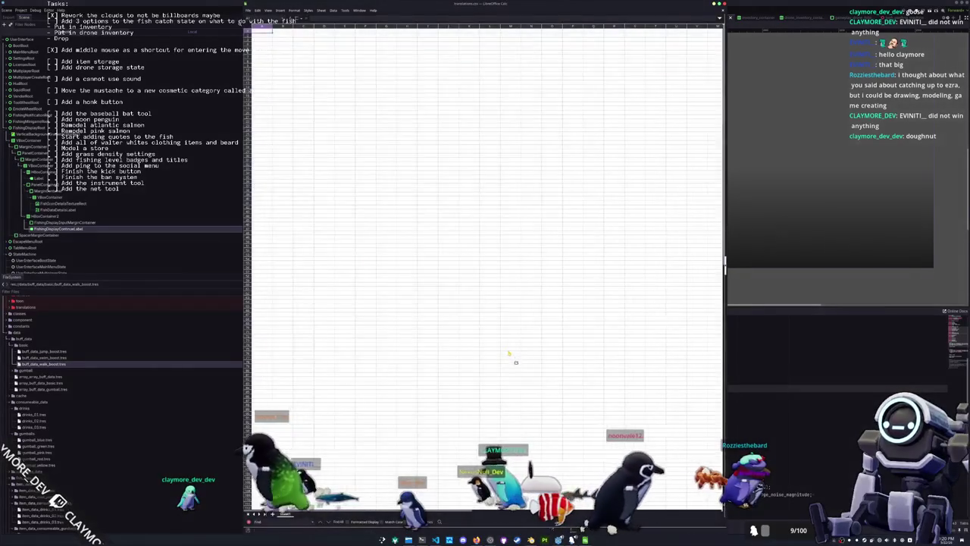
- Locate the #FISHING_DISPLAY entry and copy the #TAB_MENU_CATEGORY cells below it
click(338, 318)
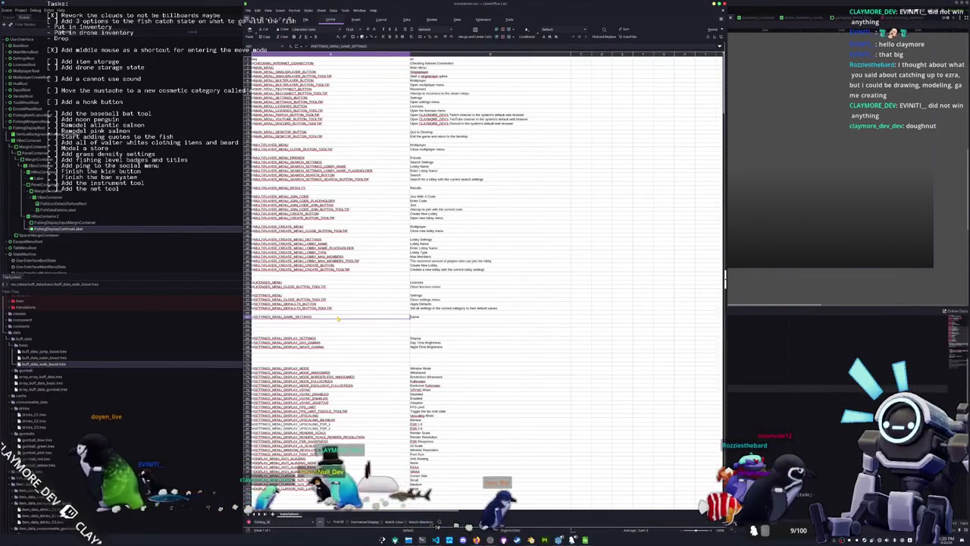
key(Return)
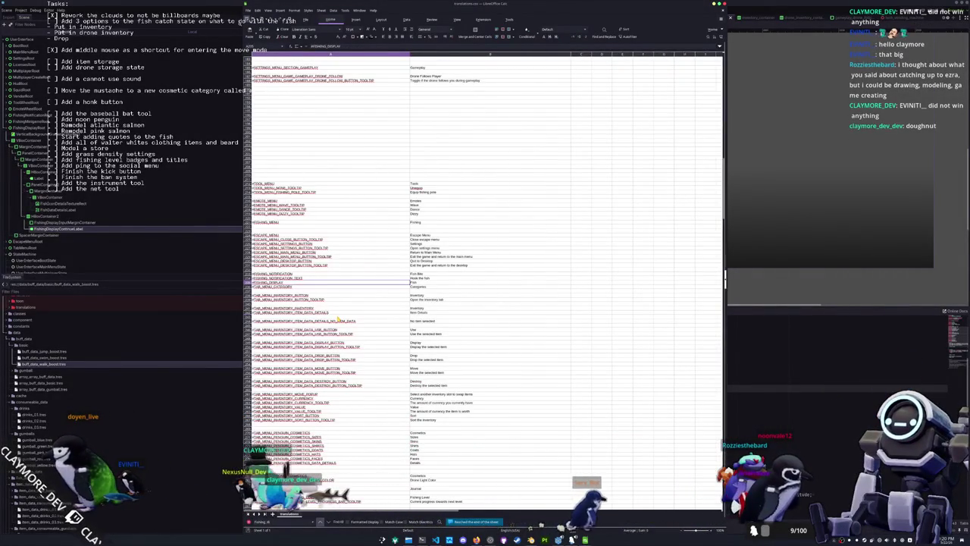
click(300, 288)
click(420, 288)
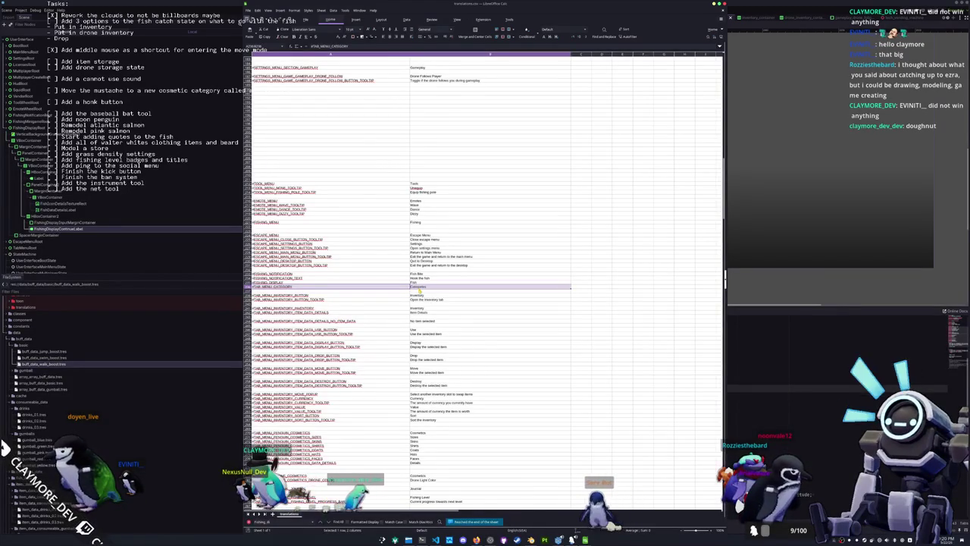
drag(420, 289, 480, 395)
key(ctrl+c)
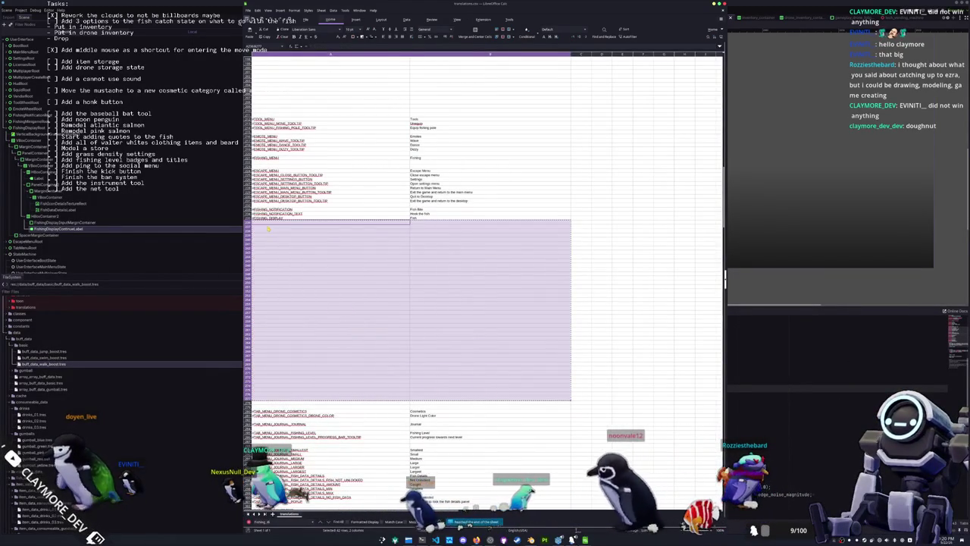
- Add the #FISHING_DISPLAY_CONTINUE key with text Continue, then return to Godot
click(270, 222)
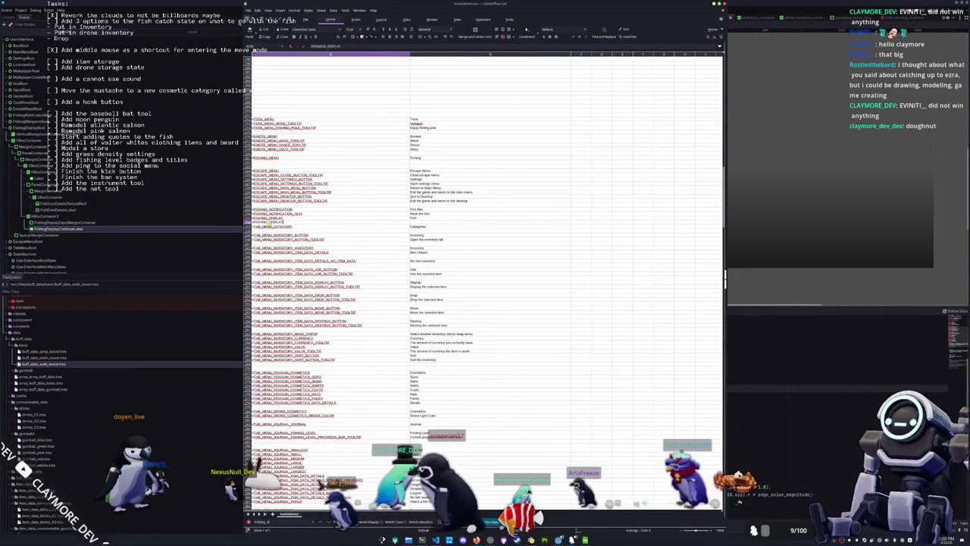
text(_CONTINUE)
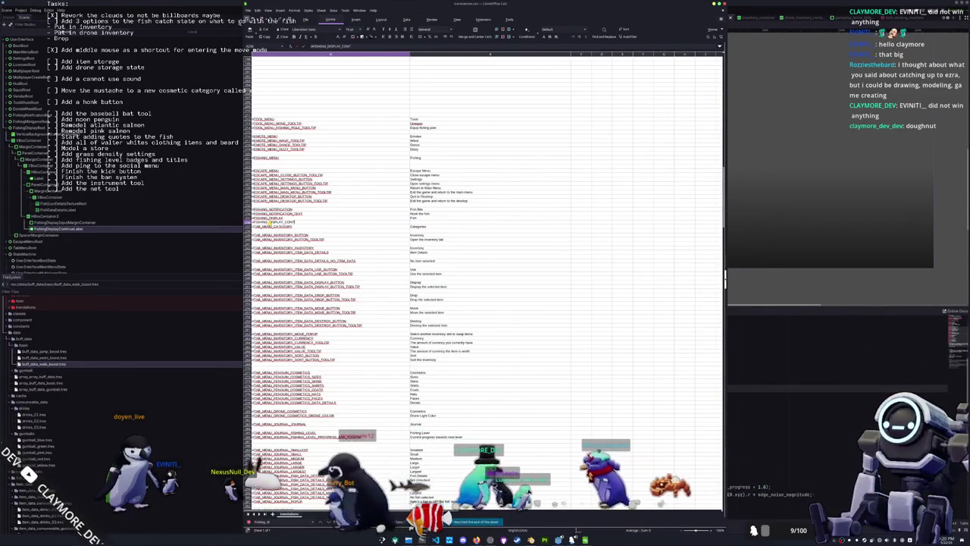
key(Return)
key(Up)
key(Right)
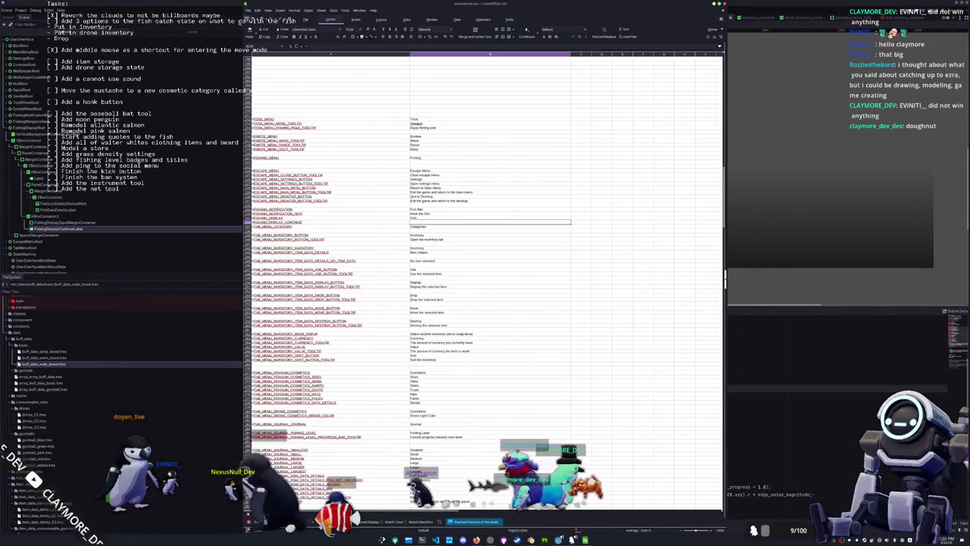
text(C)
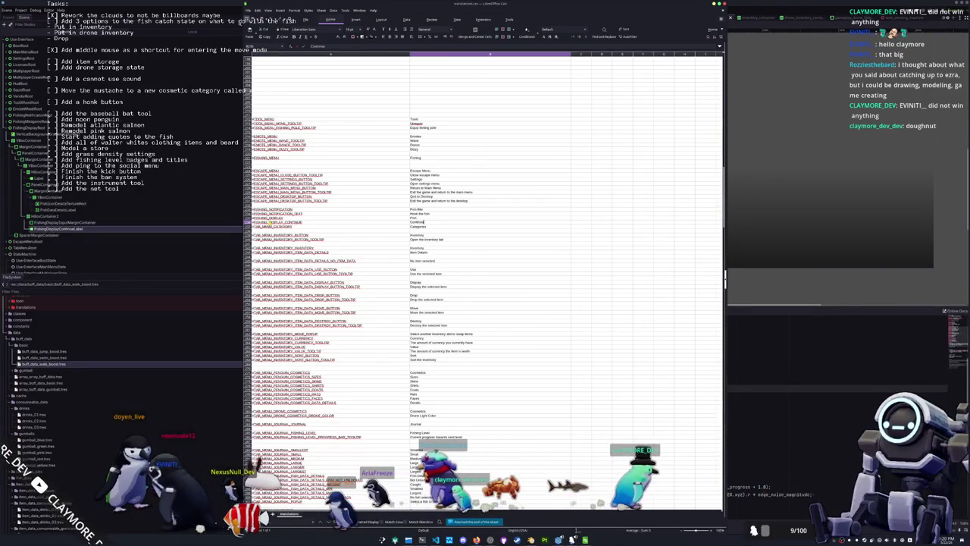
text(ontinue)
key(alt+Tab)
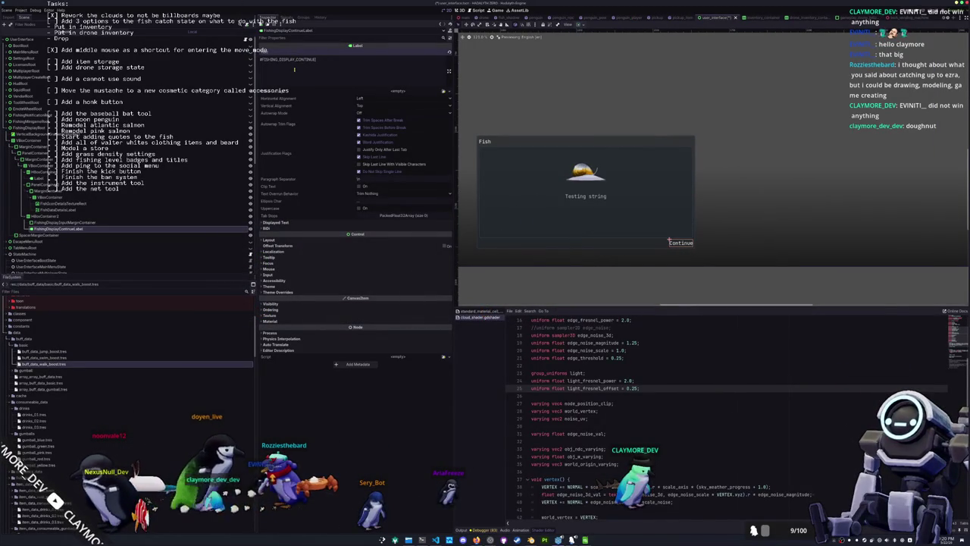
- Select UserInterfaceFishingDisplayState and open user_interface_fishing_display_state.gd in the external editor
click(586, 294)
scroll(586, 294, down, 3)
click(650, 253)
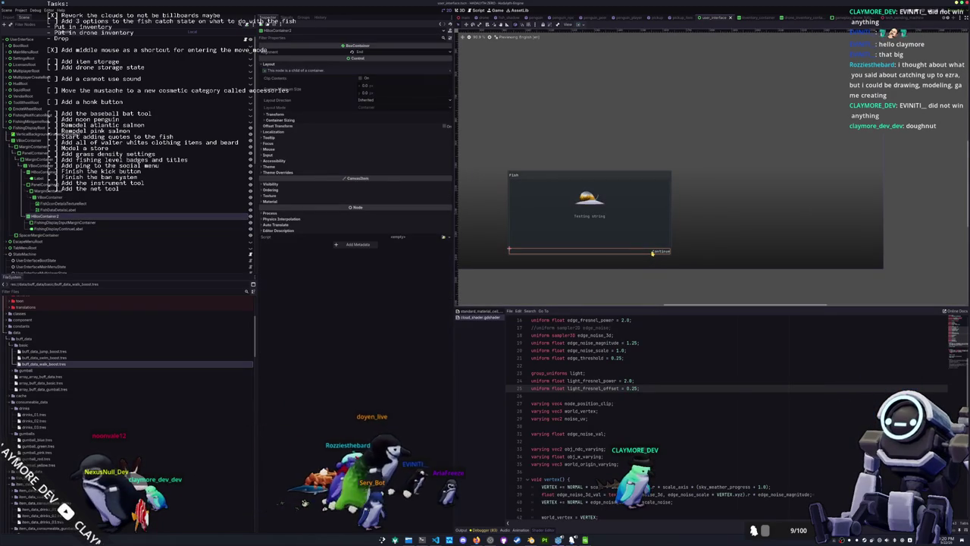
click(66, 224)
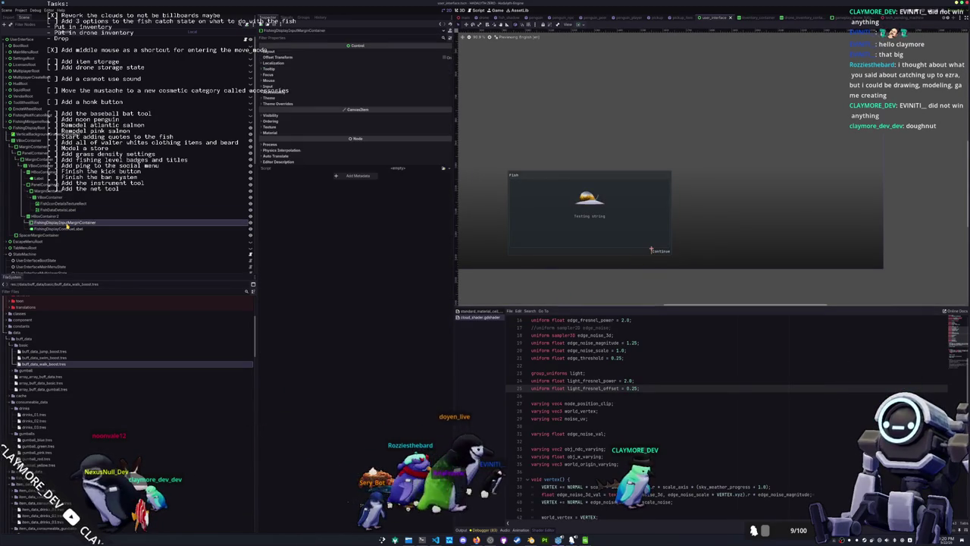
scroll(73, 218, down, 5)
scroll(72, 217, down, 3)
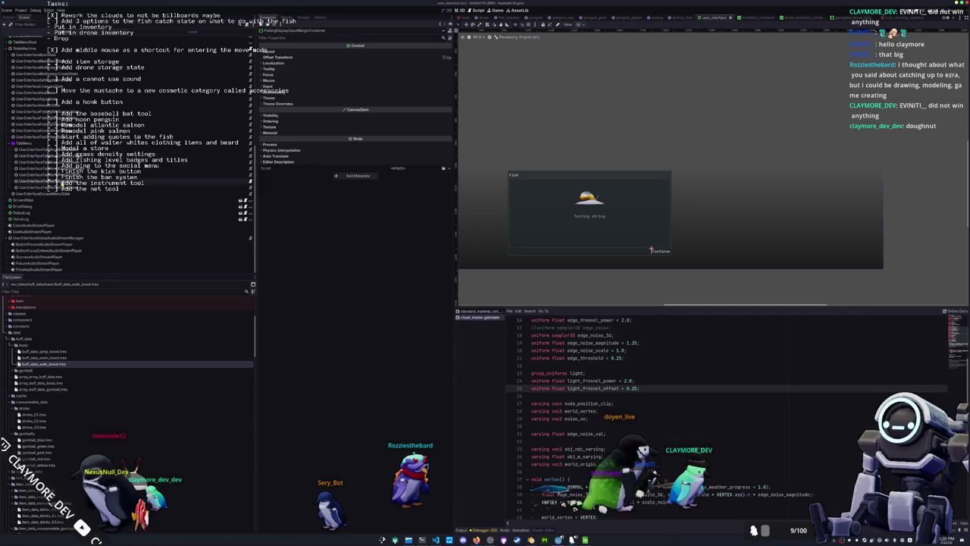
scroll(73, 218, up, 2)
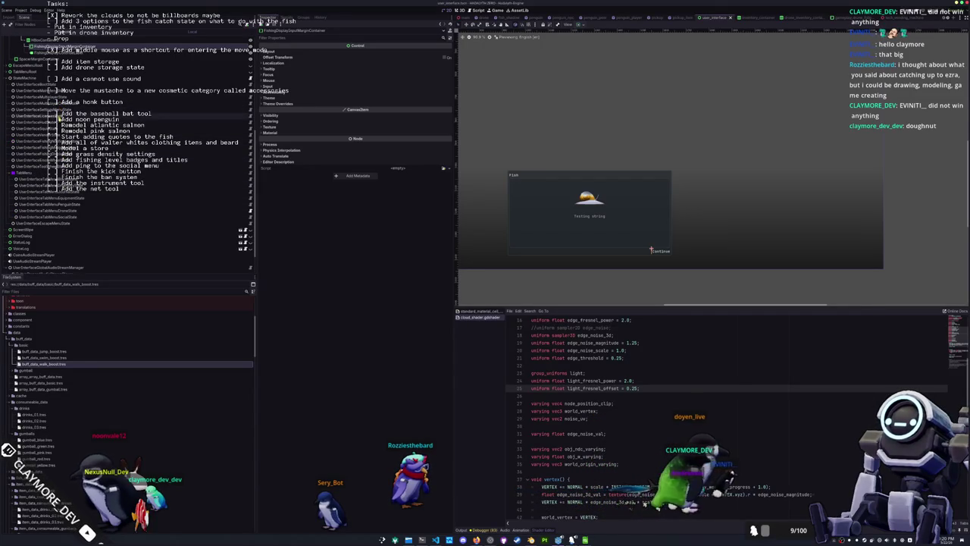
click(113, 153)
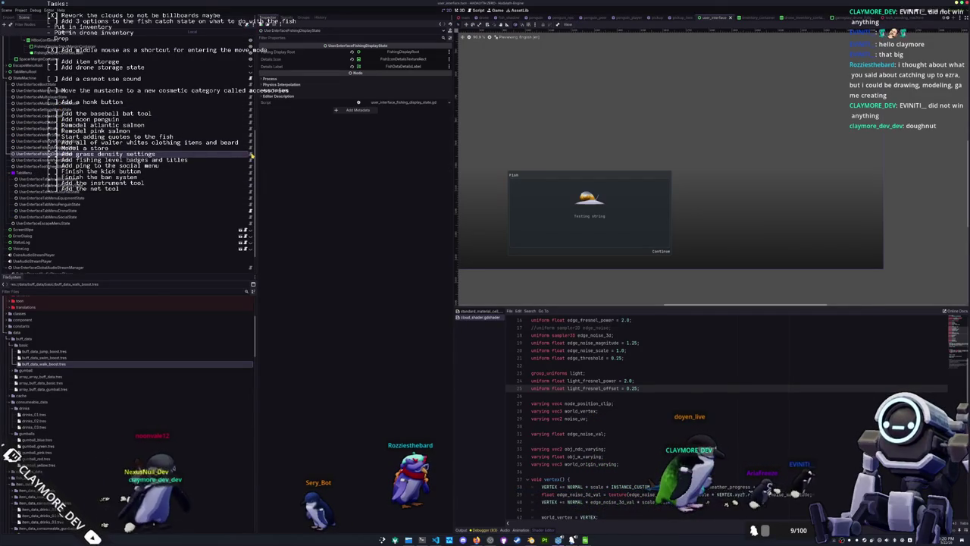
click(248, 153)
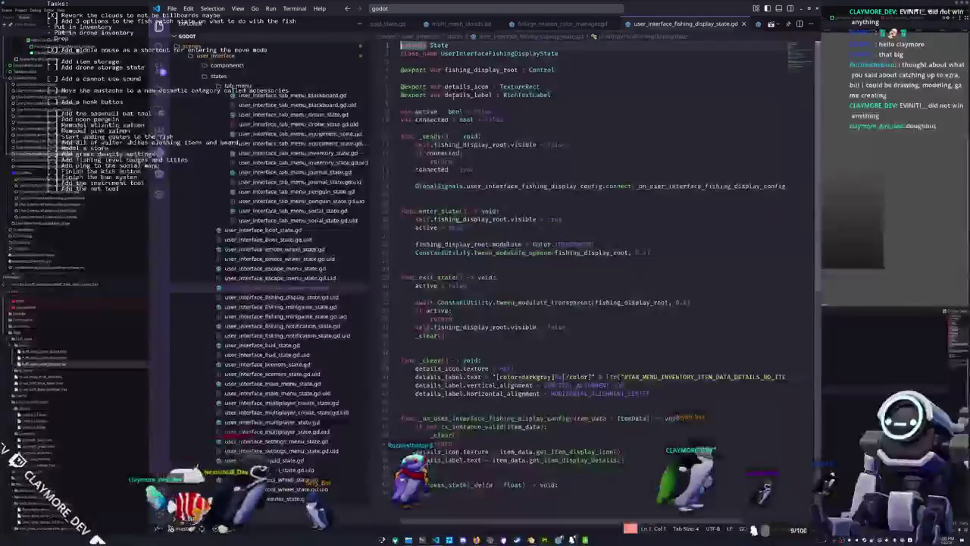
key(ctrl+minus)
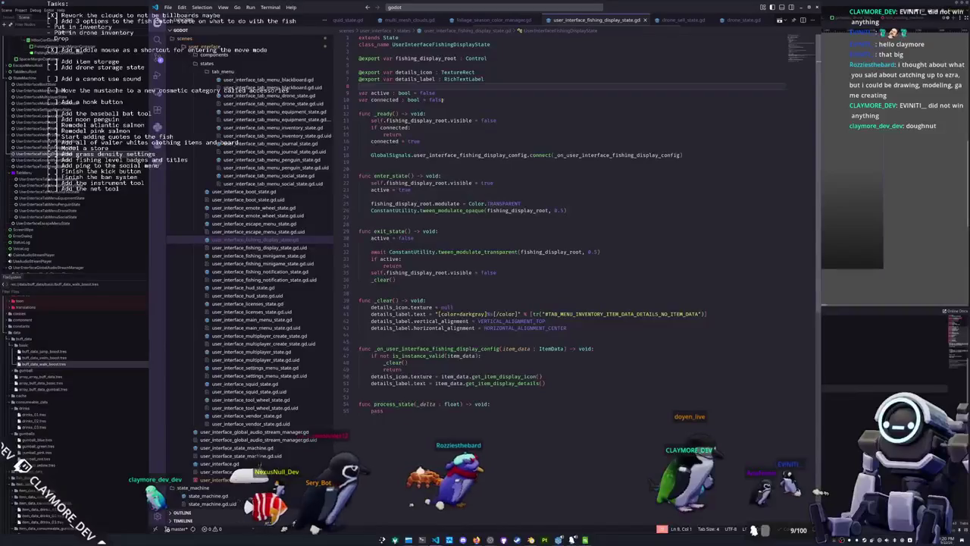
key(Return)
text(@export v)
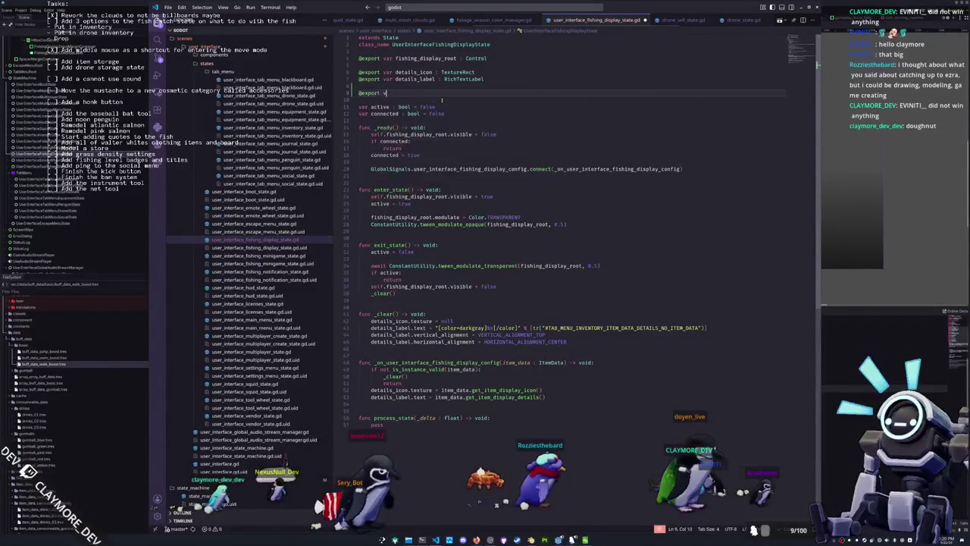
text(ar fishing_display_contin)
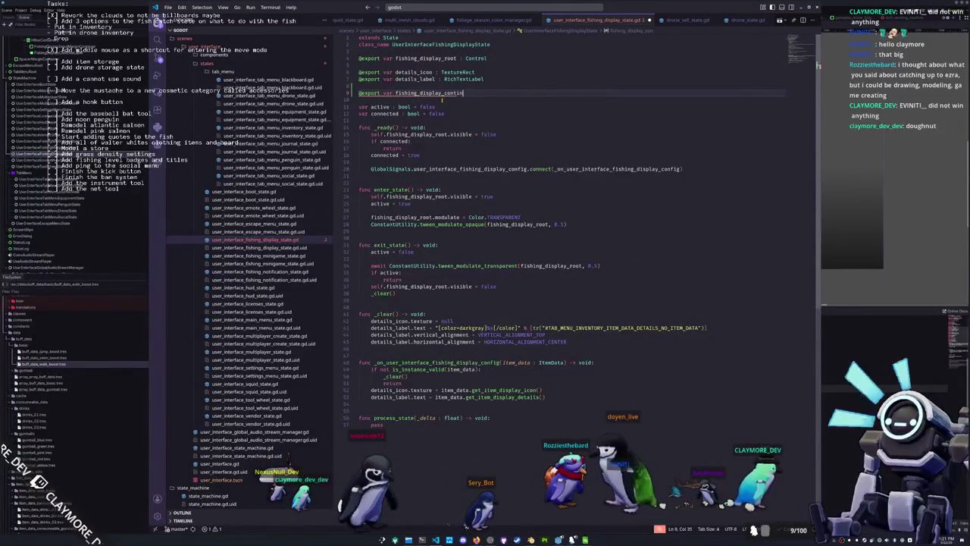
text(ue_label : Label)
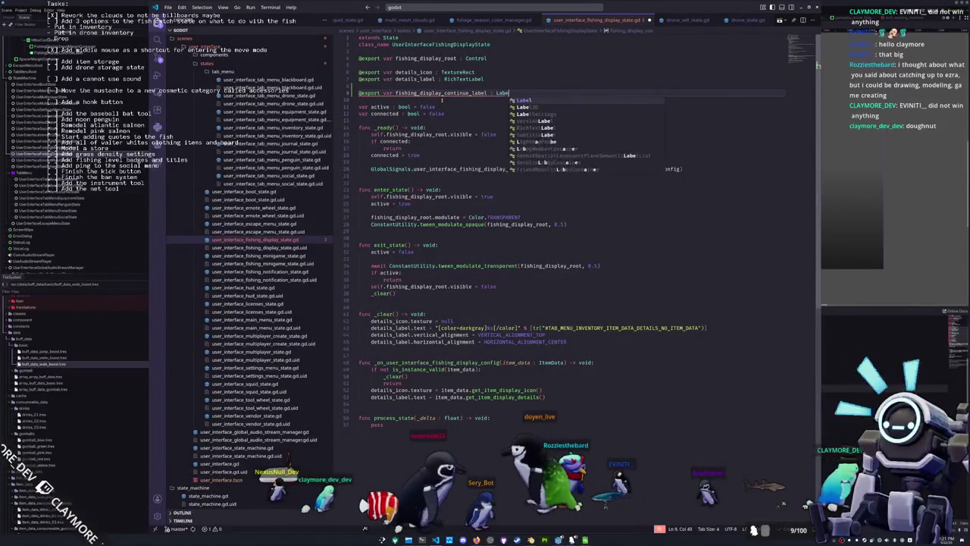
key(Down)
key(Down)
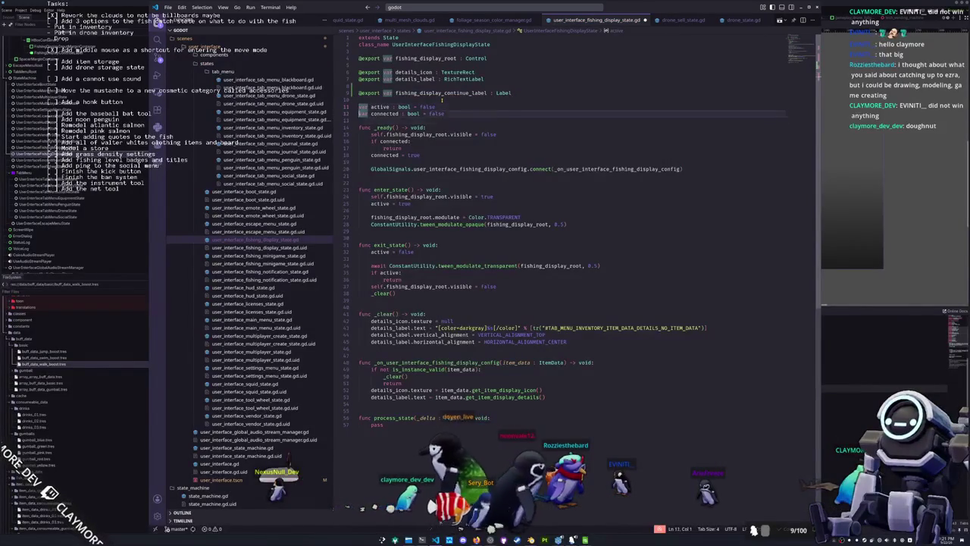
- In _ready, connect GlobalInput.input_method_changed to _on_input_method_changed
key(Down)
key(Down)
key(Down)
key(Return)
key(Return)
text(Glob)
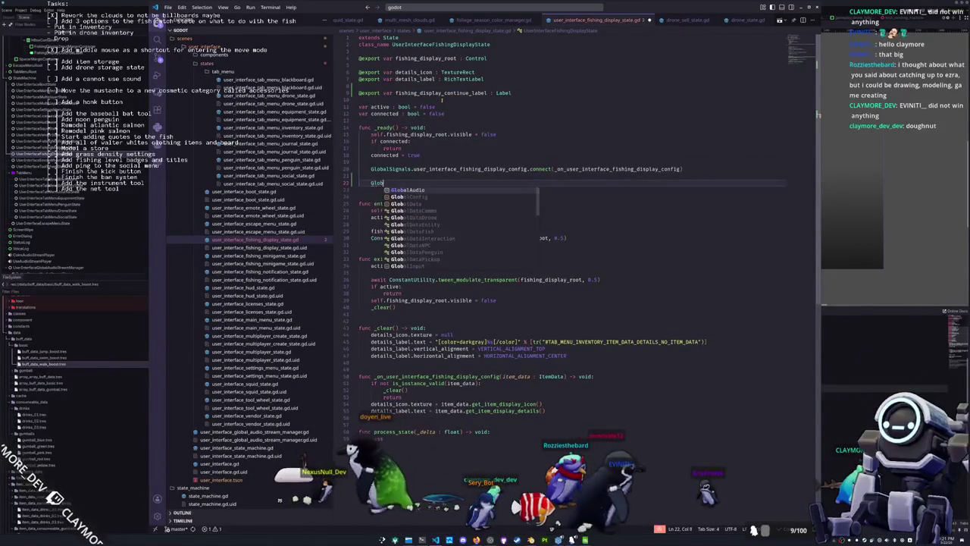
text(alSignals.user_interface)
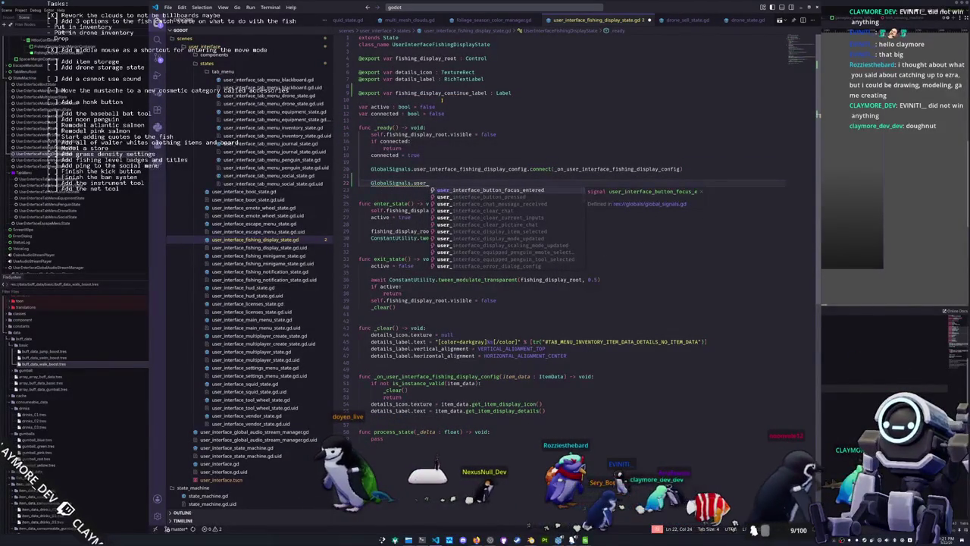
key(Escape)
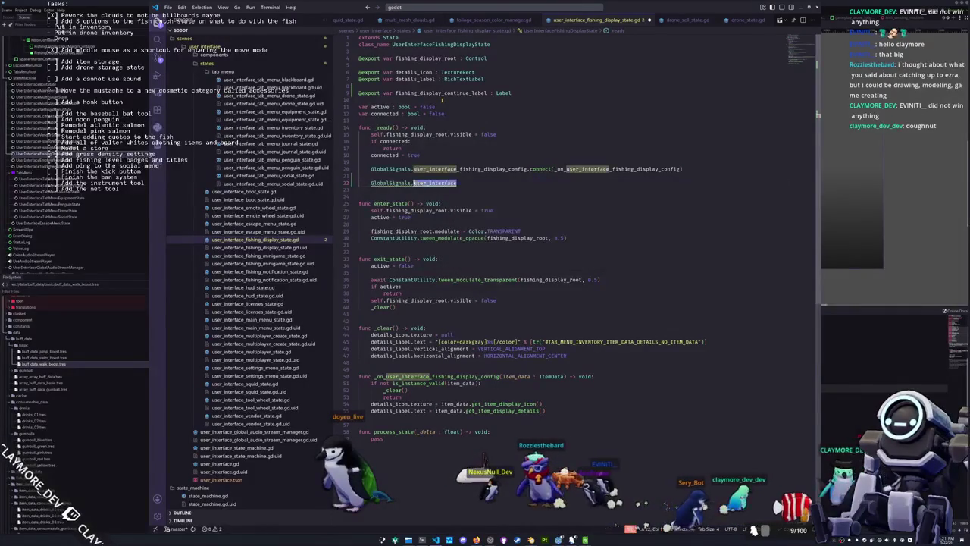
text(Global)
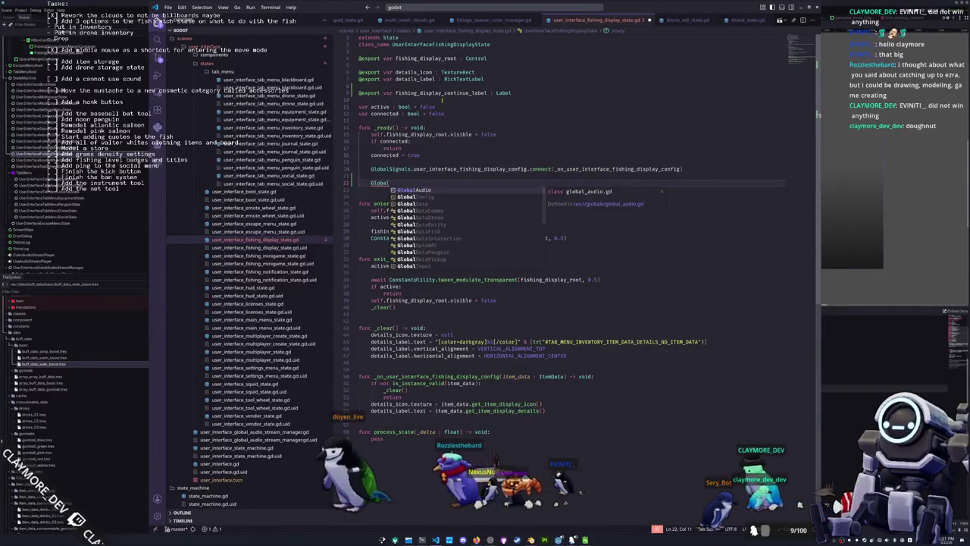
text(Input.)
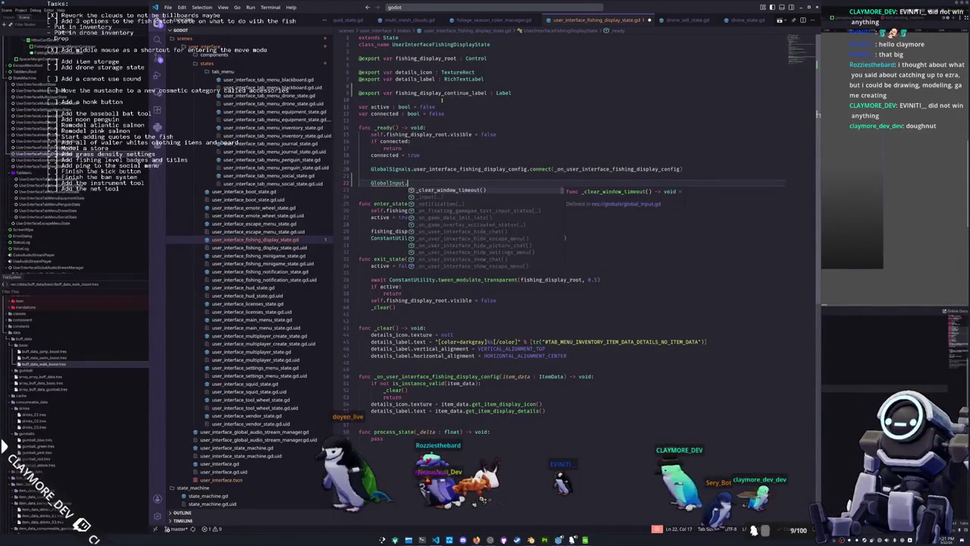
text(input_method_changed)
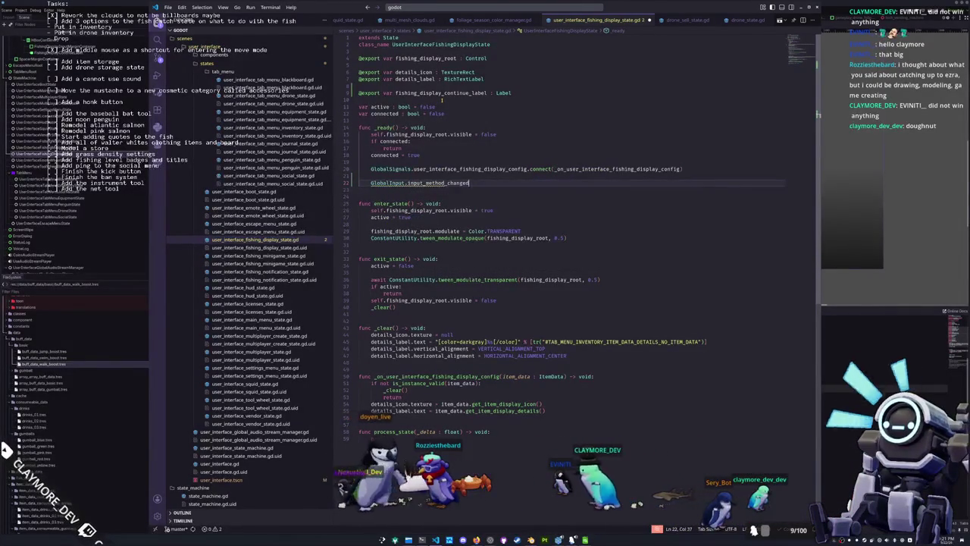
text(.connect(_on_input_method_changed)
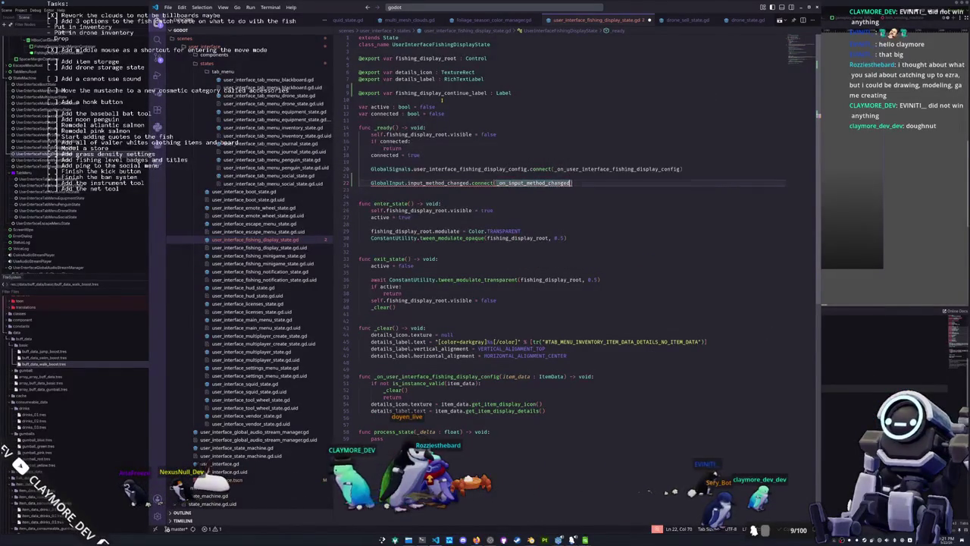
key(ctrl+c)
- Paste the copied handler name below _ready as a new func _on_input_method_changed declaration
key(End)
key(Return)
key(Return)
key(BackSpace)
key(ctrl+v)
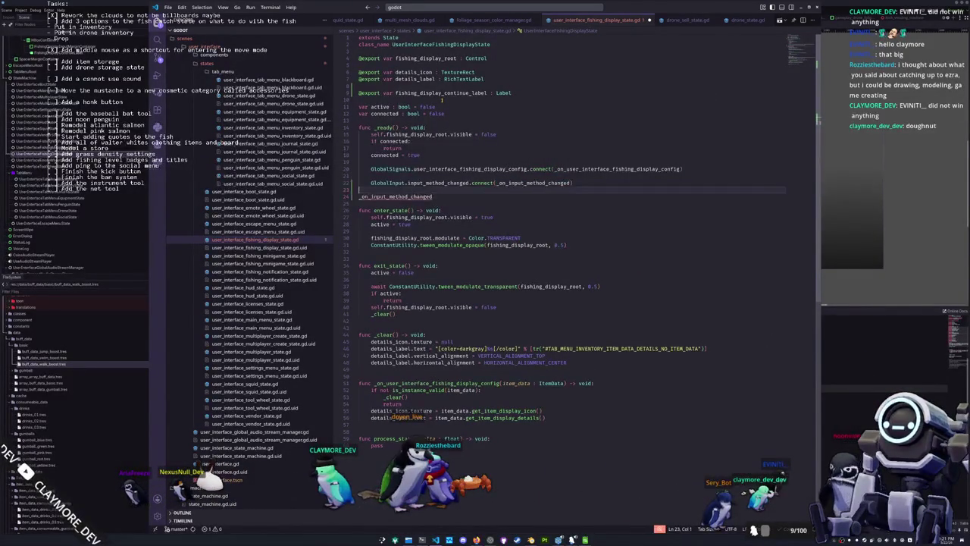
text(func)
key(End)
key(Return)
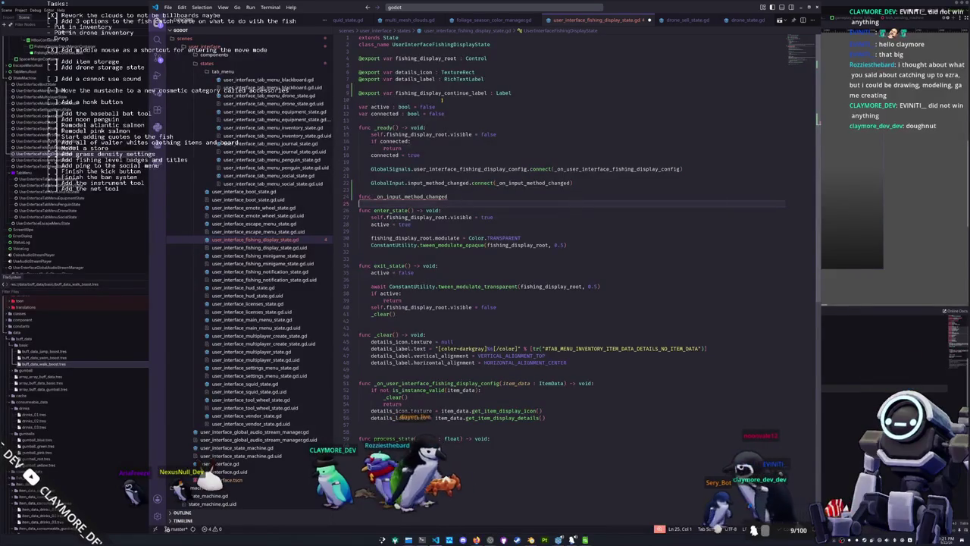
- Give the handler a '() -> void:' signature and begin its body with 'if self.active:'
key(Up)
key(End)
text(-> void)
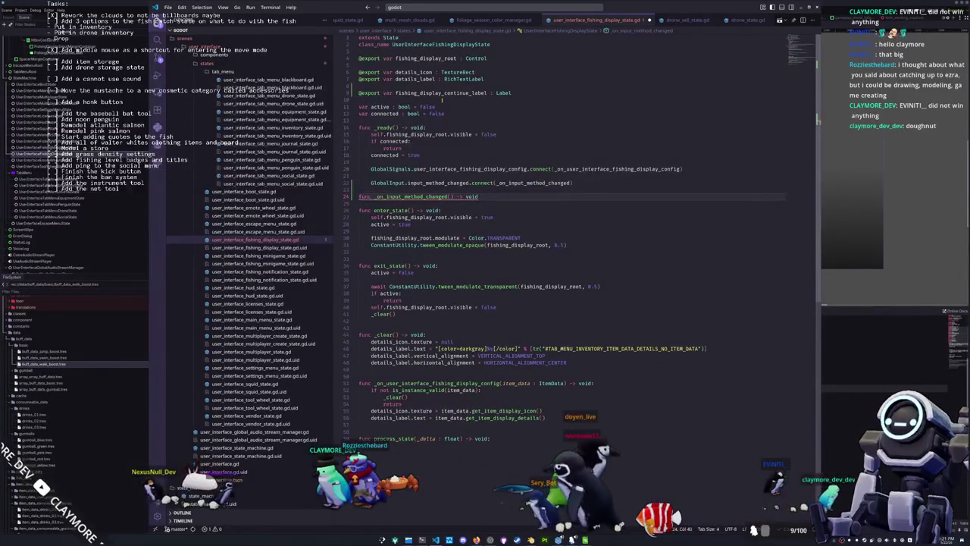
text(:)
key(Return)
text(if)
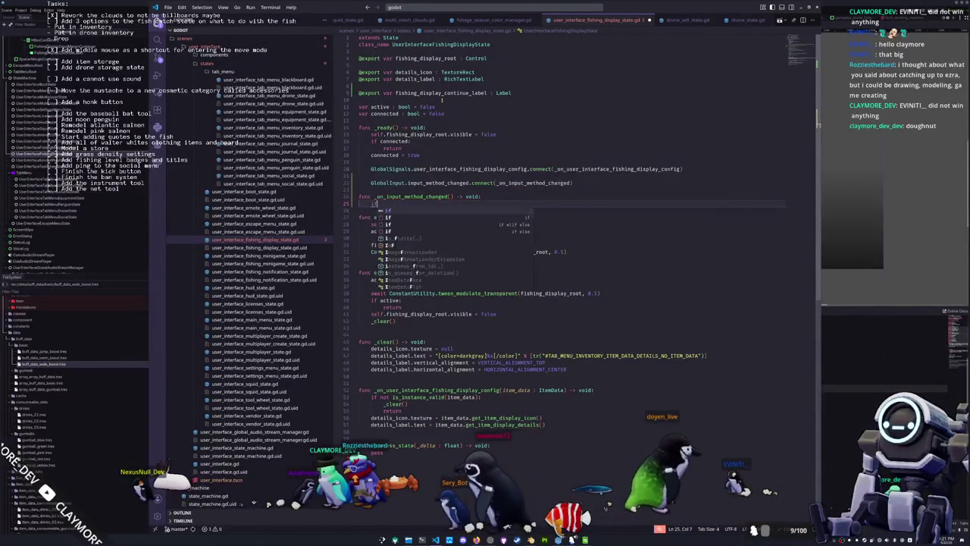
text( self.active:)
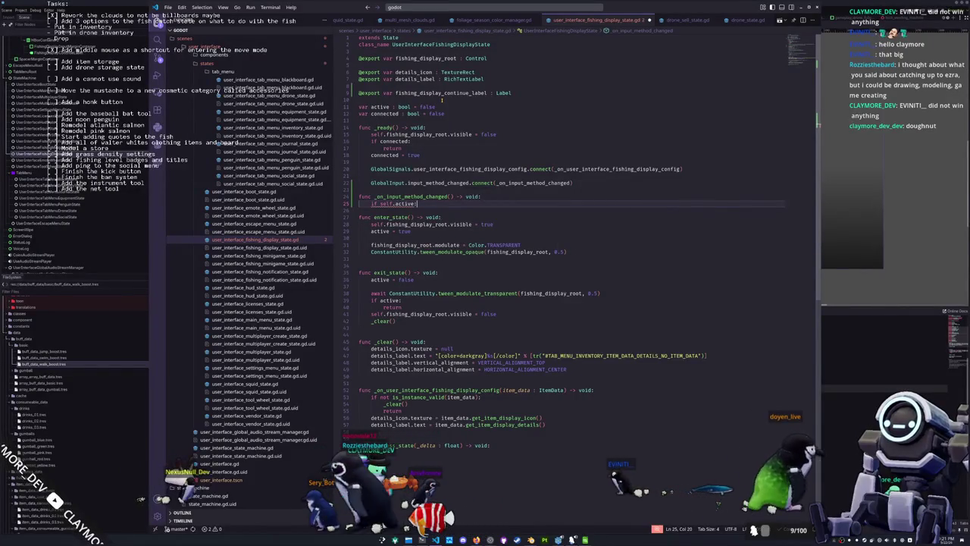
key(Return)
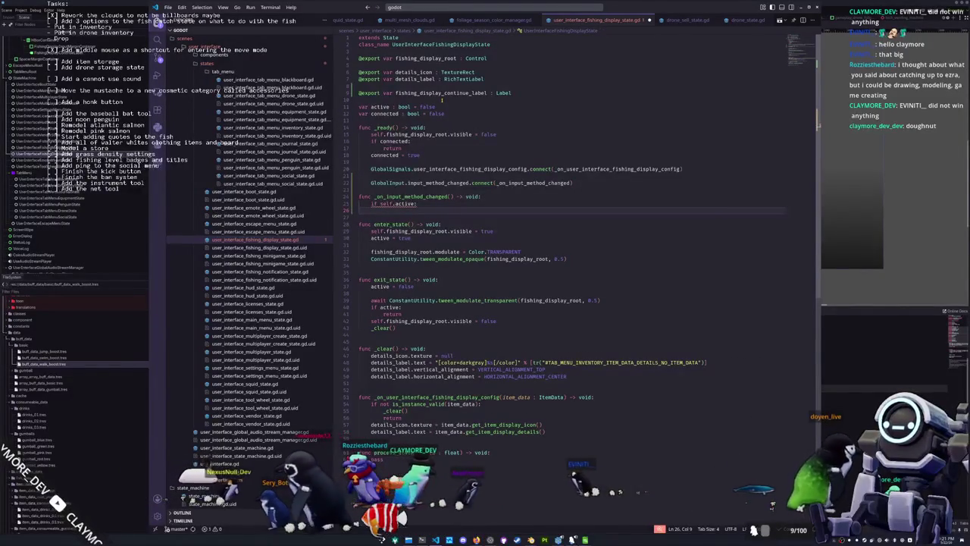
- Open a new line above the continue label export for another exported variable
key(Up)
key(Up)
key(Up)
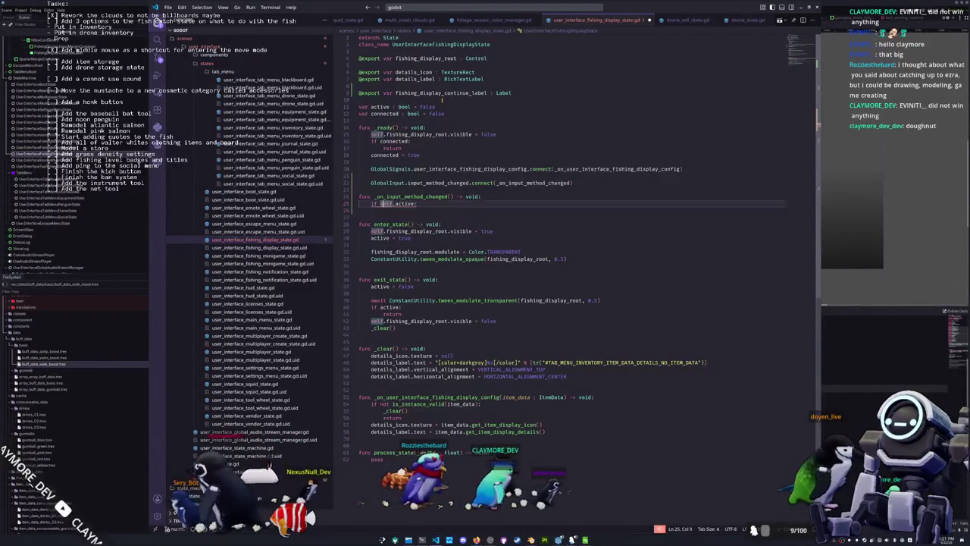
key(Up)
key(Up)
key(Up)
key(Return)
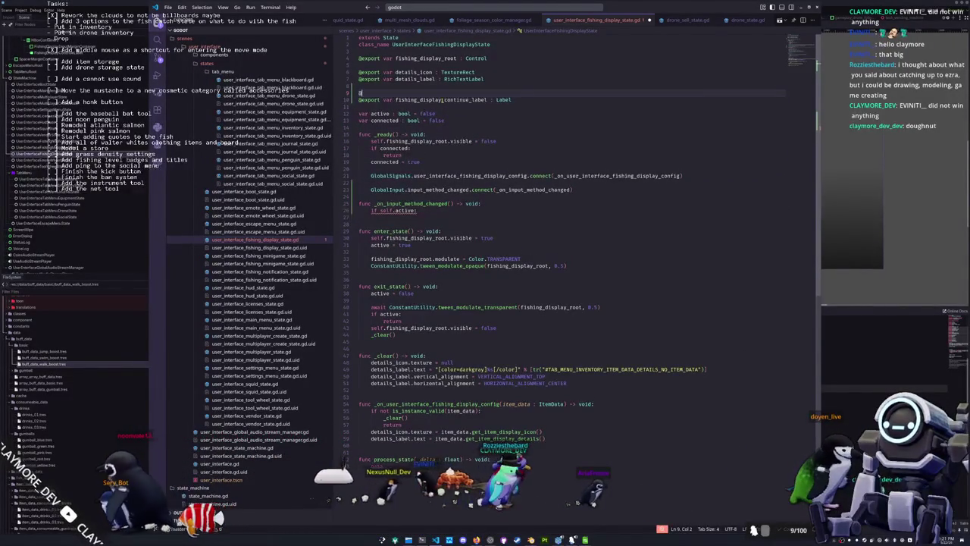
text(@export var fishing_display_con)
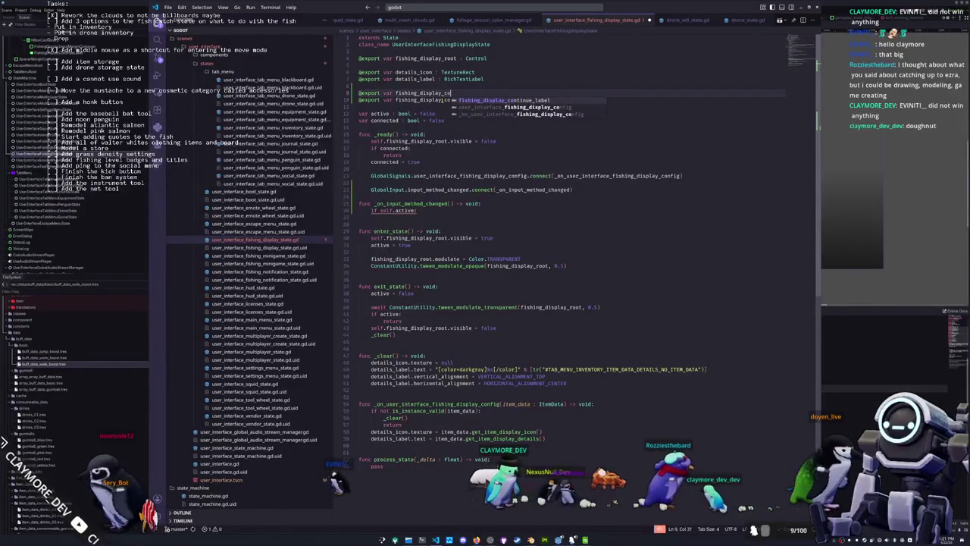
text(tinu)
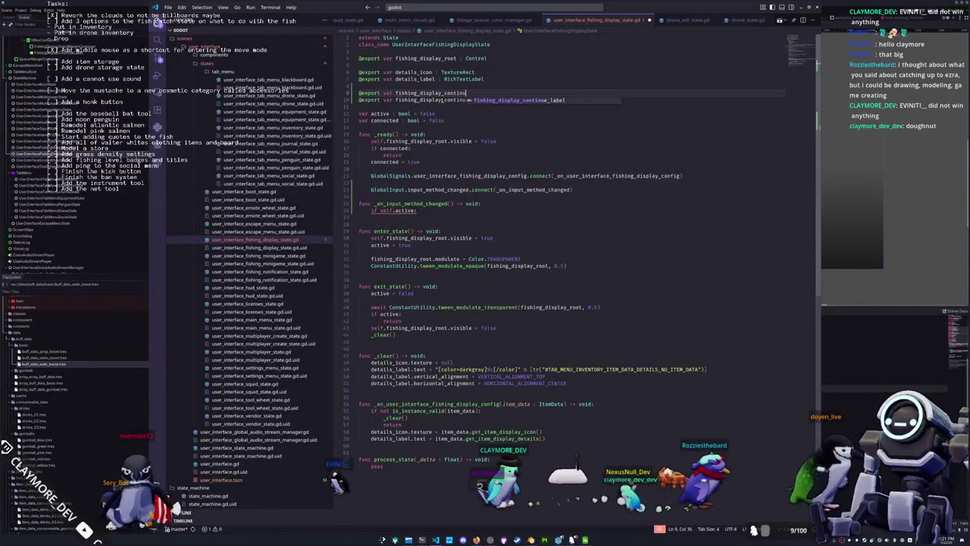
key(BackSpace)
key(BackSpace)
key(BackSpace)
text(input_margin_c)
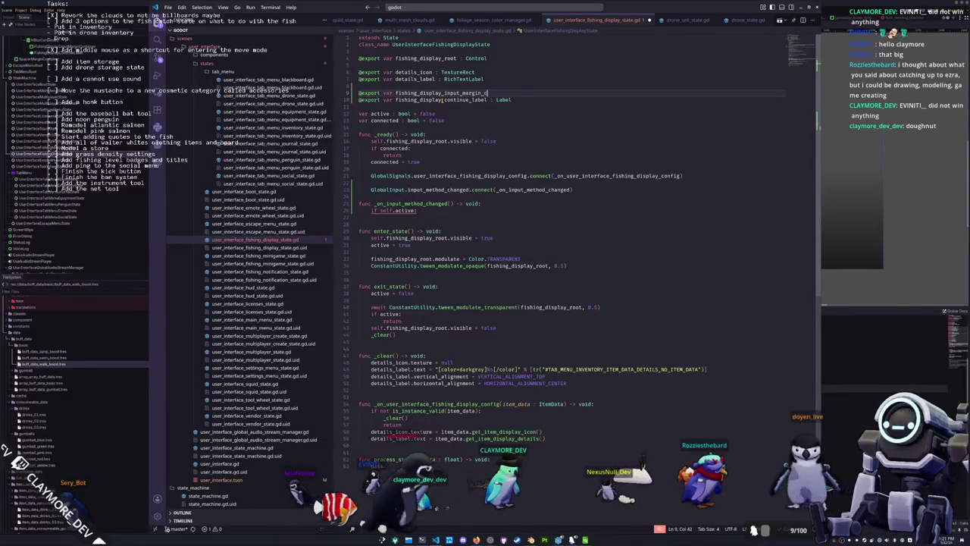
text(er)
key(Left)
key(Left)
key(Left)
key(shift+Left)
key(shift+Left)
key(shift+Left)
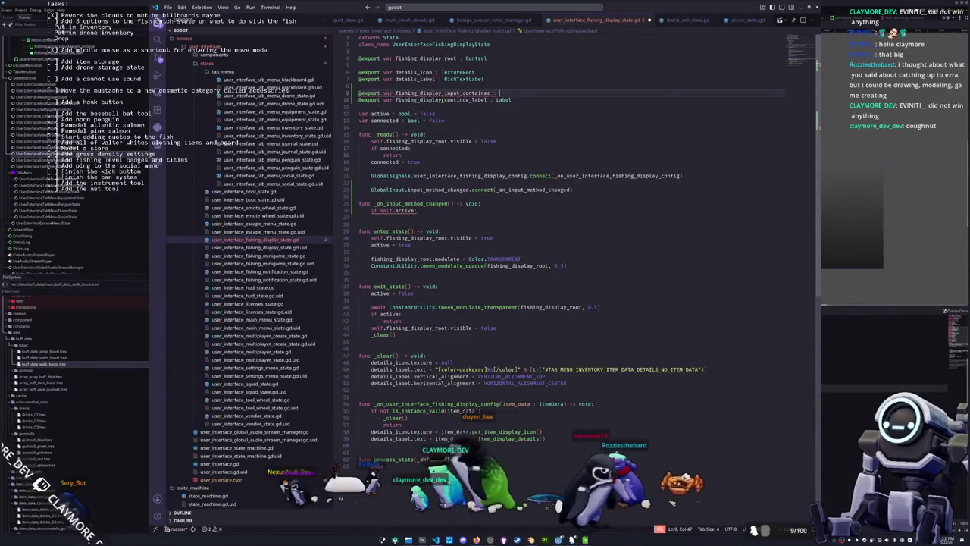
text(Mar)
key(Return)
- Add a 'return' inside the handler's 'if self.active:' block
key(Down)
key(Down)
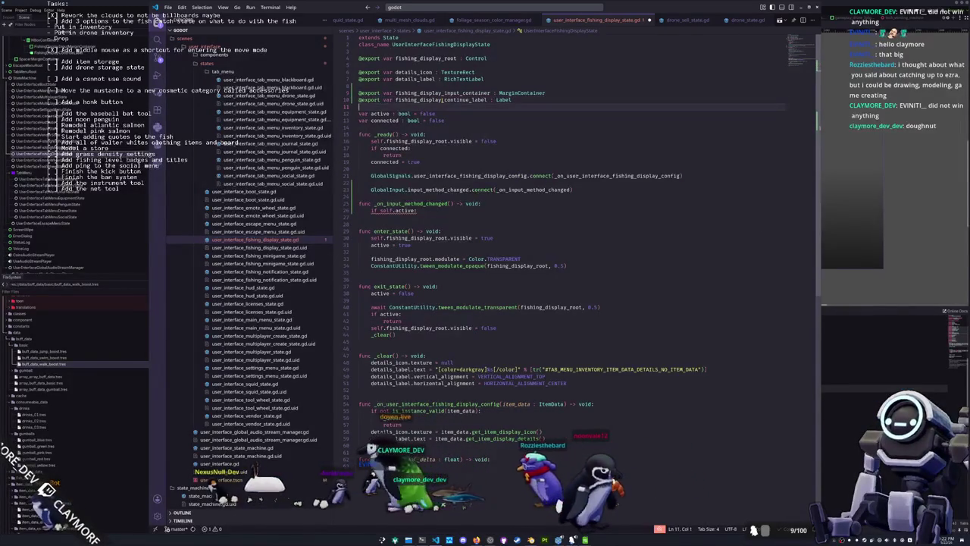
key(Down)
key(Down)
key(Down)
text(eturn)
key(Return)
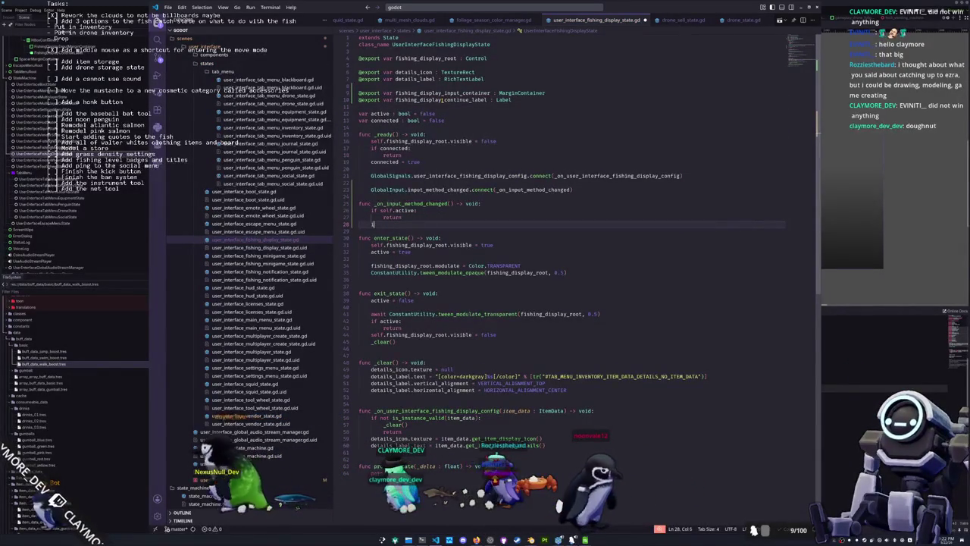
- Write fishing_display_input_container.get_children().map(...) with a lambda that queue_frees each child
text(t)
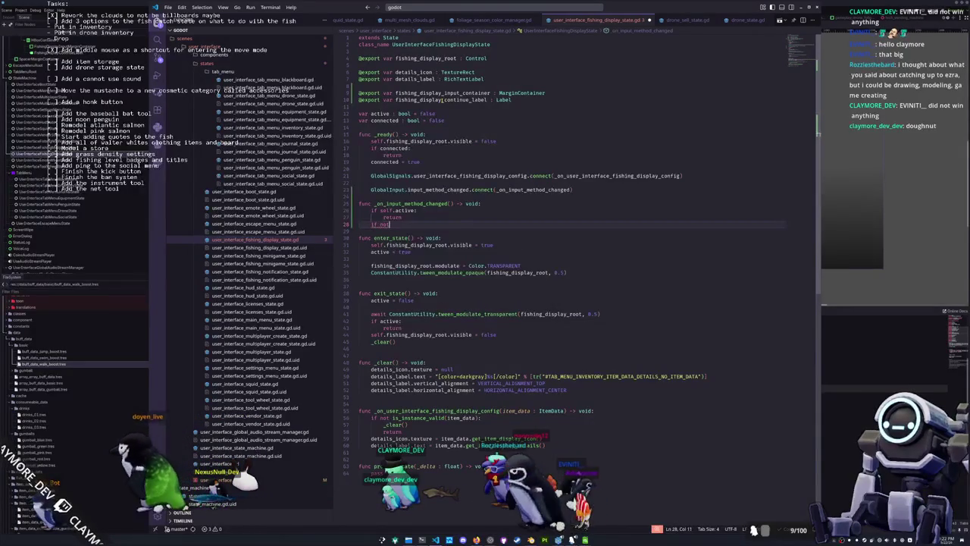
key(BackSpace)
key(BackSpace)
key(BackSpace)
text(fishing_dis)
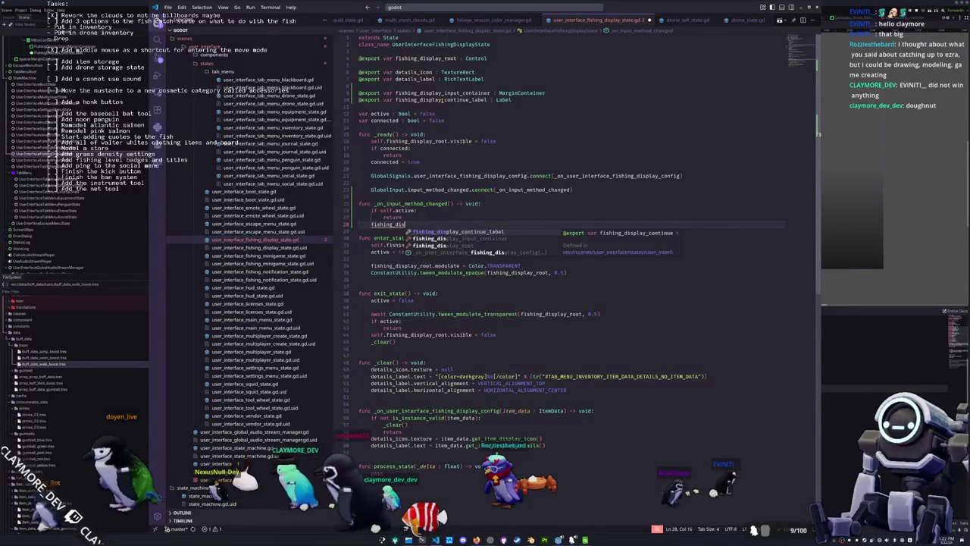
key(Down)
key(Return)
text(.get)
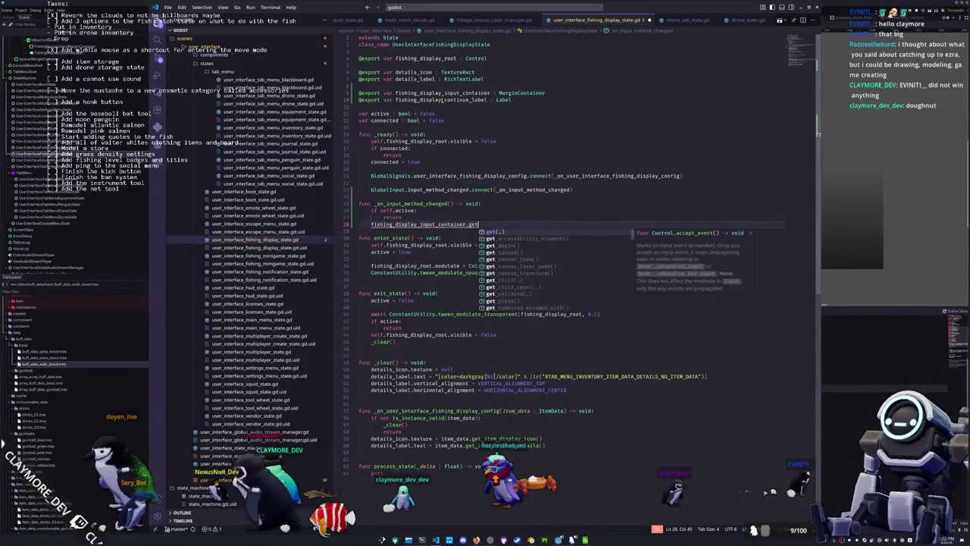
text(_children().ma)
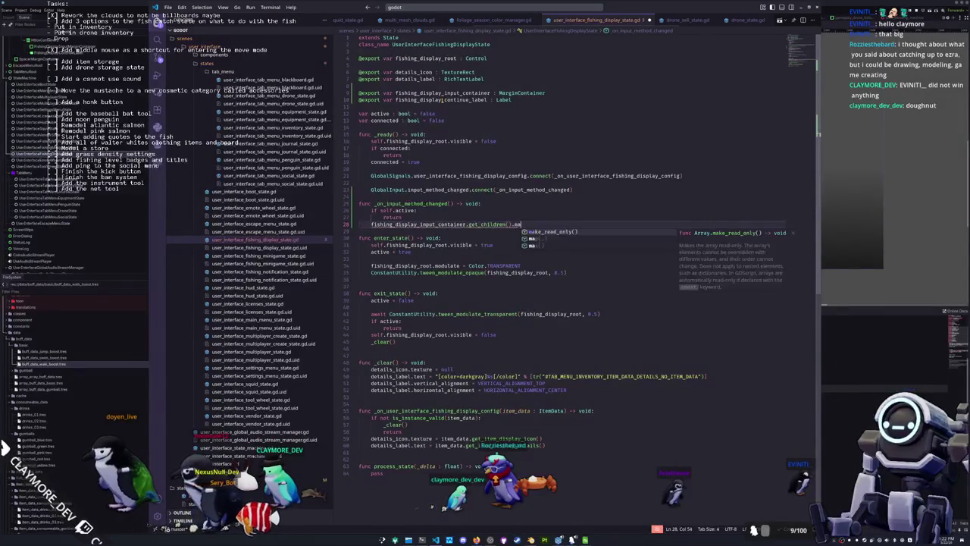
text(p(func(e:Node)->)
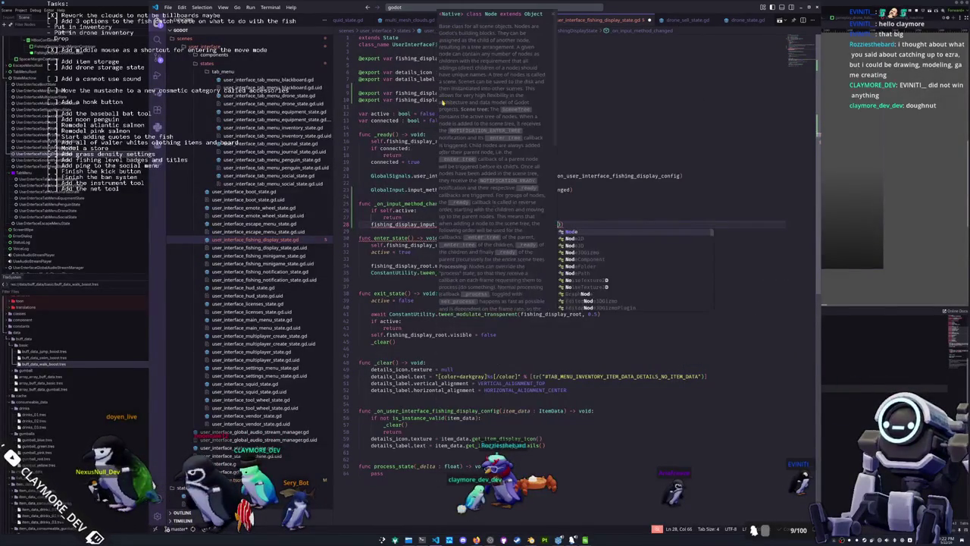
text(void:)
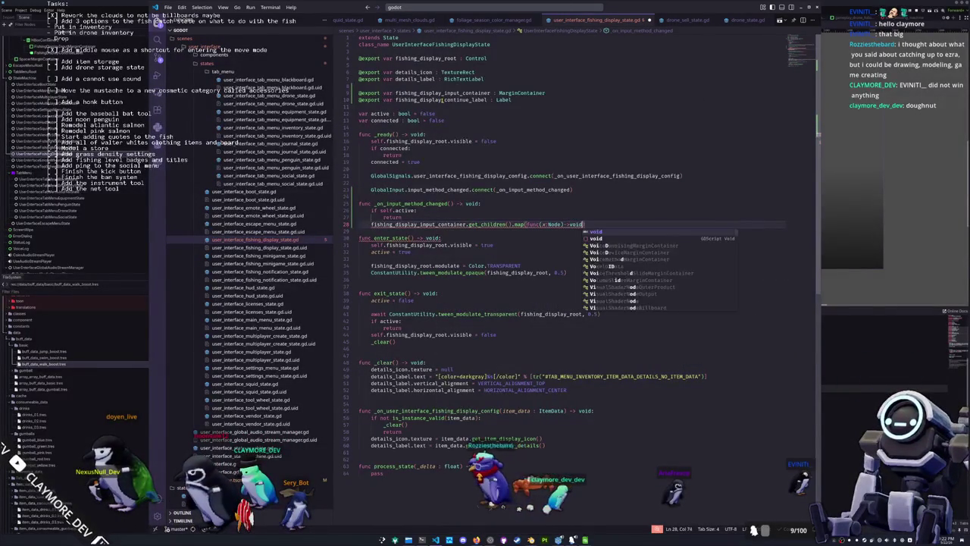
key(Return)
key(BackSpace)
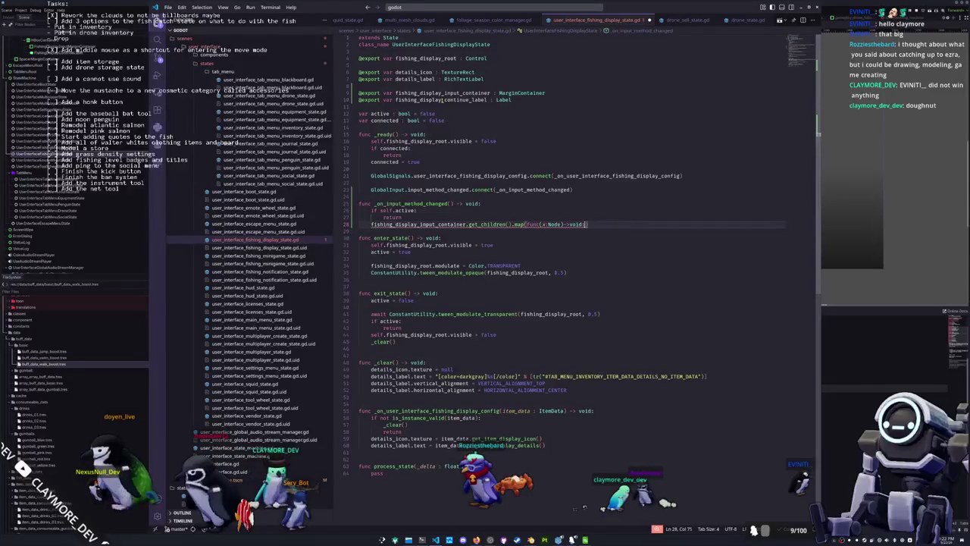
text(x.queue_f)
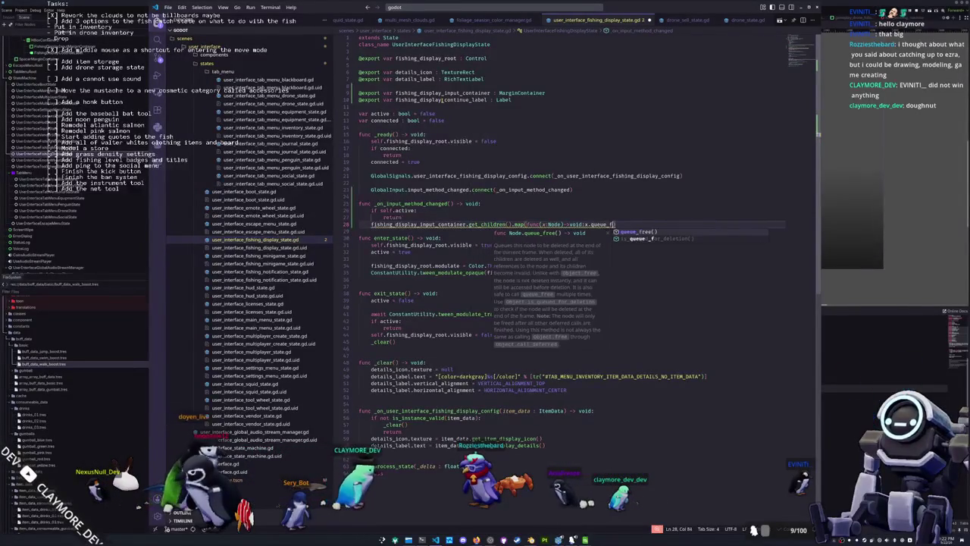
key(Return)
- Start a new line declaring 'input_control : Control = GlobalInput.get_actio'
key(Down)
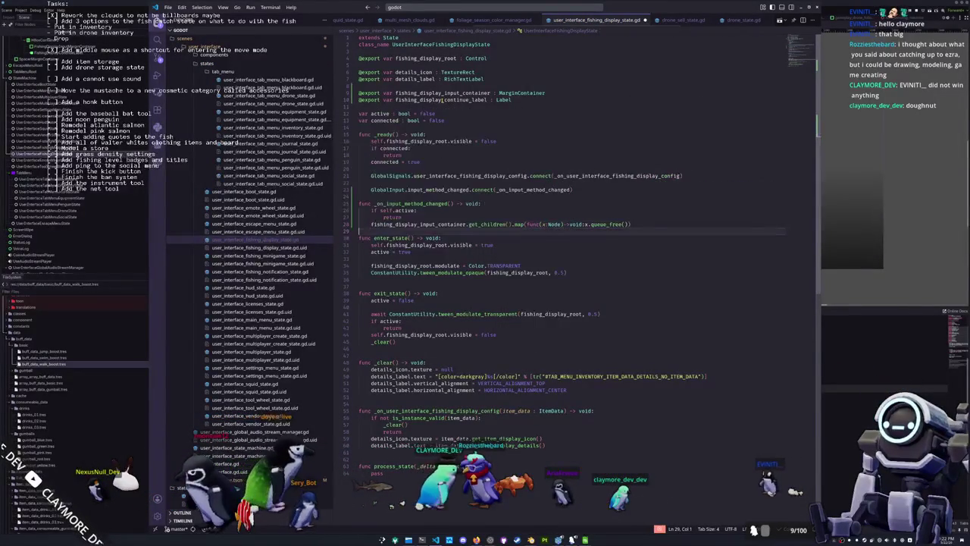
key(Return)
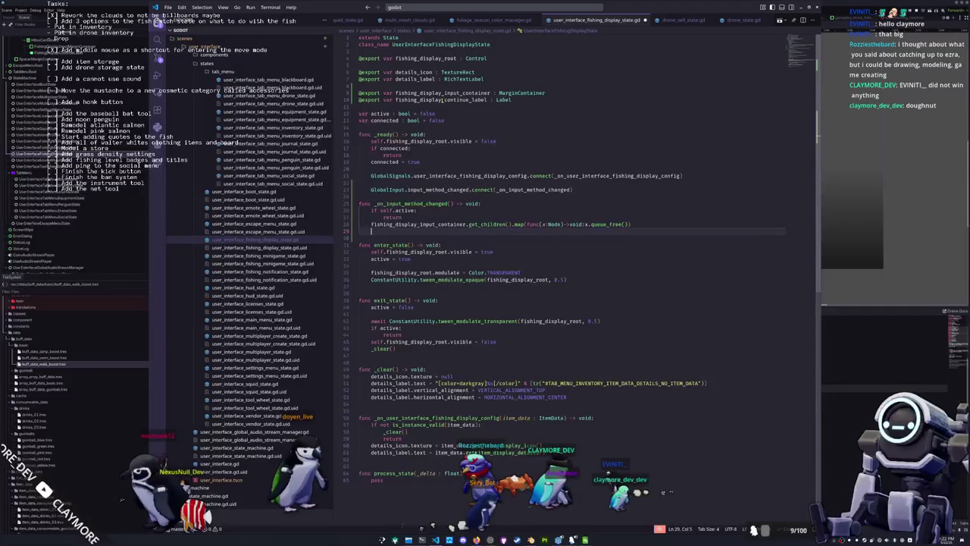
text(varinput)
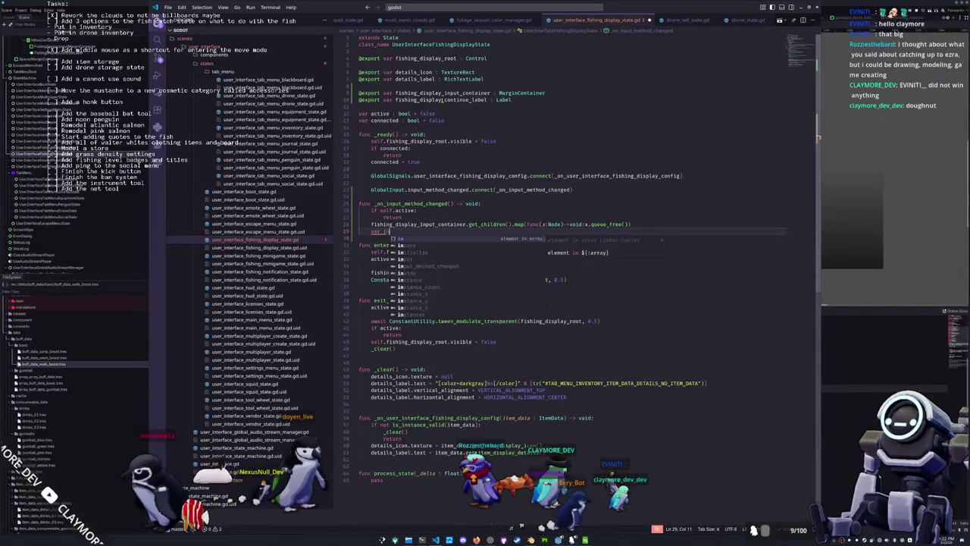
text(_control : )
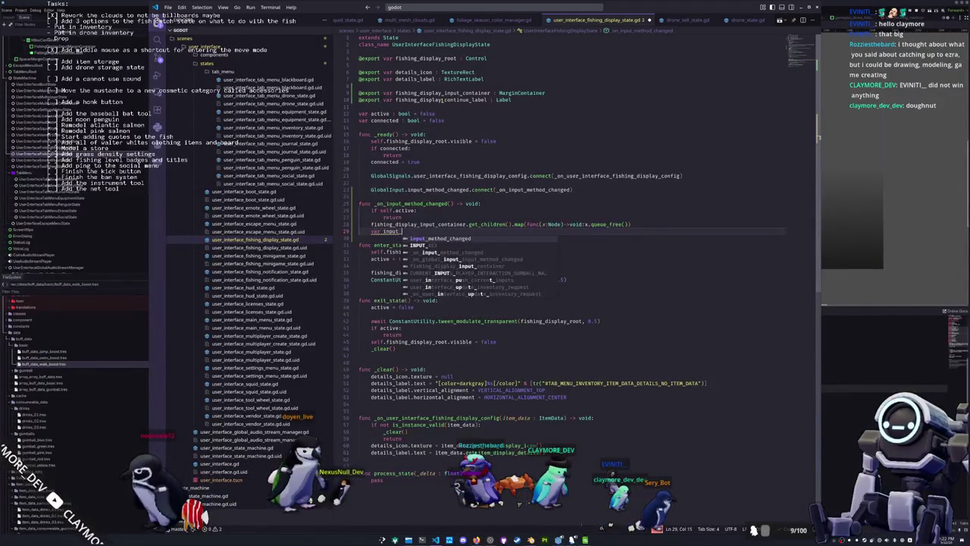
text(Con)
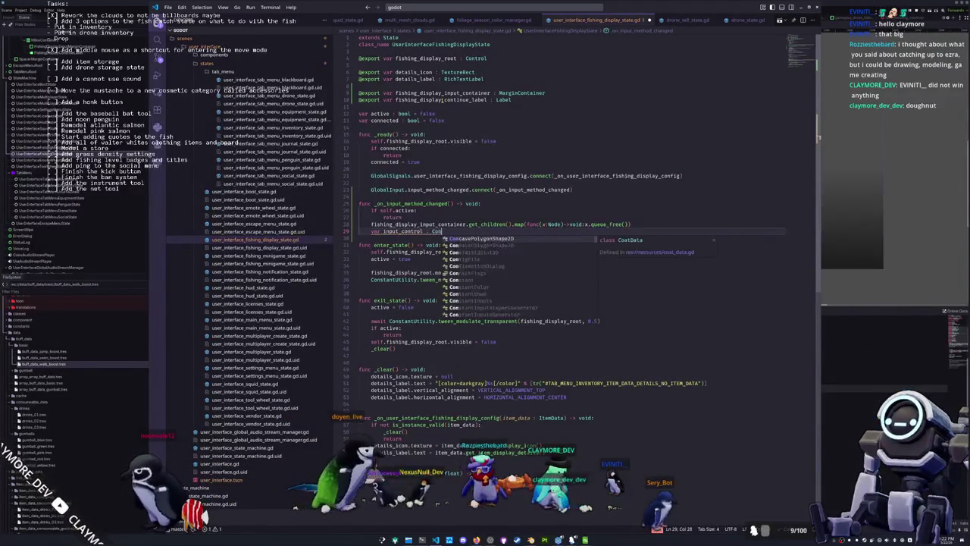
text(trol = GlobalI)
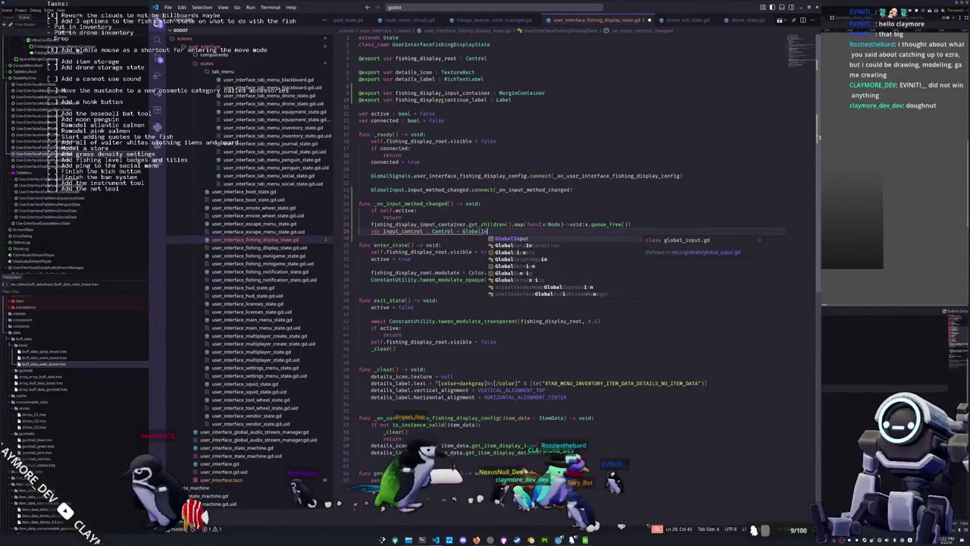
text(nput.get_actio)
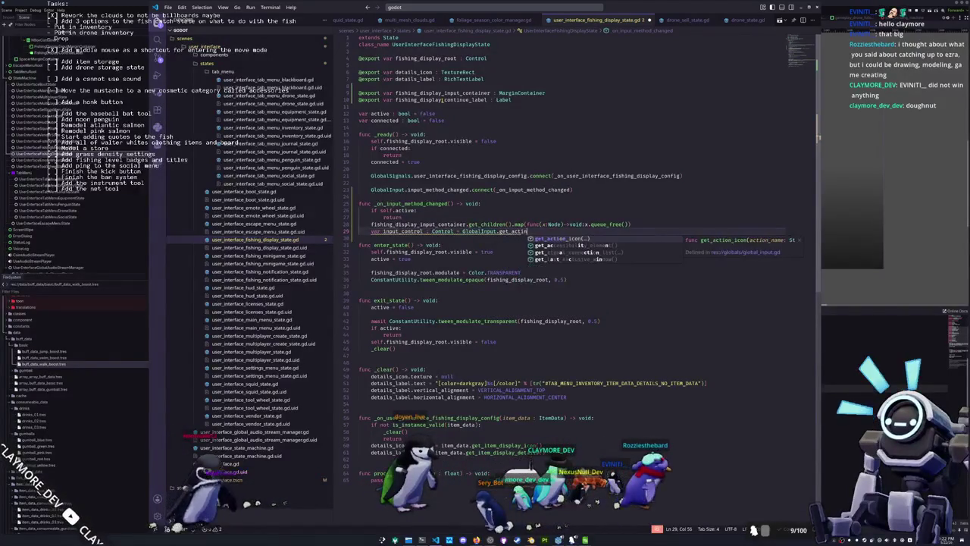
- Complete the call as GlobalInput.get_action_icon("") with its argument still empty
key(Return)
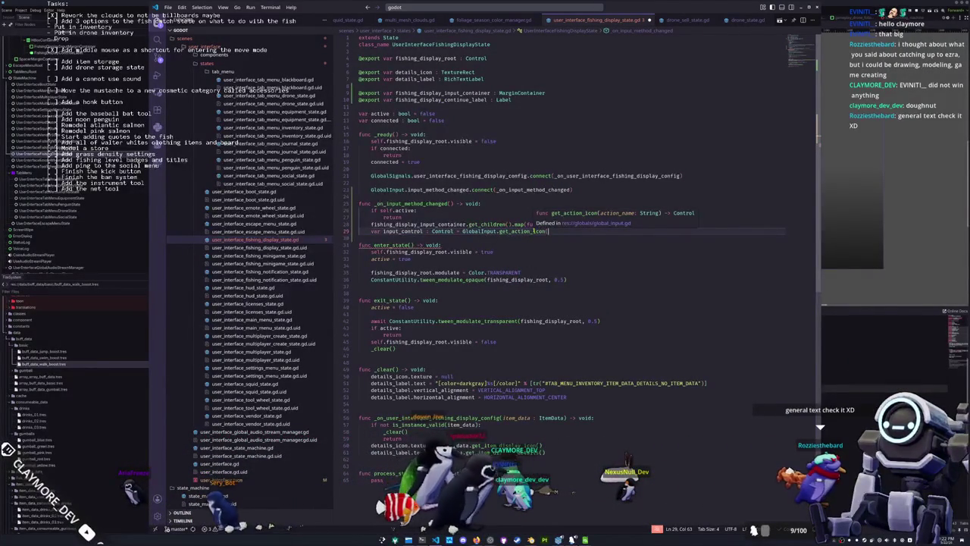
text(")
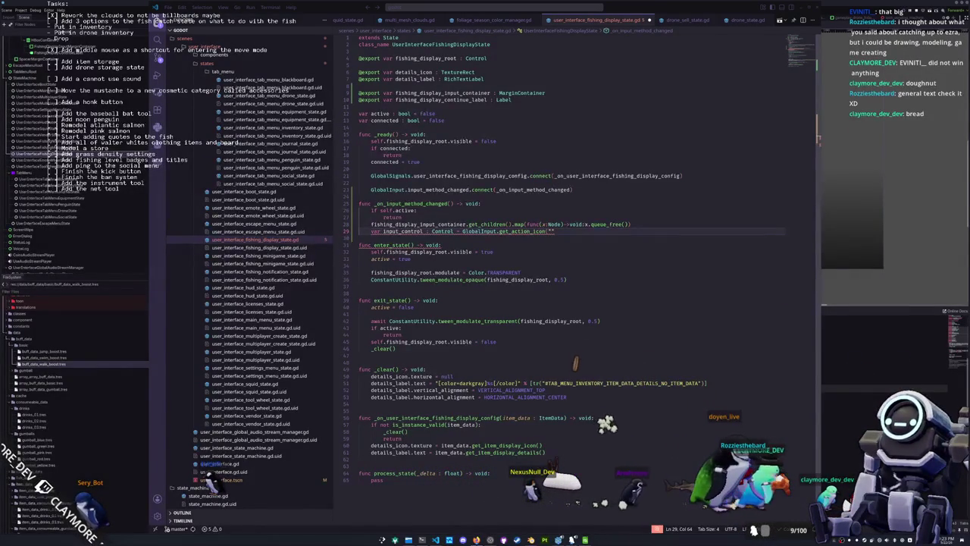
scroll(783, 296, up, 3)
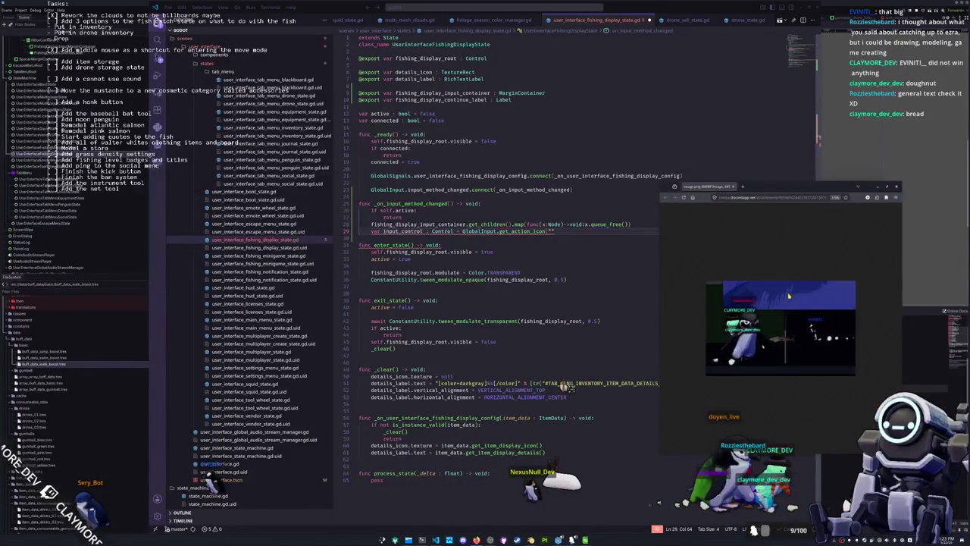